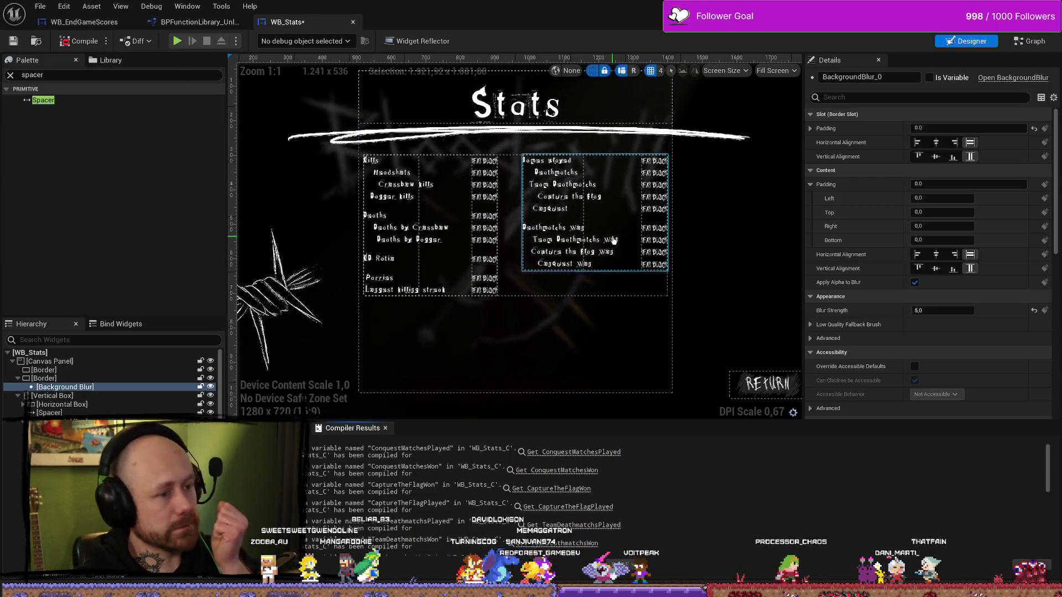
Duplicate the Deathmatchs Won label and change the copy's text to Games Won.
{"action": "left_click", "coordinate": [567, 235]}
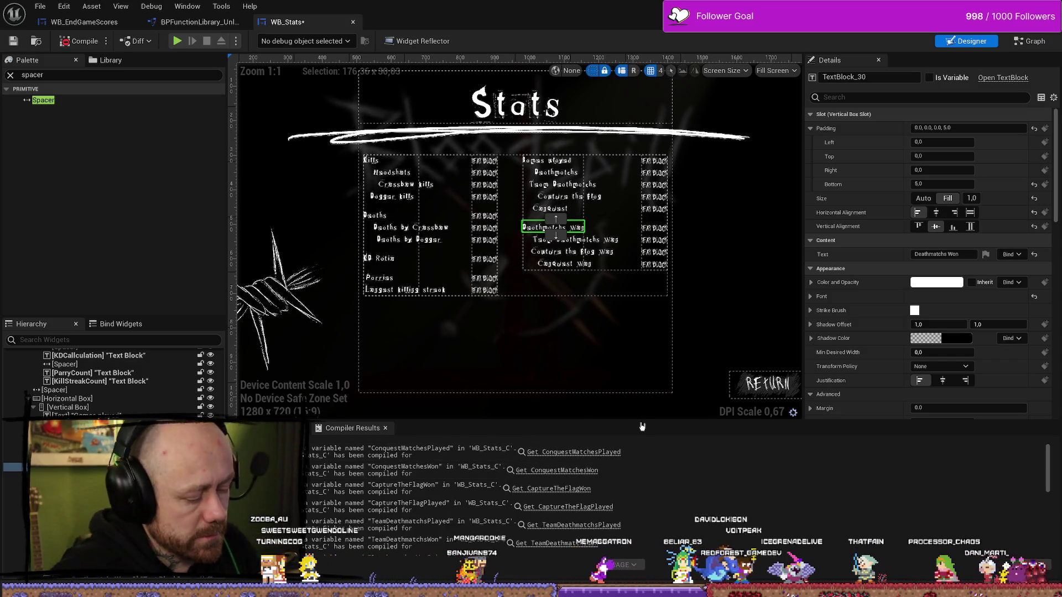
{"action": "left_click", "coordinate": [568, 224]}
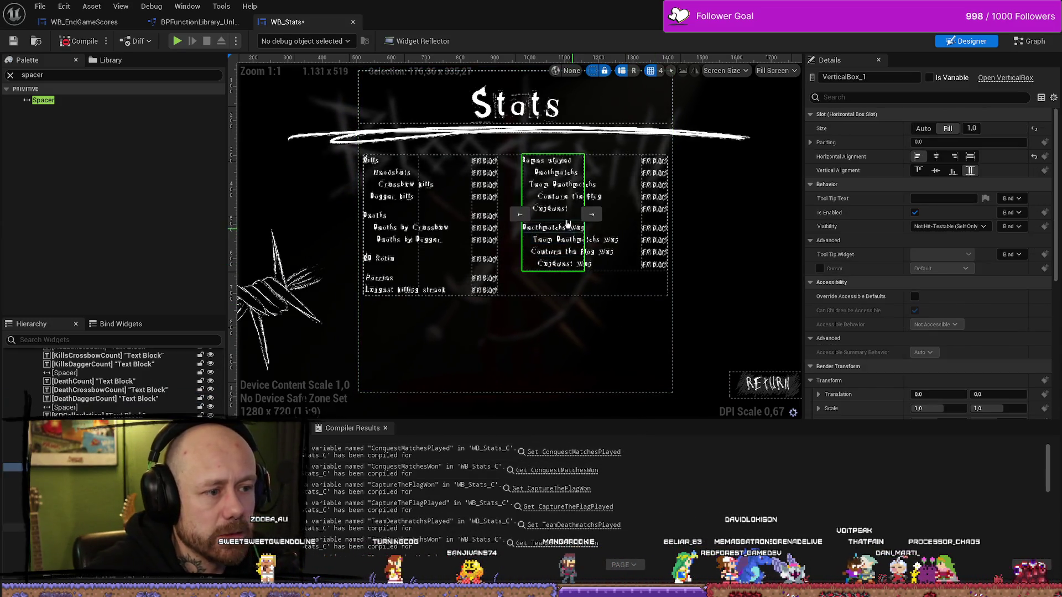
{"action": "left_click", "coordinate": [568, 225]}
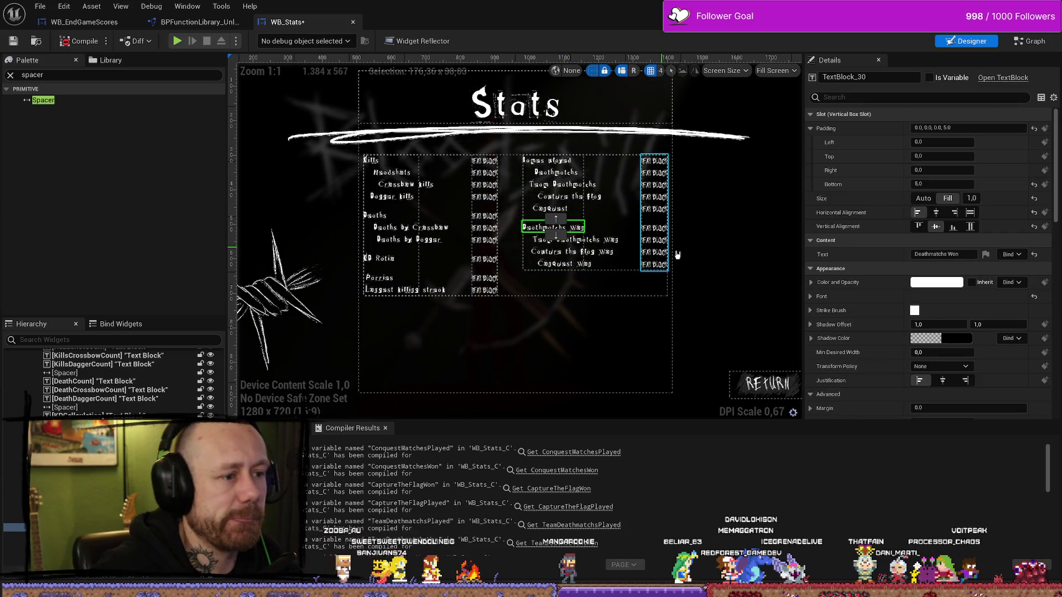
{"action": "key", "text": "ctrl+d"}
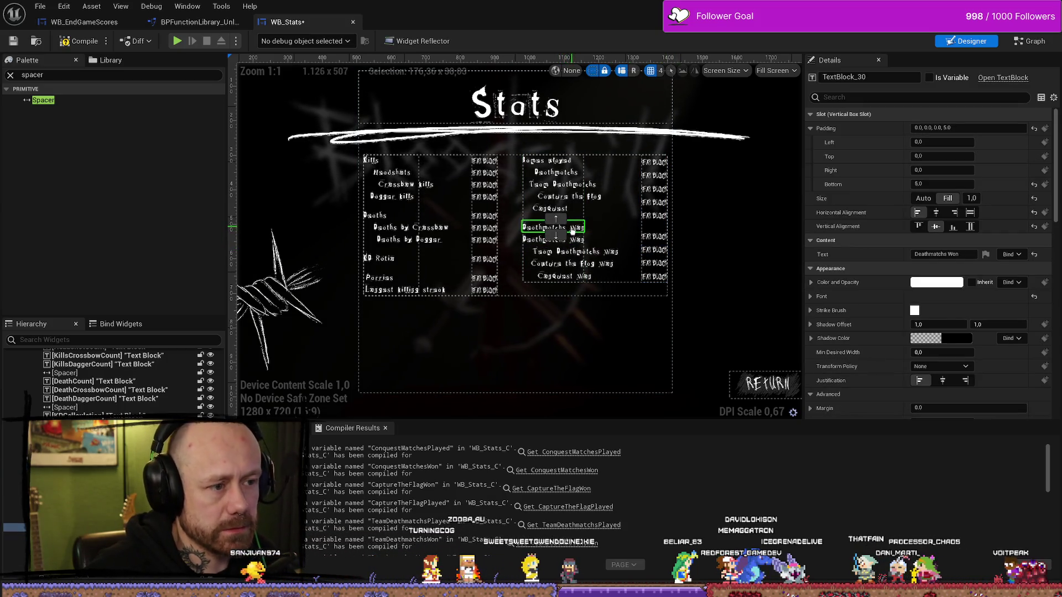
{"action": "left_click", "coordinate": [915, 254]}
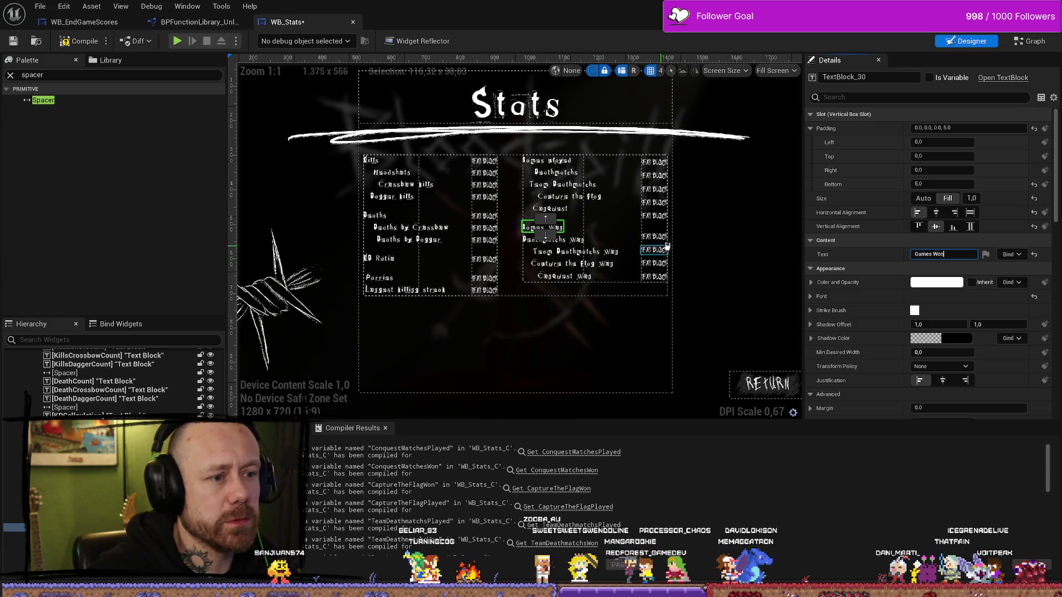
Move the new GamesWon value block down one row in the right column.
{"action": "left_click", "coordinate": [659, 220]}
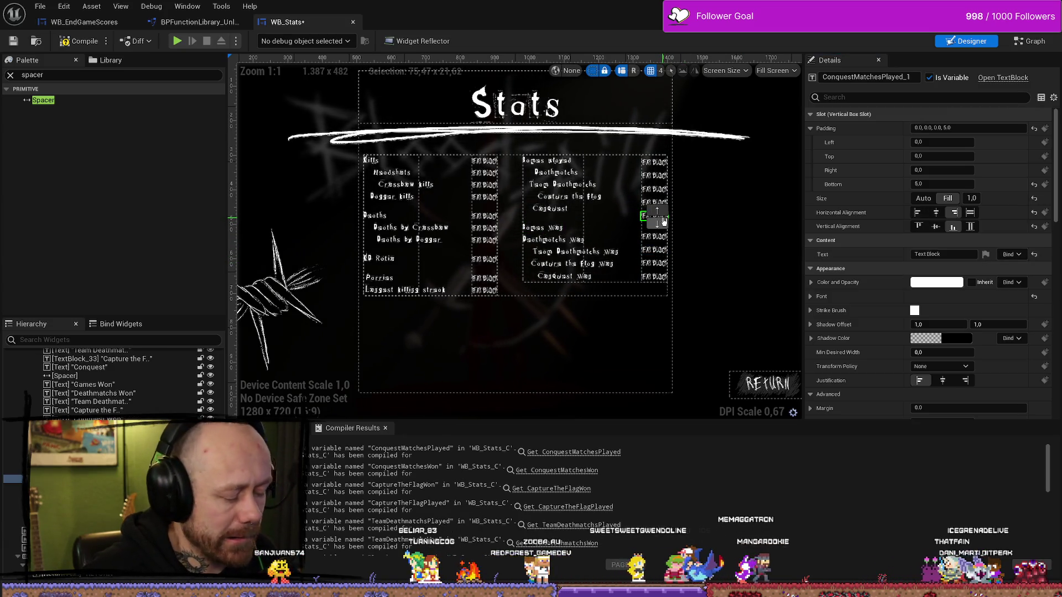
{"action": "left_click", "coordinate": [663, 222]}
{"action": "left_click", "coordinate": [658, 231]}
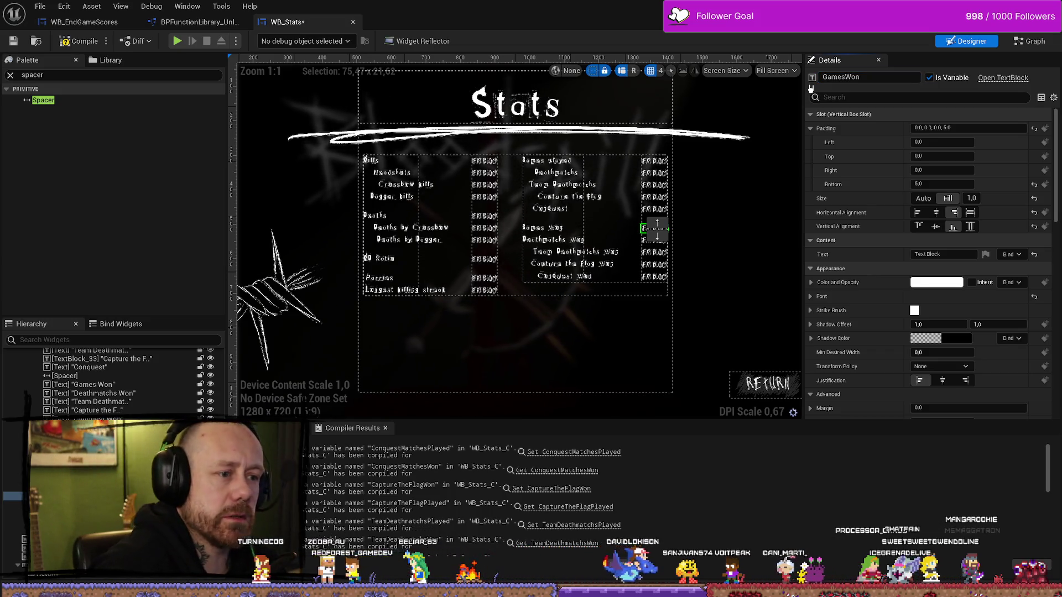
Give the Deathmatchs Won label a left padding of 25.
{"action": "left_click", "coordinate": [572, 242]}
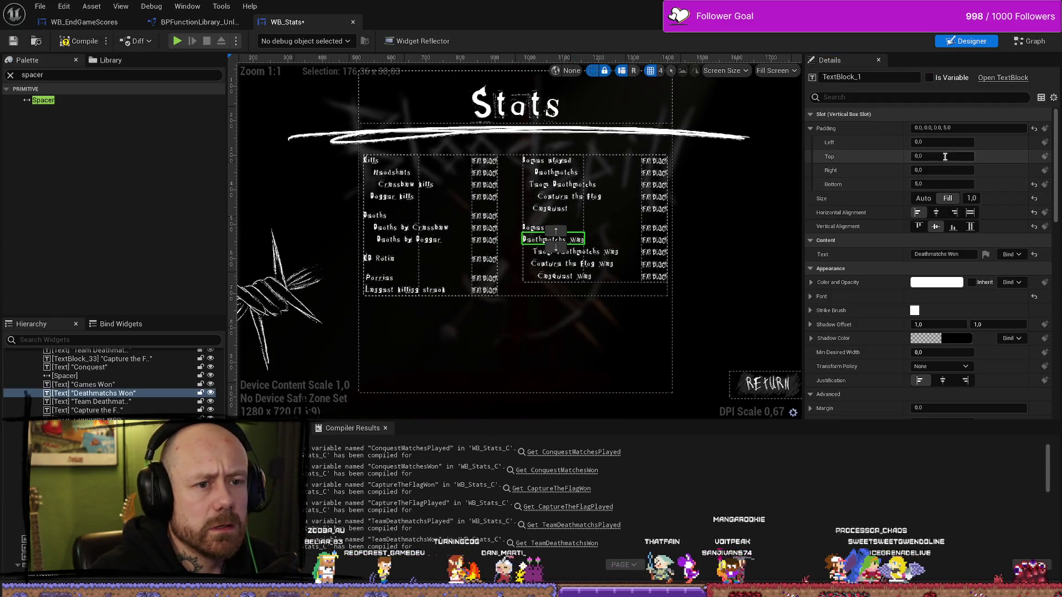
{"action": "type", "text": "25"}
{"action": "key", "text": "Return"}
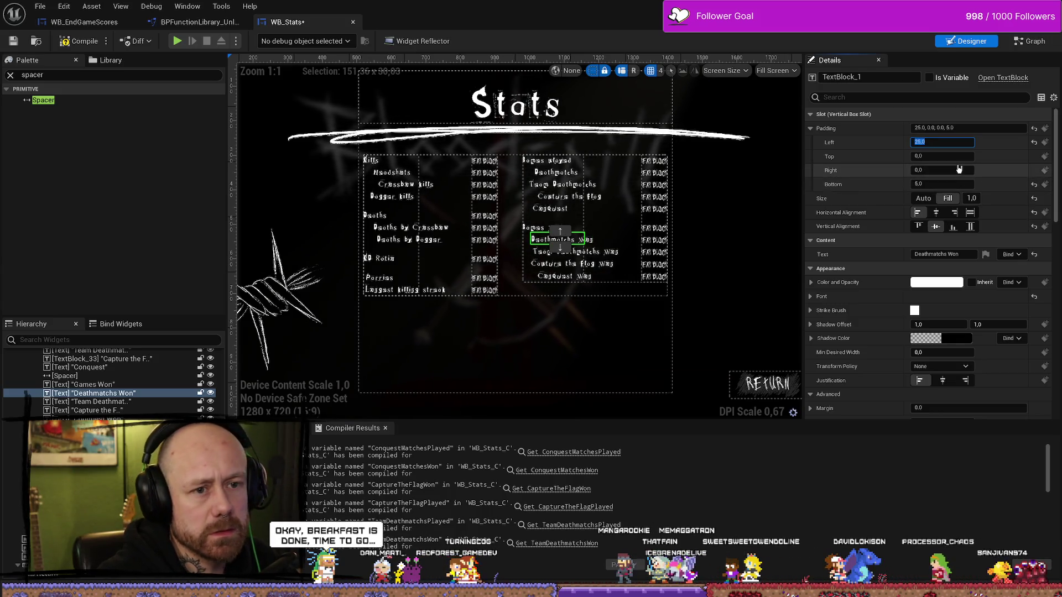
{"action": "left_click", "coordinate": [751, 320]}
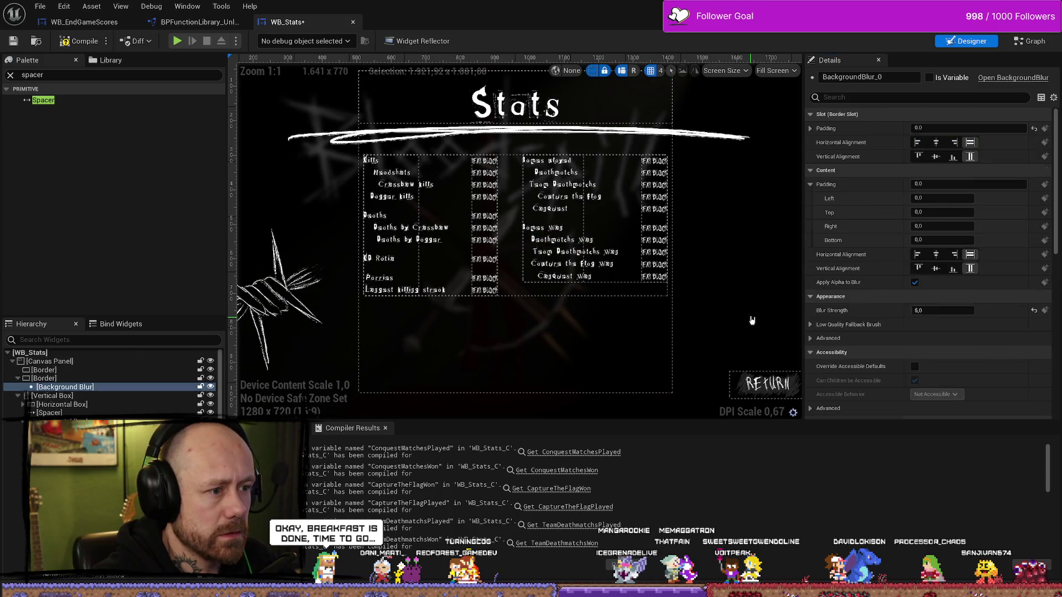
Zoom in and set Team Deathmatchs Won's left padding to 45.
{"action": "scroll", "coordinate": [581, 284], "scroll_direction": "up", "scroll_amount": 4}
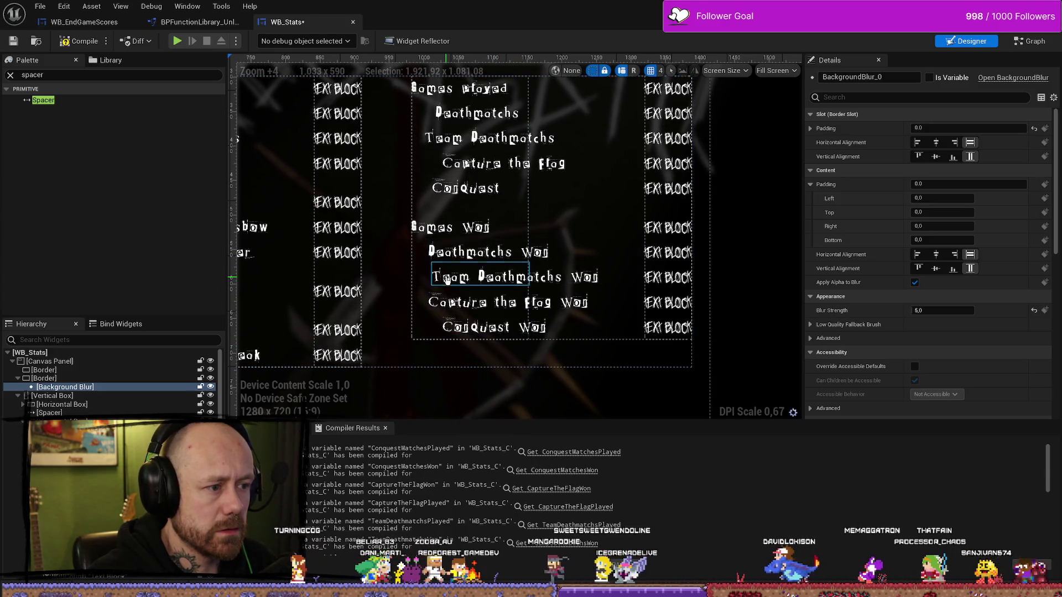
{"action": "left_click", "coordinate": [464, 283]}
{"action": "left_click", "coordinate": [941, 142]}
{"action": "type", "text": "45"}
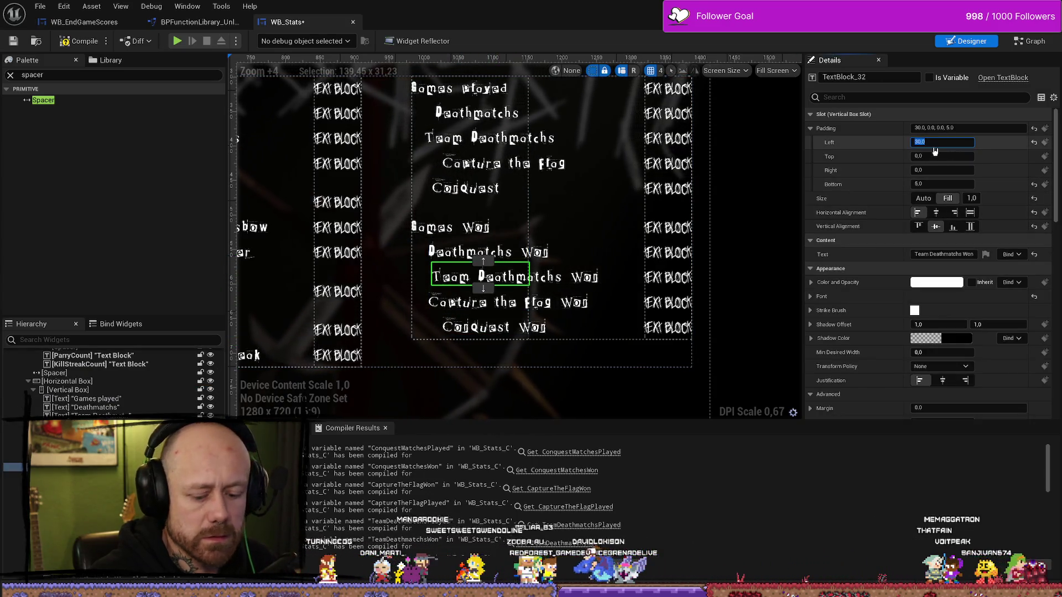
{"action": "key", "text": "Return"}
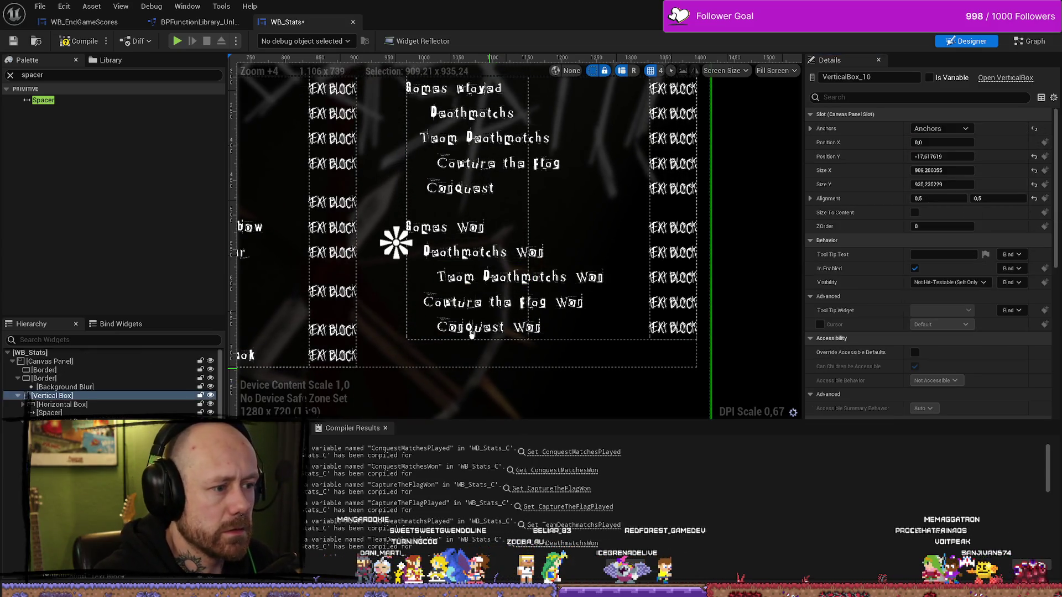
Set Conquest Won's left padding to 35.
{"action": "left_click", "coordinate": [501, 324]}
{"action": "left_click", "coordinate": [492, 348]}
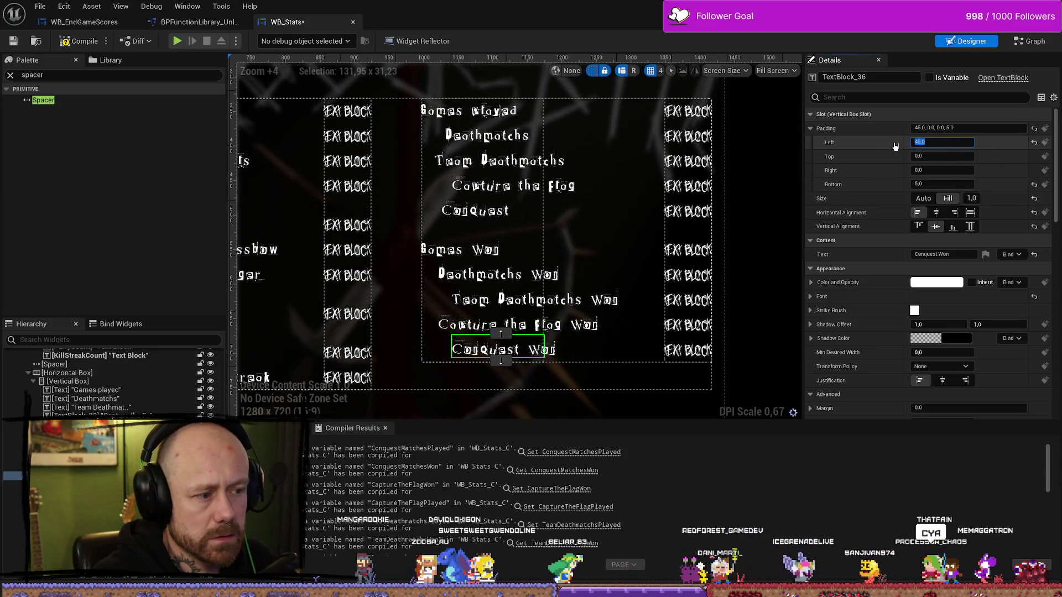
{"action": "type", "text": "30"}
{"action": "key", "text": "Return"}
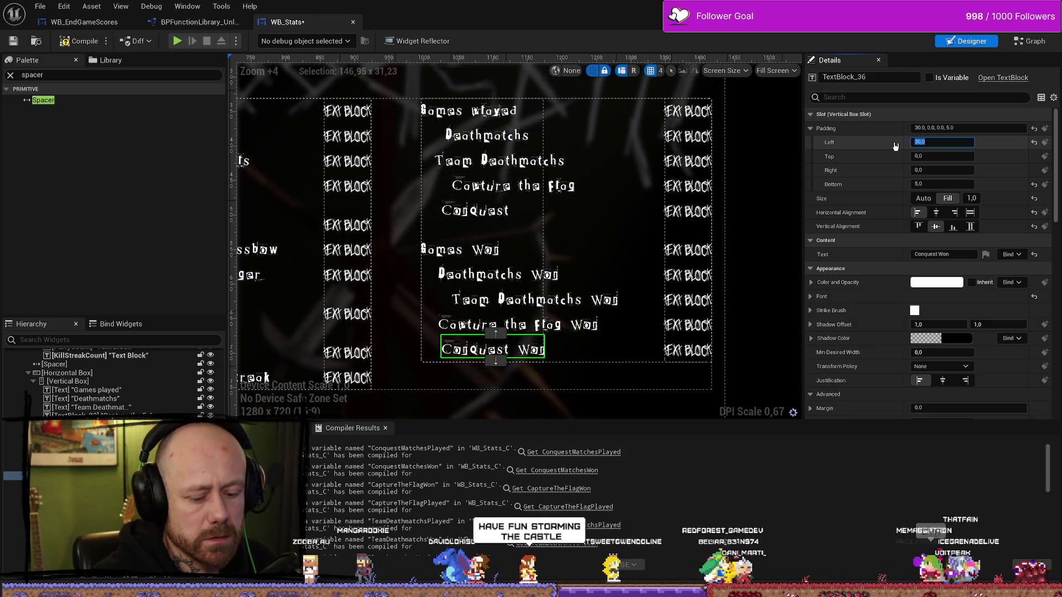
{"action": "type", "text": "35"}
{"action": "key", "text": "Return"}
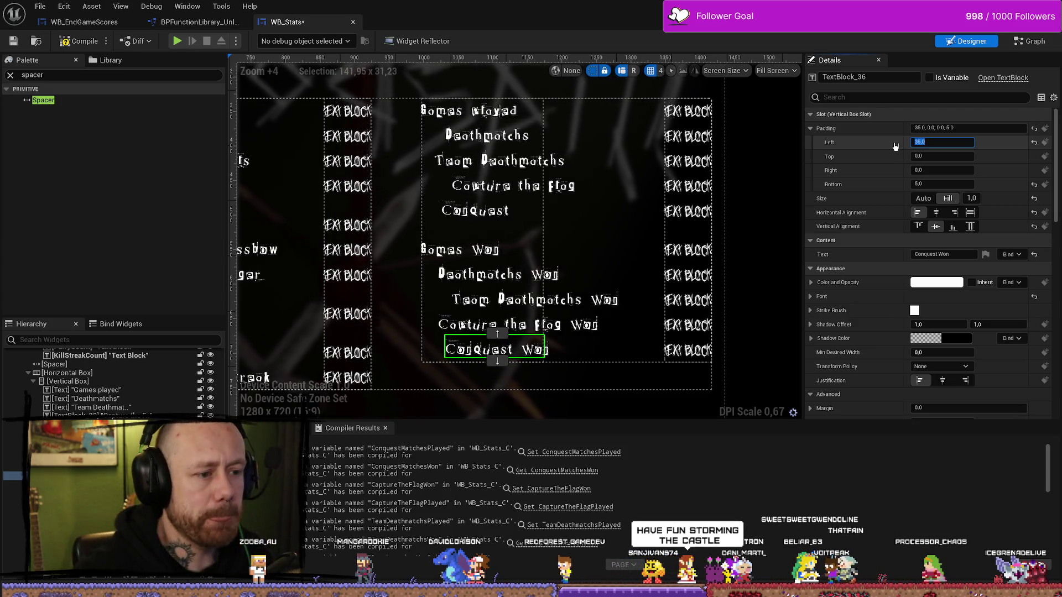
{"action": "left_click", "coordinate": [765, 286]}
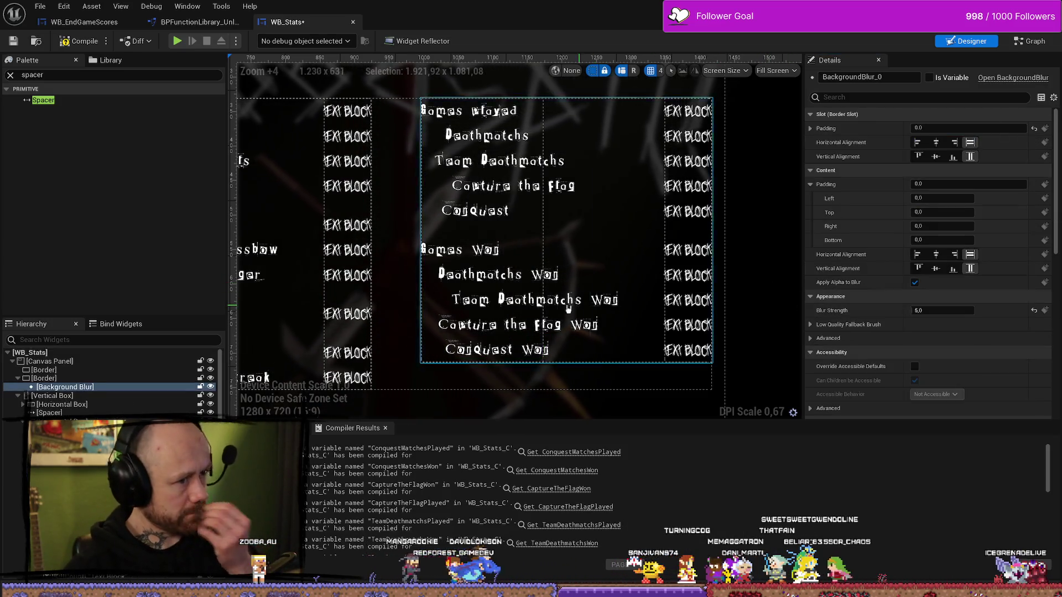
{"action": "left_click", "coordinate": [679, 257]}
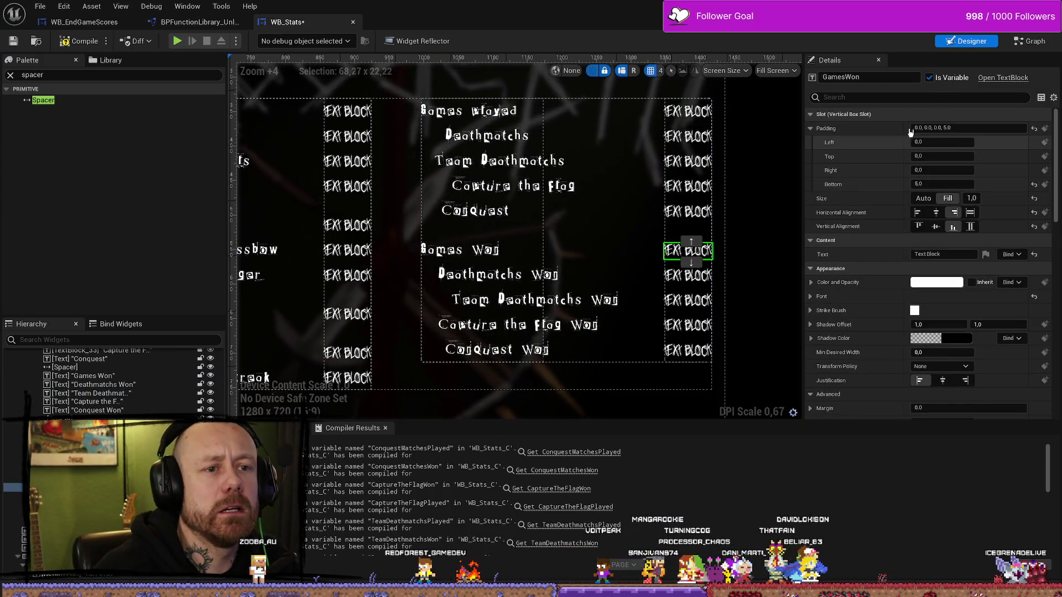
Set the Size X of the spacer between the two stat columns to 42.
{"action": "scroll", "coordinate": [574, 291], "scroll_direction": "down", "scroll_amount": 3}
{"action": "scroll", "coordinate": [573, 291], "scroll_direction": "up", "scroll_amount": 2}
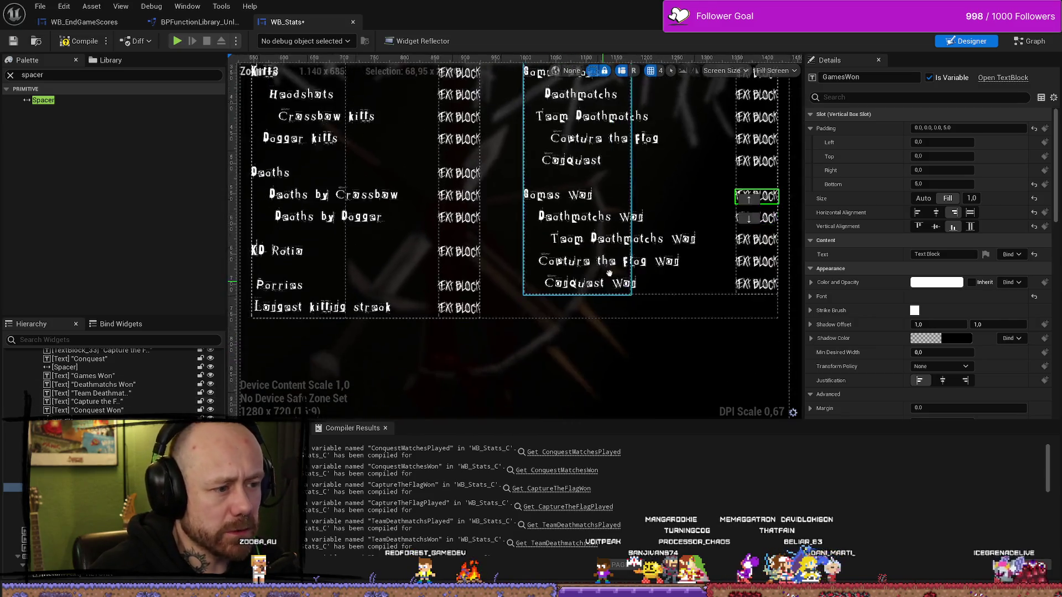
{"action": "scroll", "coordinate": [600, 319], "scroll_direction": "down", "scroll_amount": 2}
{"action": "scroll", "coordinate": [600, 318], "scroll_direction": "down", "scroll_amount": 5}
{"action": "scroll", "coordinate": [624, 271], "scroll_direction": "up", "scroll_amount": 4}
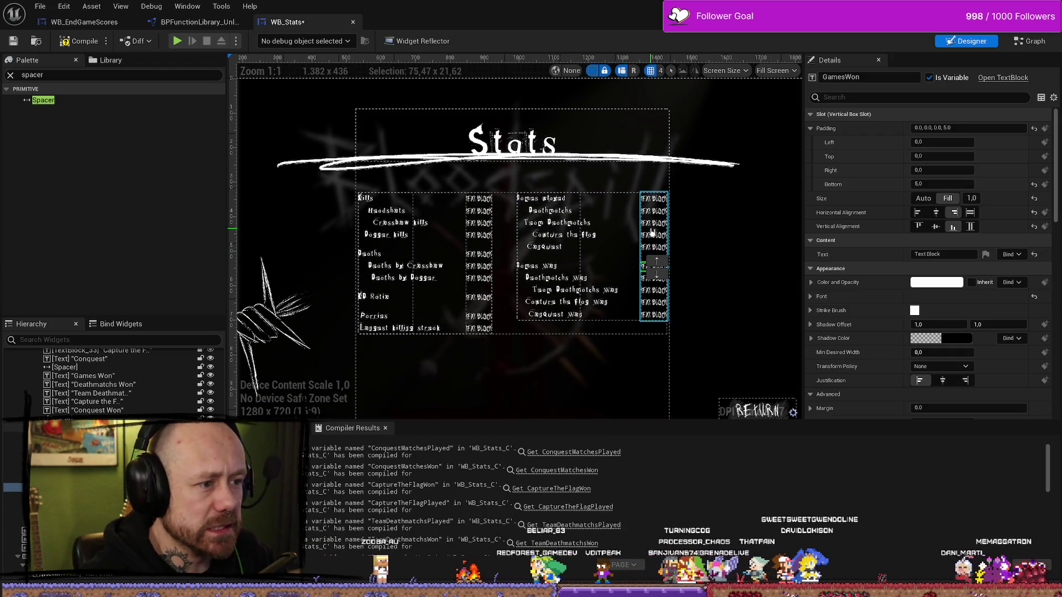
{"action": "left_click", "coordinate": [509, 227]}
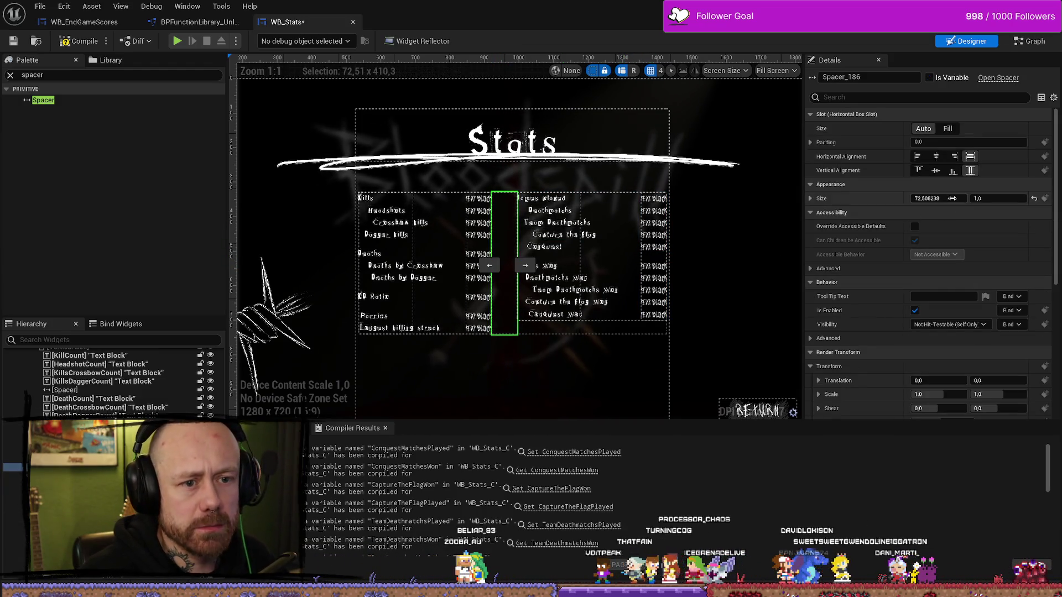
{"action": "left_click_drag", "start_coordinate": [938, 198], "coordinate": [904, 198]}
{"action": "left_click", "coordinate": [939, 198]}
{"action": "type", "text": "42,829495"}
{"action": "key", "text": "Return"}
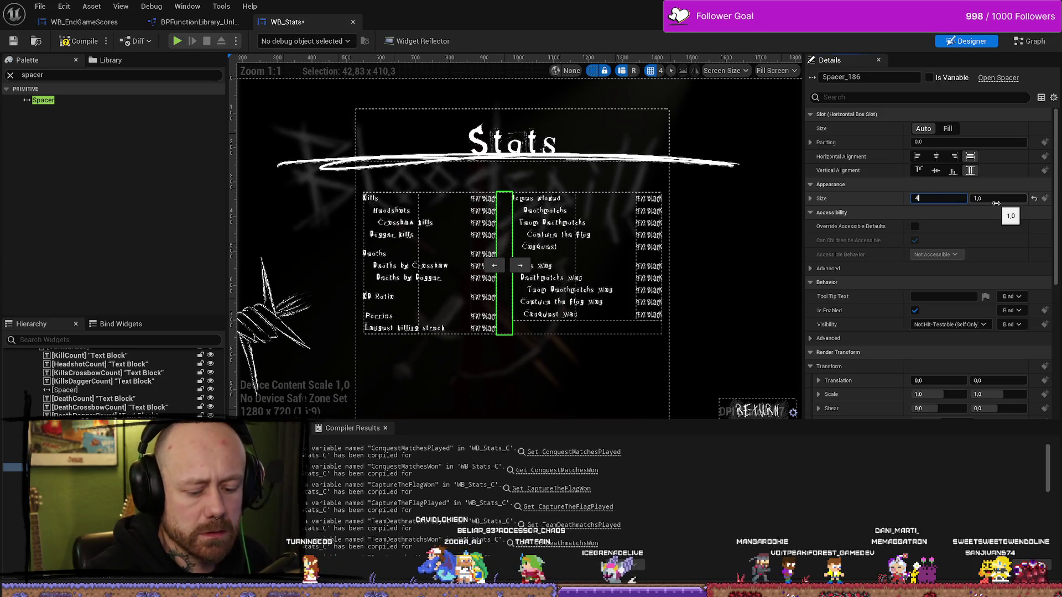
{"action": "left_click", "coordinate": [691, 254]}
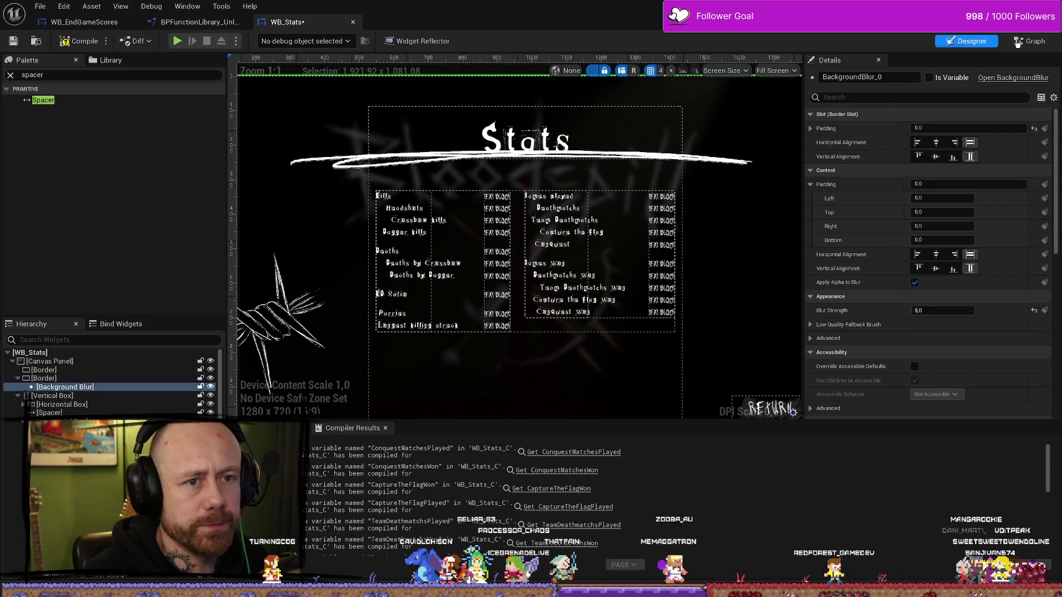
{"action": "key", "text": "ctrl+shift+g"}
Back in the Designer, rename the Games played value block to GamesPlayed.
{"action": "mouse_move", "coordinate": [766, 227]}
{"action": "left_mouse_down"}
{"action": "mouse_move", "coordinate": [704, 221]}
{"action": "mouse_move", "coordinate": [476, 240]}
{"action": "mouse_move", "coordinate": [509, 277]}
{"action": "mouse_move", "coordinate": [585, 242]}
{"action": "mouse_move", "coordinate": [575, 251]}
{"action": "left_mouse_up"}
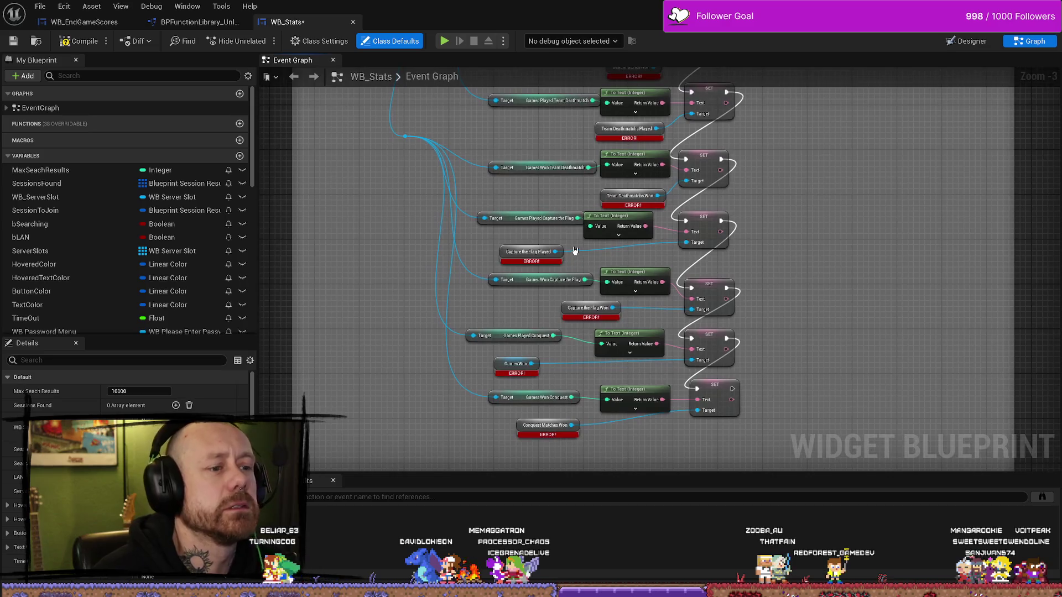
{"action": "left_click", "coordinate": [969, 41]}
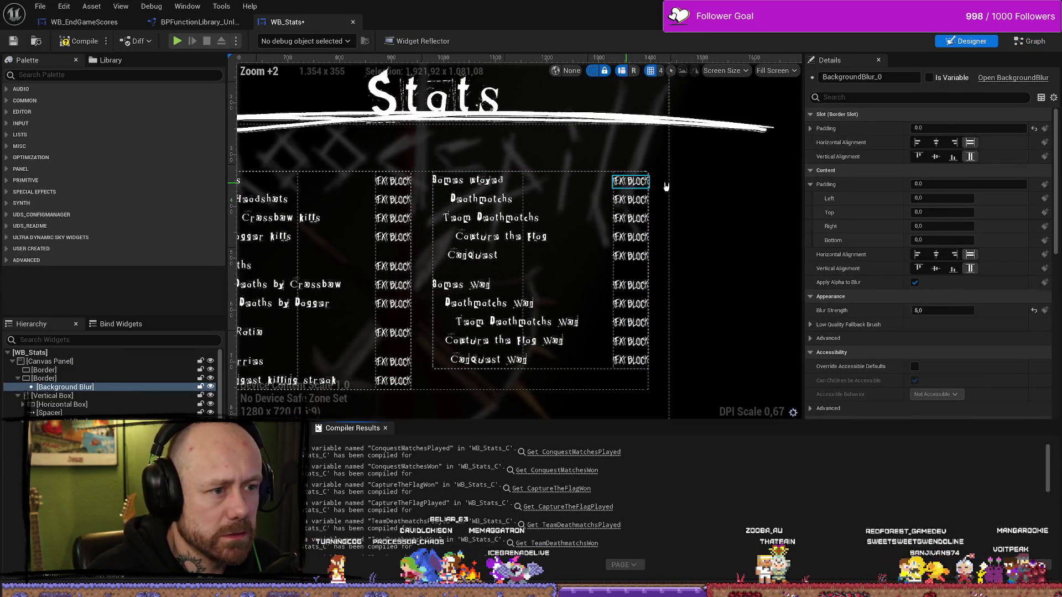
{"action": "left_click", "coordinate": [633, 182]}
{"action": "double_click", "coordinate": [897, 78]}
{"action": "key", "text": "BackSpace"}
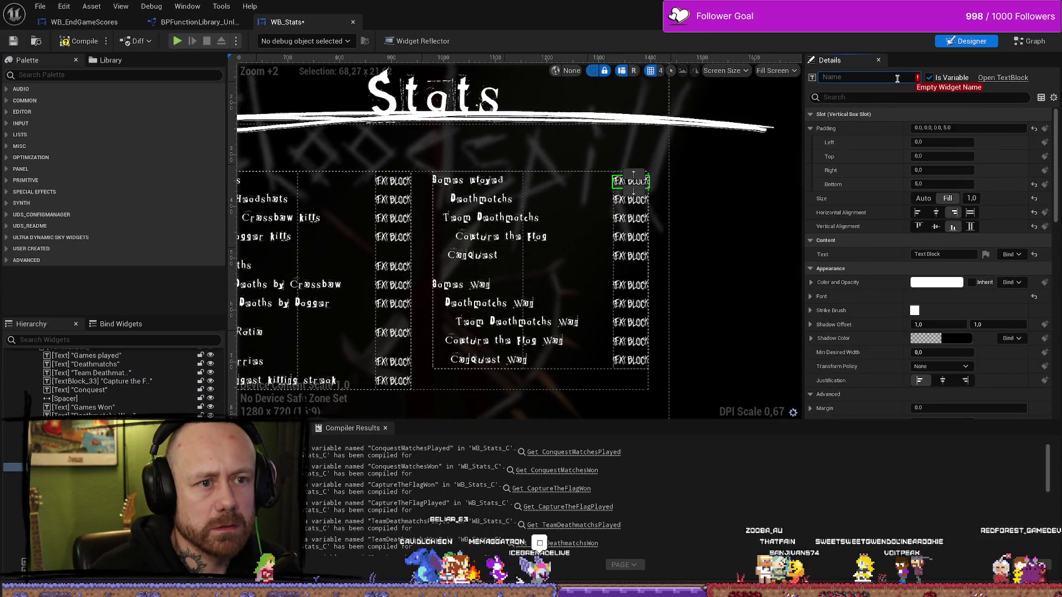
{"action": "type", "text": "GamesPlayed_1"}
{"action": "key", "text": "BackSpace"}
{"action": "key", "text": "BackSpace"}
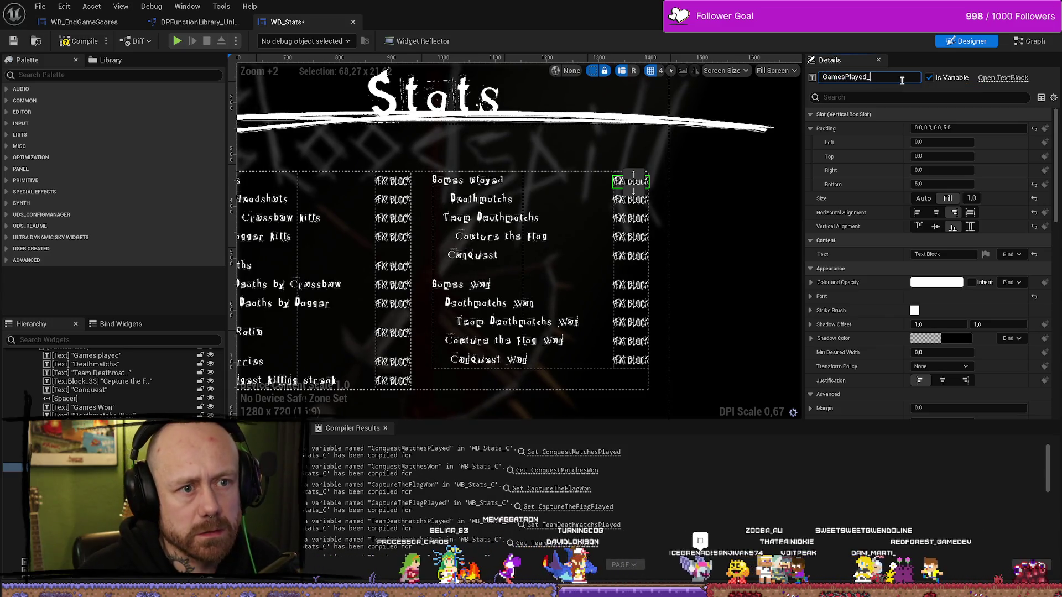
Rename the played value blocks to DeathmatchesPlayed, TeamDeathmatchsPlayed and ConquestMatchesPlayed.
{"action": "left_click", "coordinate": [631, 200]}
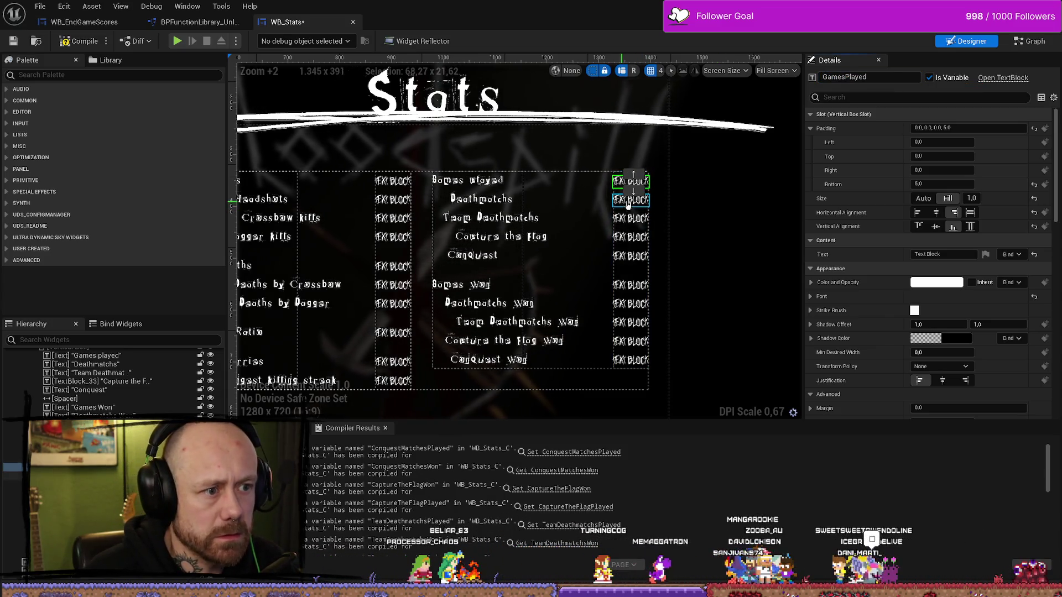
{"action": "double_click", "coordinate": [911, 77]}
{"action": "left_click", "coordinate": [912, 78]}
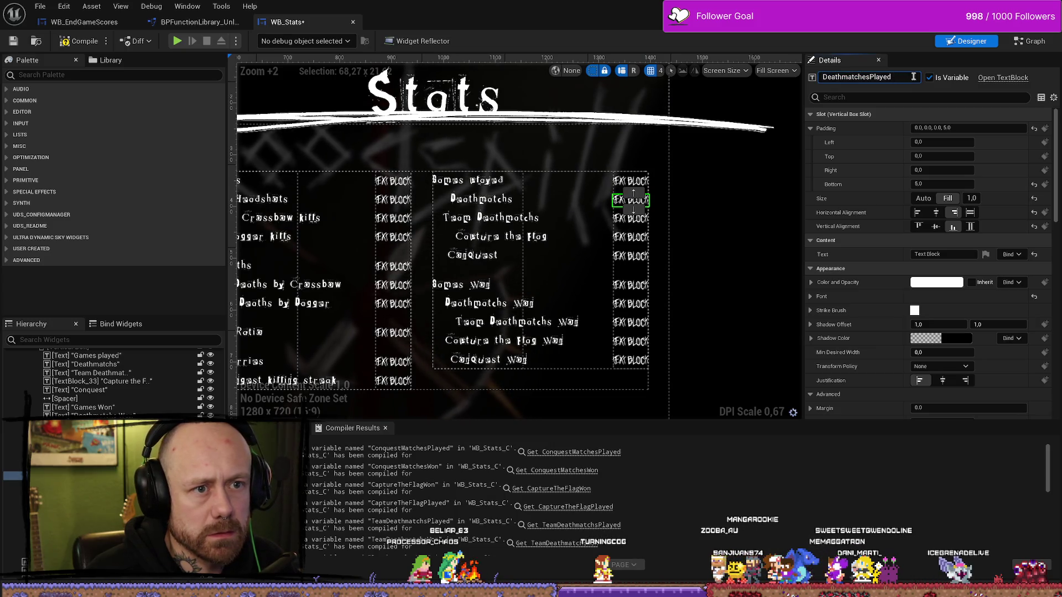
{"action": "key", "text": "Return"}
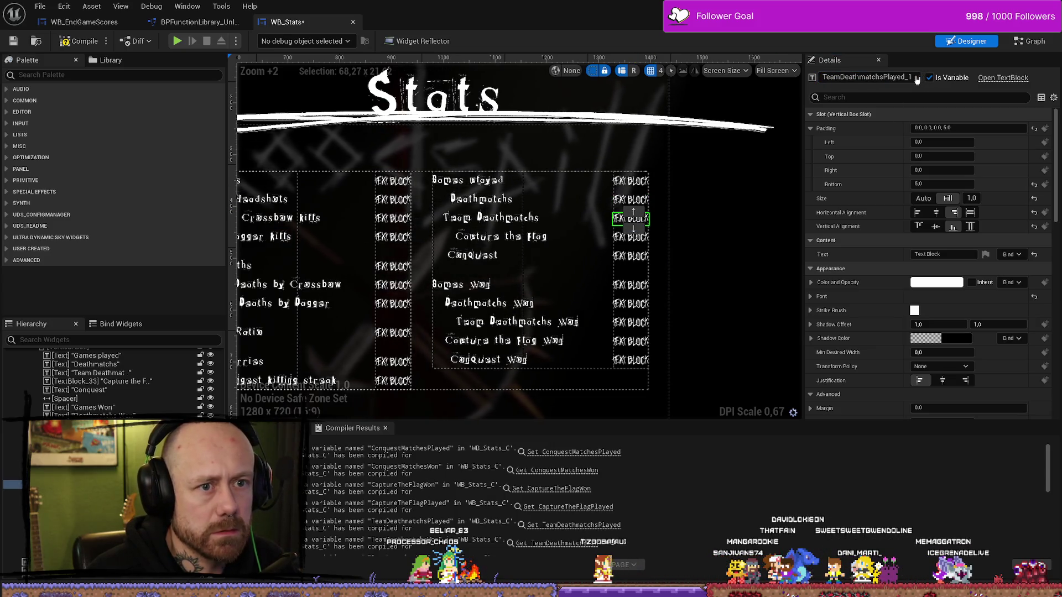
{"action": "key", "text": "BackSpace"}
{"action": "key", "text": "BackSpace"}
{"action": "key", "text": "Return"}
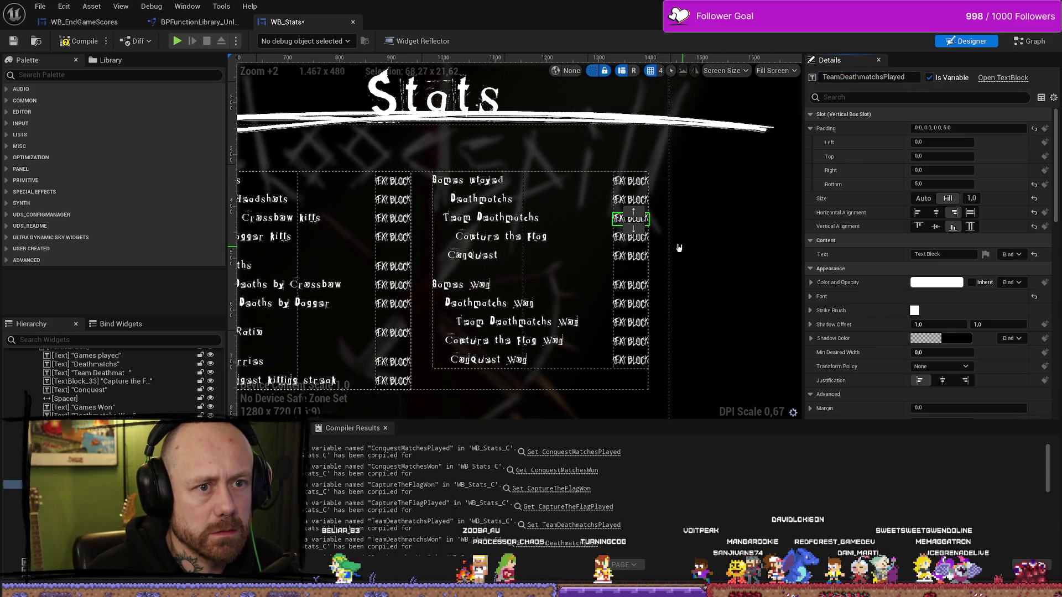
{"action": "left_click", "coordinate": [630, 237]}
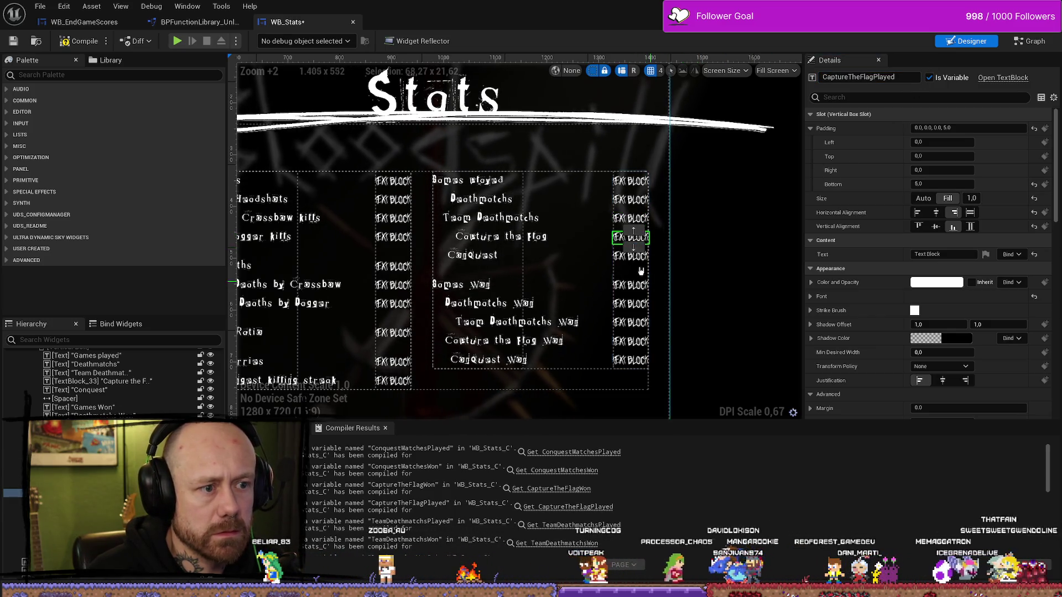
{"action": "left_click", "coordinate": [620, 256]}
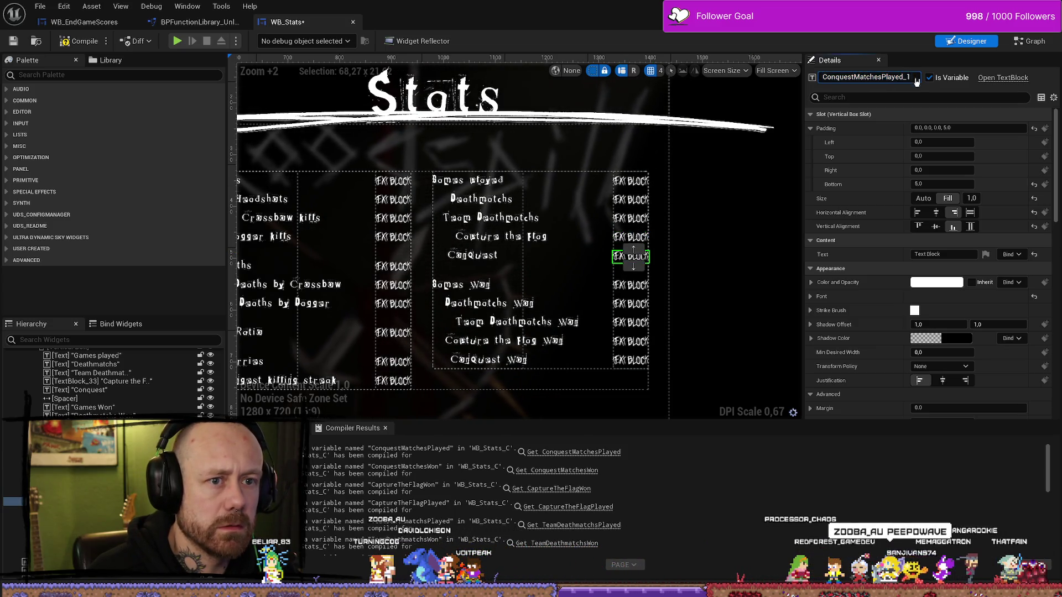
{"action": "key", "text": "Return"}
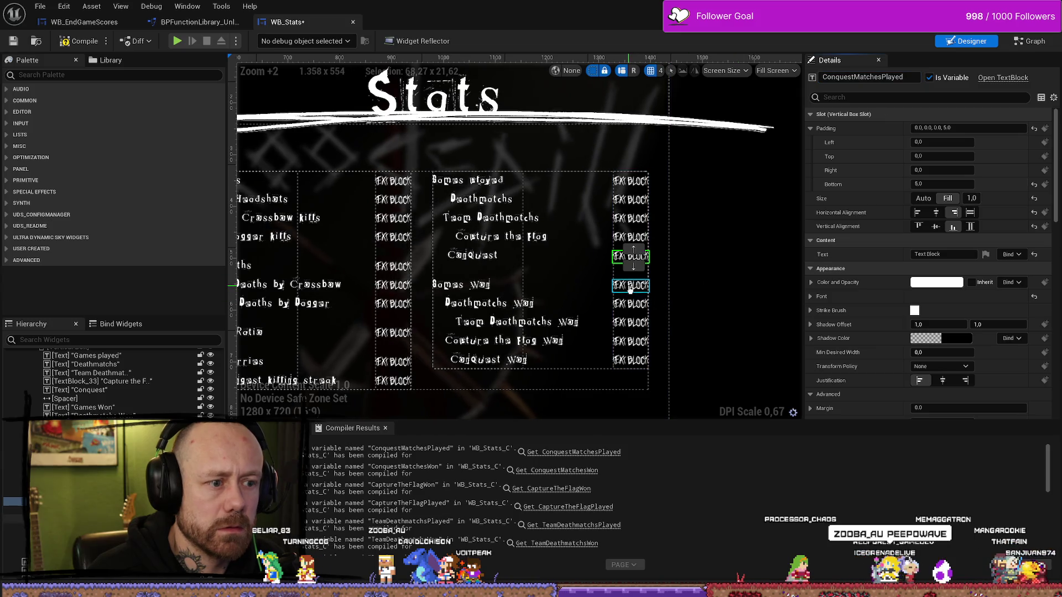
Reorder the GamesWon and DeathmatchesWon value blocks into their own matching rows.
{"action": "left_click", "coordinate": [630, 287]}
{"action": "left_click", "coordinate": [630, 302]}
{"action": "type", "text": "DeathmatchesWon"}
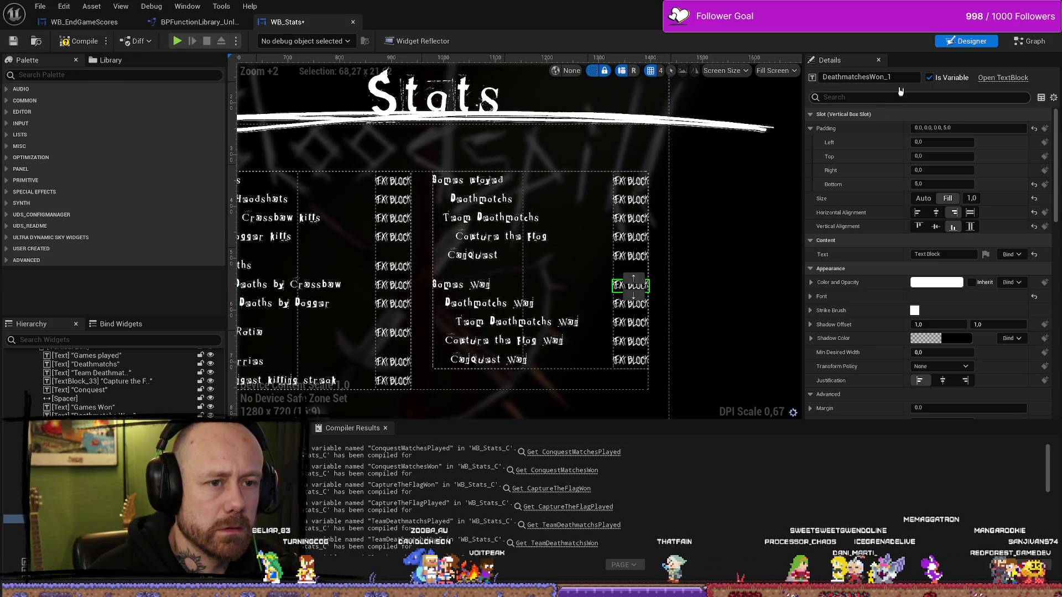
{"action": "left_click", "coordinate": [635, 299]}
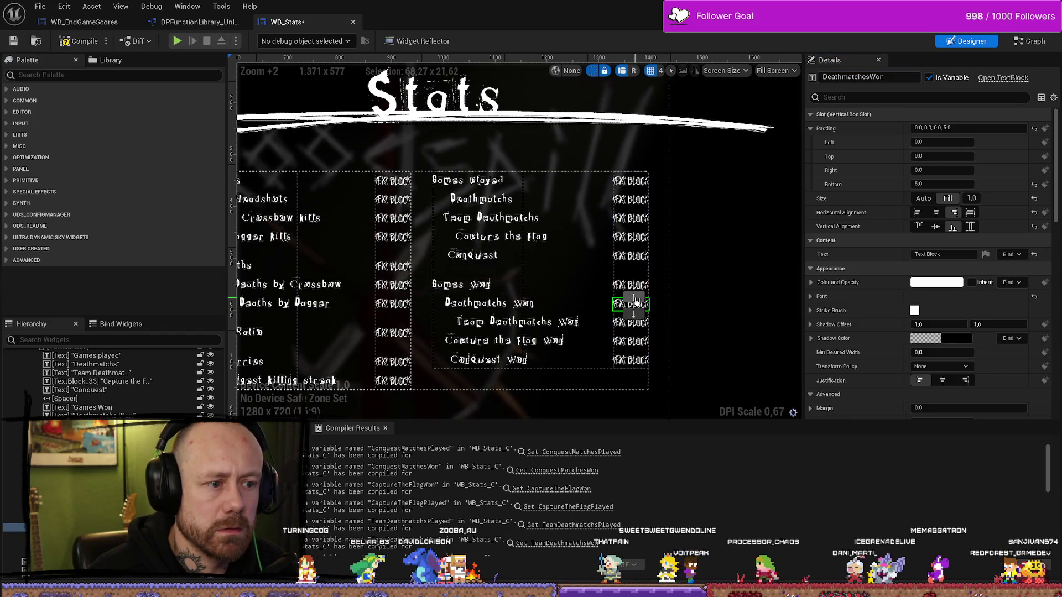
{"action": "left_click", "coordinate": [631, 285]}
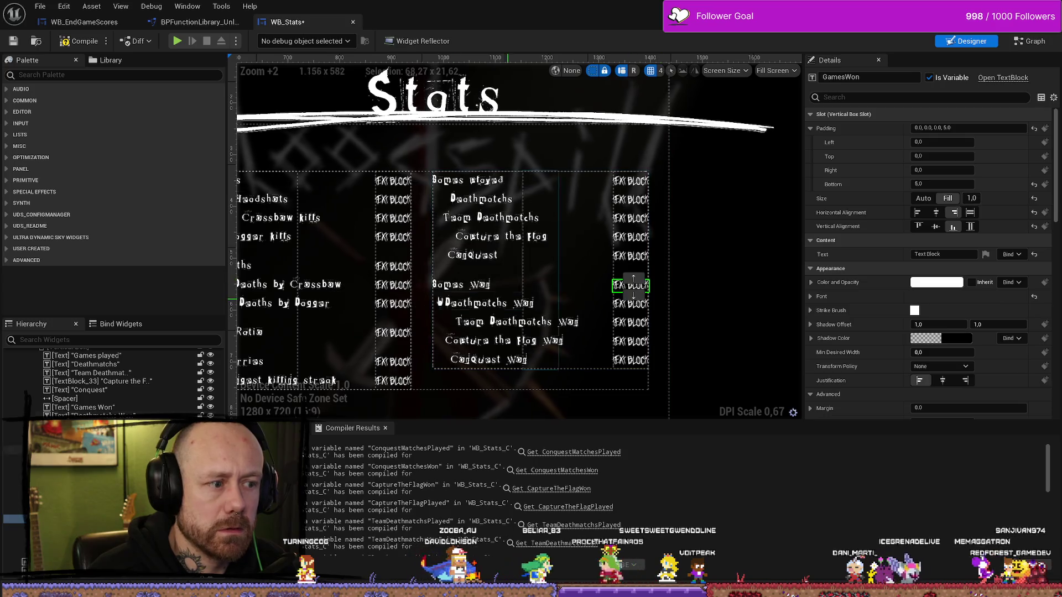
{"action": "left_click", "coordinate": [619, 304]}
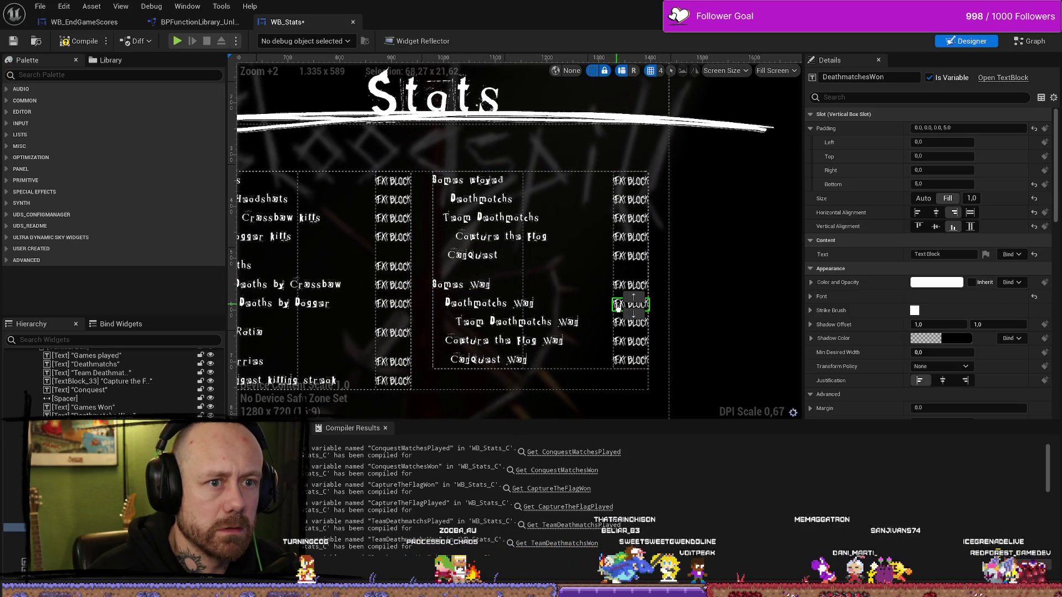
Rename the won value blocks to TeamDeathmatchsWon, CaptureTheFlagWon and ConquestMatchesWon.
{"action": "left_click", "coordinate": [629, 323]}
{"action": "left_click", "coordinate": [907, 77]}
{"action": "key", "text": "BackSpace"}
{"action": "key", "text": "BackSpace"}
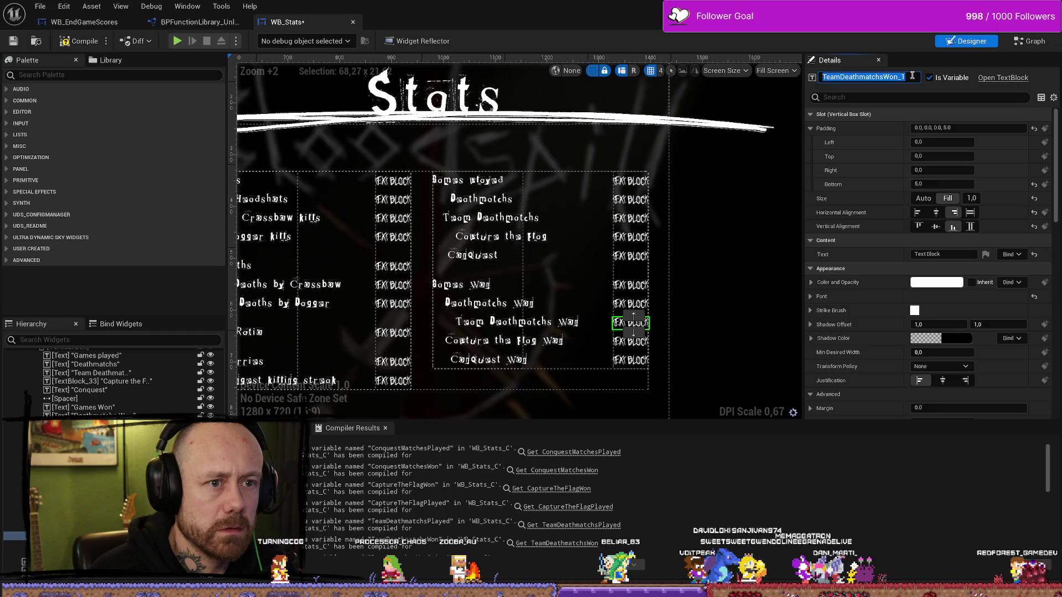
{"action": "key", "text": "Return"}
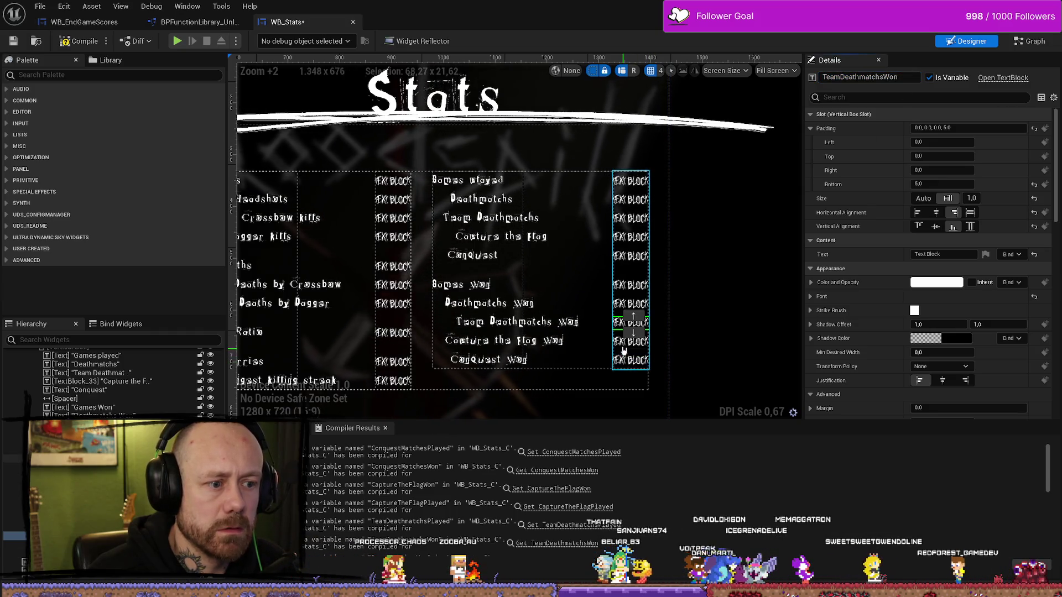
{"action": "left_click", "coordinate": [631, 341]}
{"action": "left_click", "coordinate": [909, 76]}
{"action": "key", "text": "BackSpace"}
{"action": "key", "text": "BackSpace"}
{"action": "key", "text": "Return"}
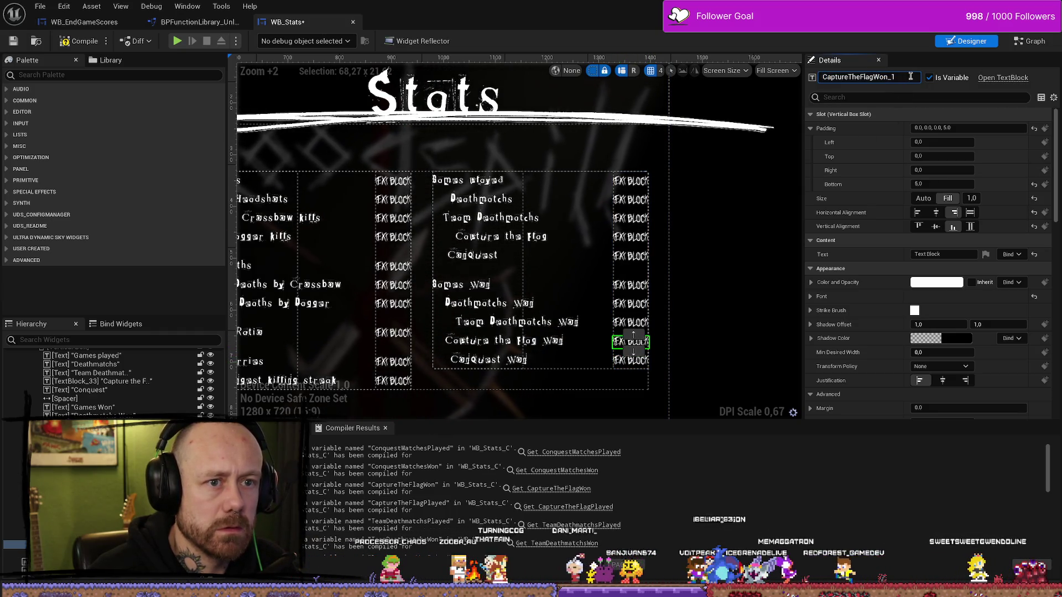
{"action": "left_click", "coordinate": [619, 360]}
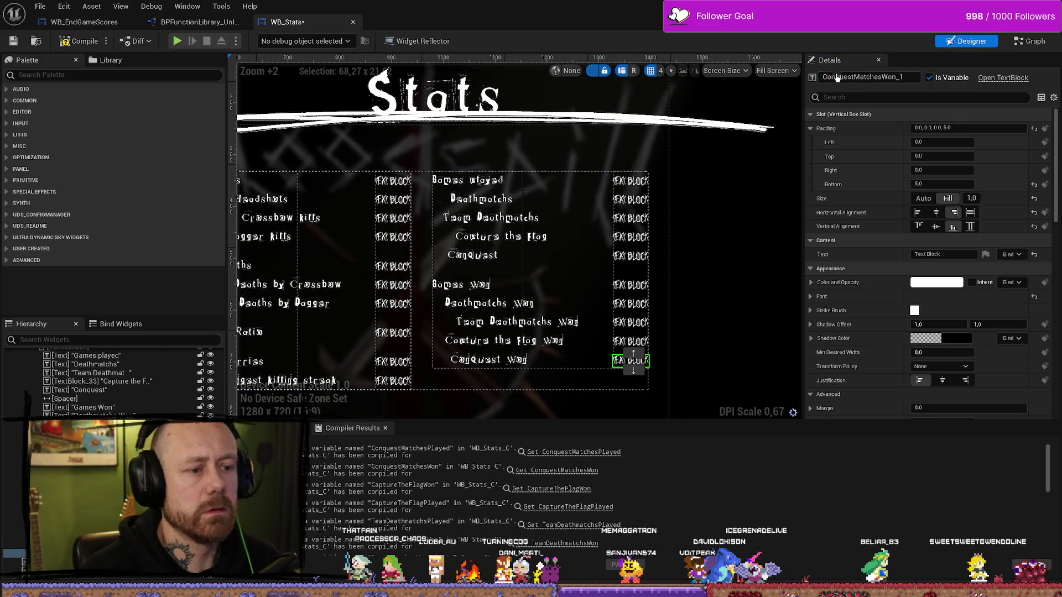
{"action": "left_click", "coordinate": [912, 77]}
{"action": "key", "text": "BackSpace"}
{"action": "key", "text": "BackSpace"}
{"action": "key", "text": "Return"}
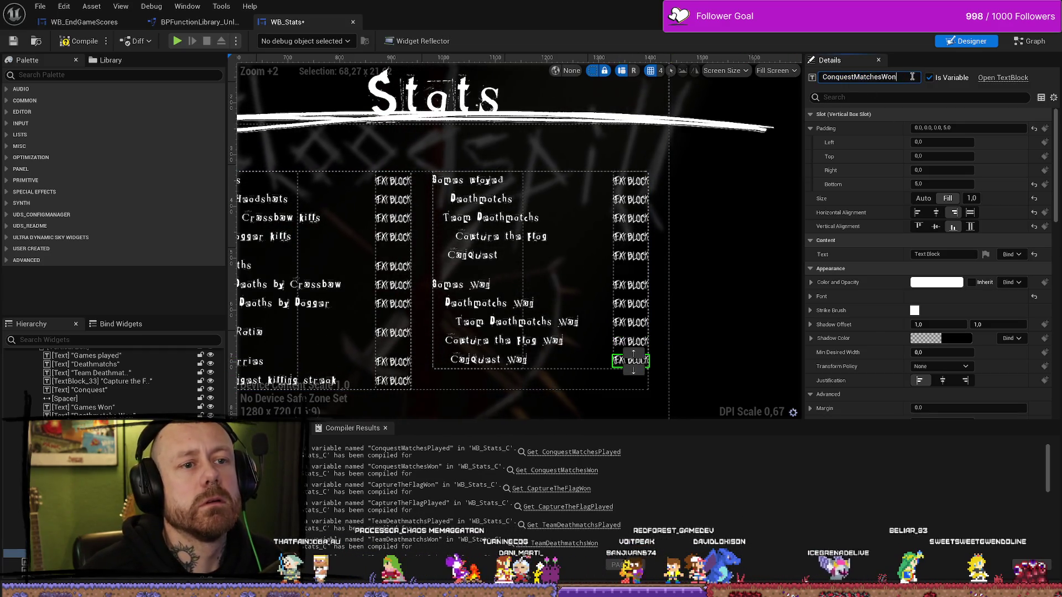
{"action": "left_click", "coordinate": [1030, 41]}
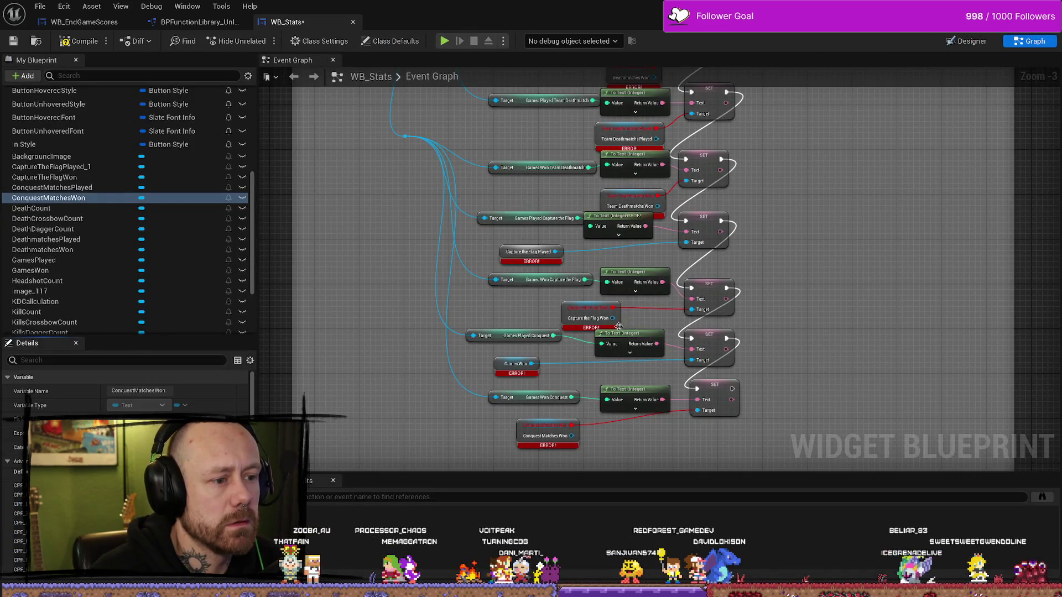
Compile the widget and try wiring the Capture the Flag Won getter into its SET node.
{"action": "left_click_drag", "start_coordinate": [612, 318], "coordinate": [698, 314]}
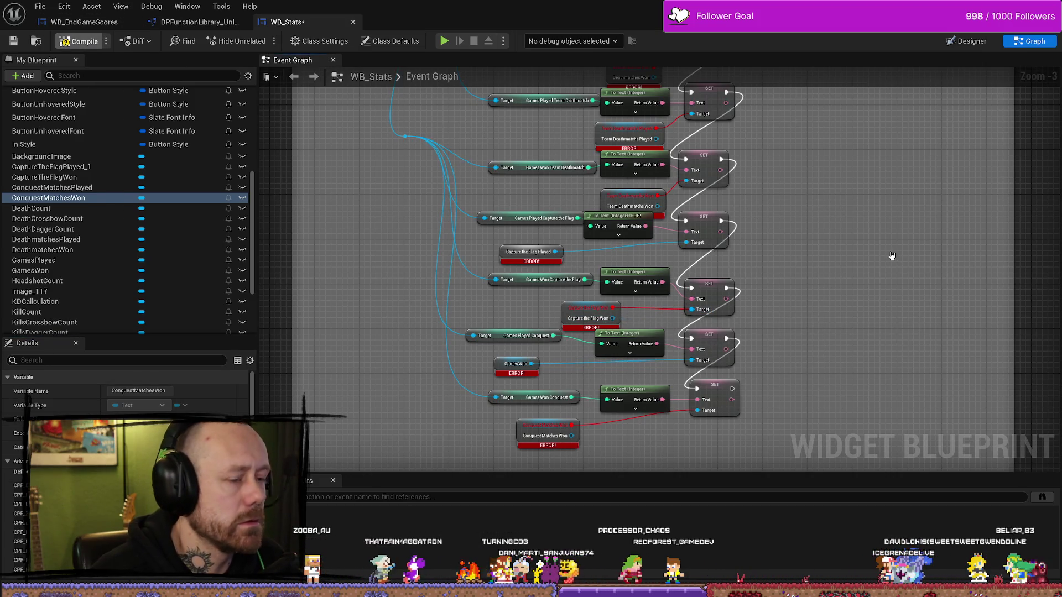
{"action": "key", "text": "F7"}
{"action": "scroll", "coordinate": [645, 315], "scroll_direction": "up", "scroll_amount": 3}
{"action": "left_click_drag", "start_coordinate": [589, 317], "coordinate": [708, 313]}
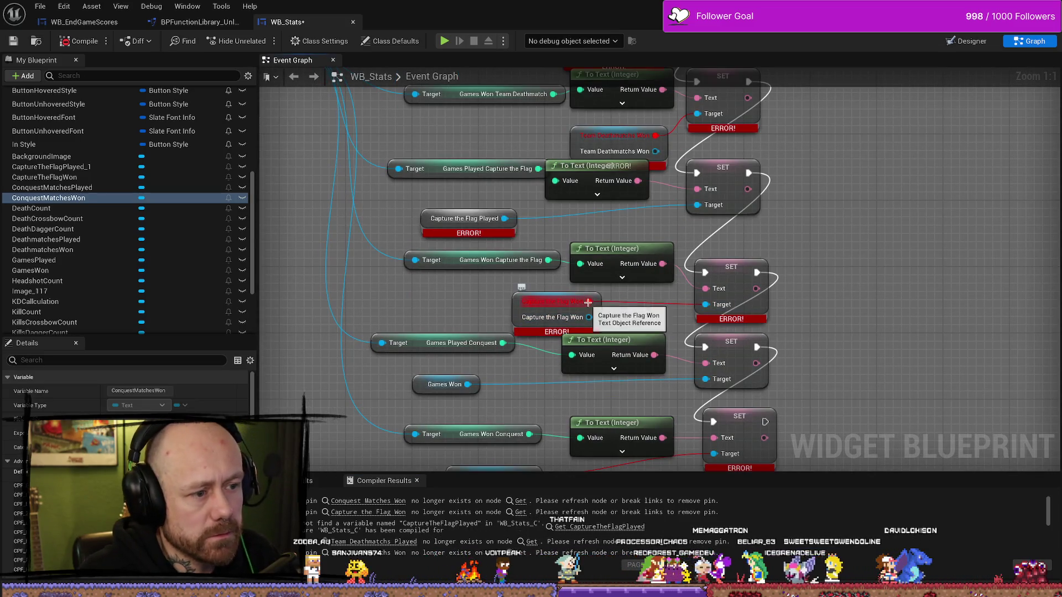
{"action": "left_click_drag", "start_coordinate": [588, 302], "coordinate": [714, 309]}
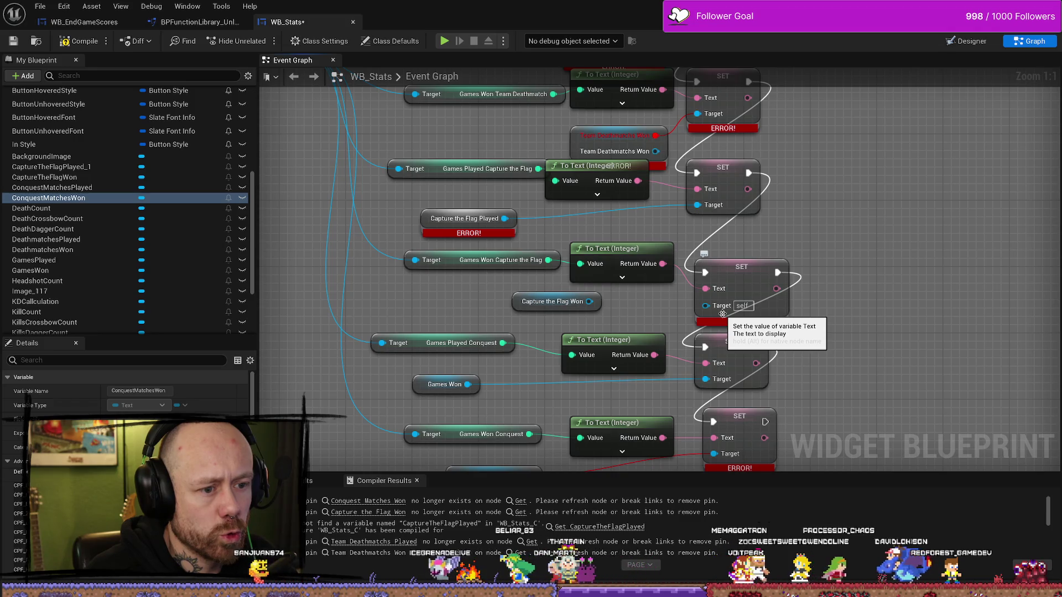
{"action": "left_click_drag", "start_coordinate": [705, 306], "coordinate": [591, 305]}
{"action": "scroll", "coordinate": [642, 320], "scroll_direction": "down", "scroll_amount": 2}
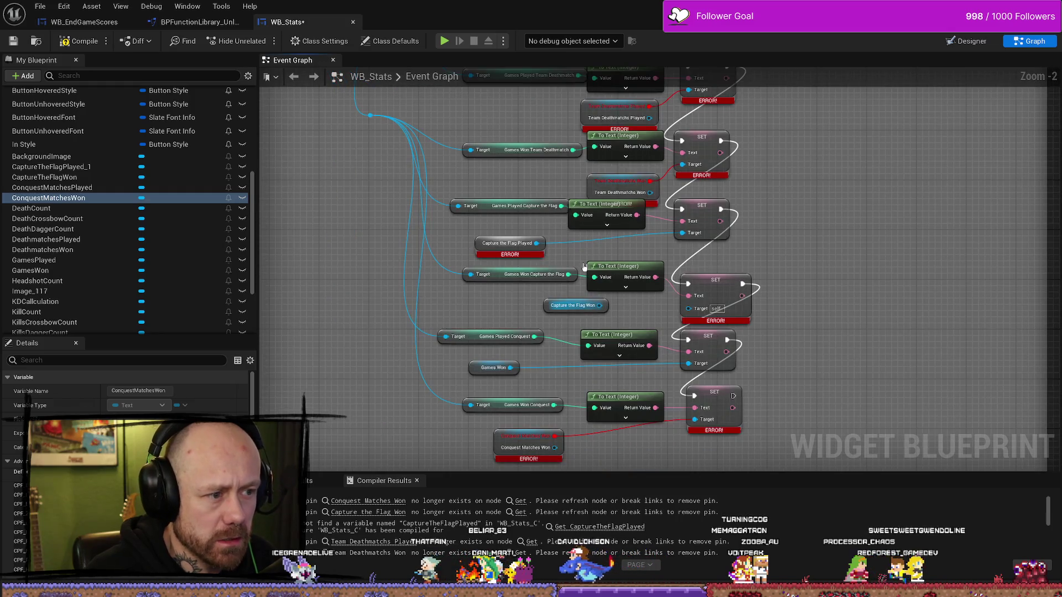
{"action": "scroll", "coordinate": [584, 267], "scroll_direction": "down", "scroll_amount": 4}
{"action": "scroll", "coordinate": [636, 245], "scroll_direction": "up", "scroll_amount": 4}
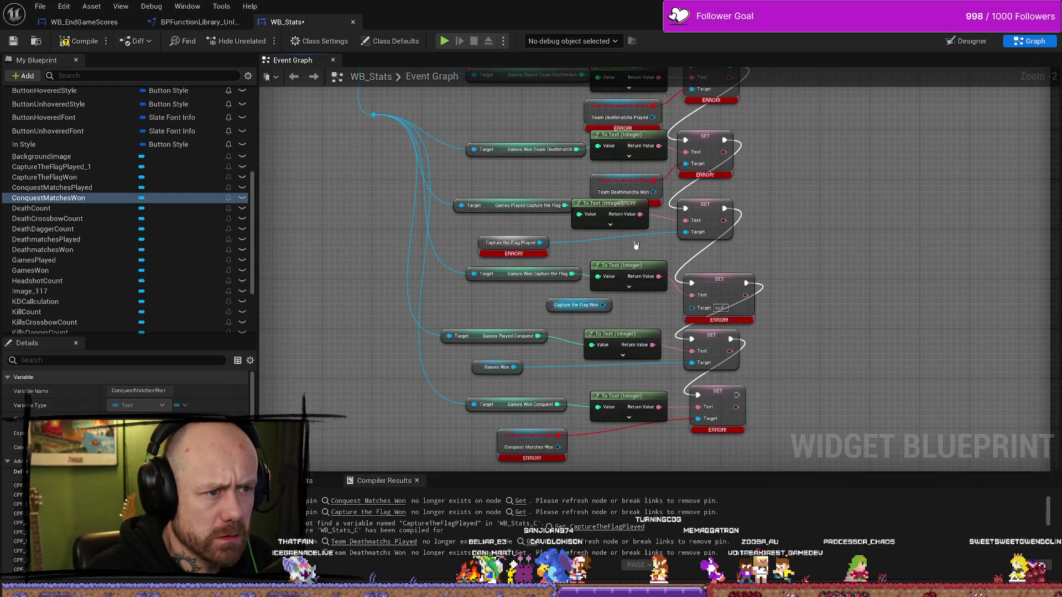
Delete the Capture the Flag Played, Deathmatches Won and Team Deathmatchs Played error getters.
{"action": "left_click", "coordinate": [517, 244]}
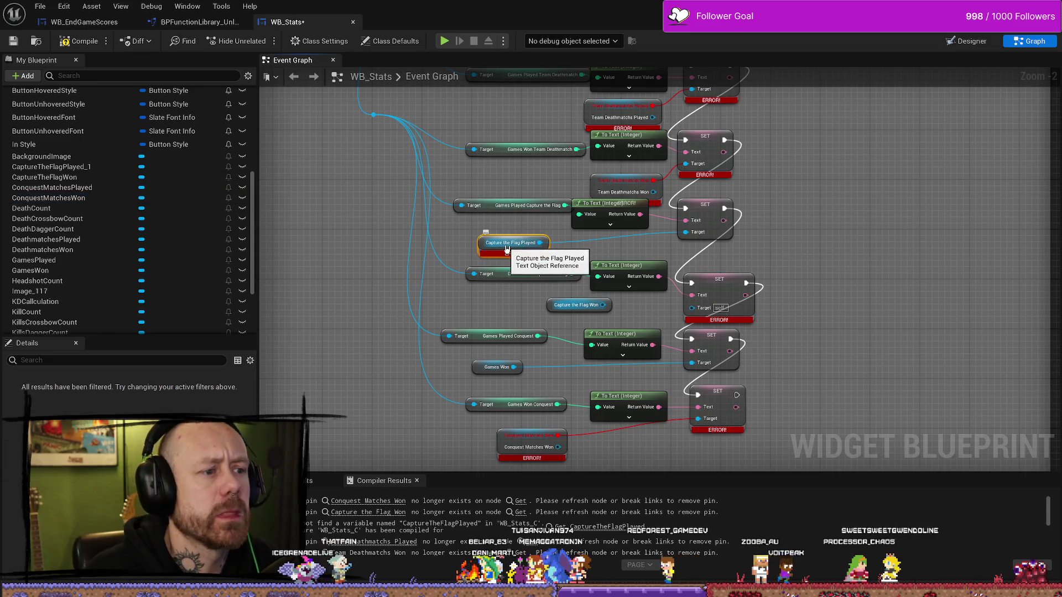
{"action": "key", "text": "Delete"}
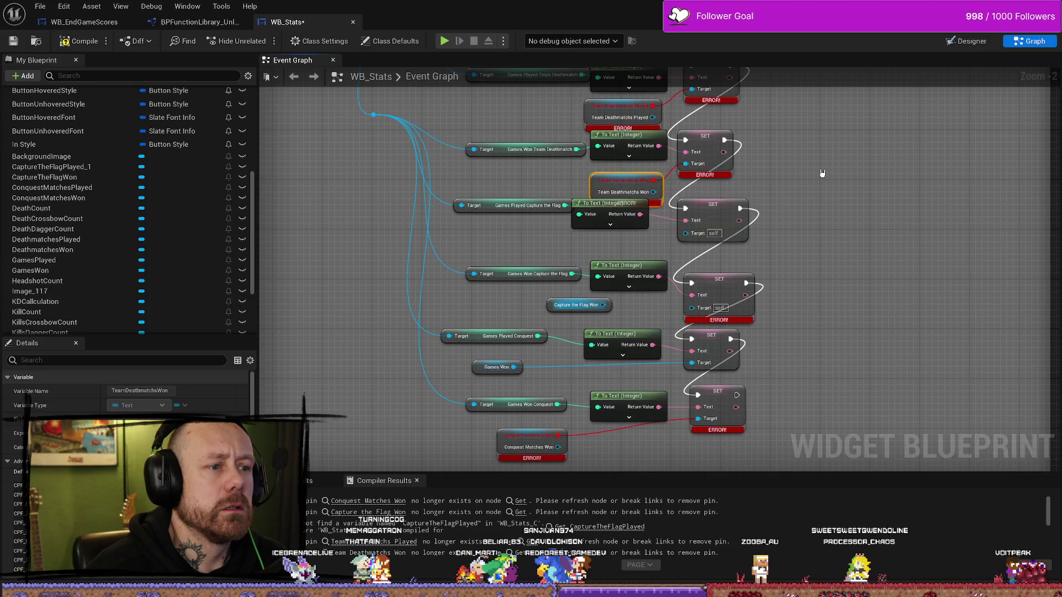
{"action": "scroll", "coordinate": [737, 277], "scroll_direction": "up", "scroll_amount": 5}
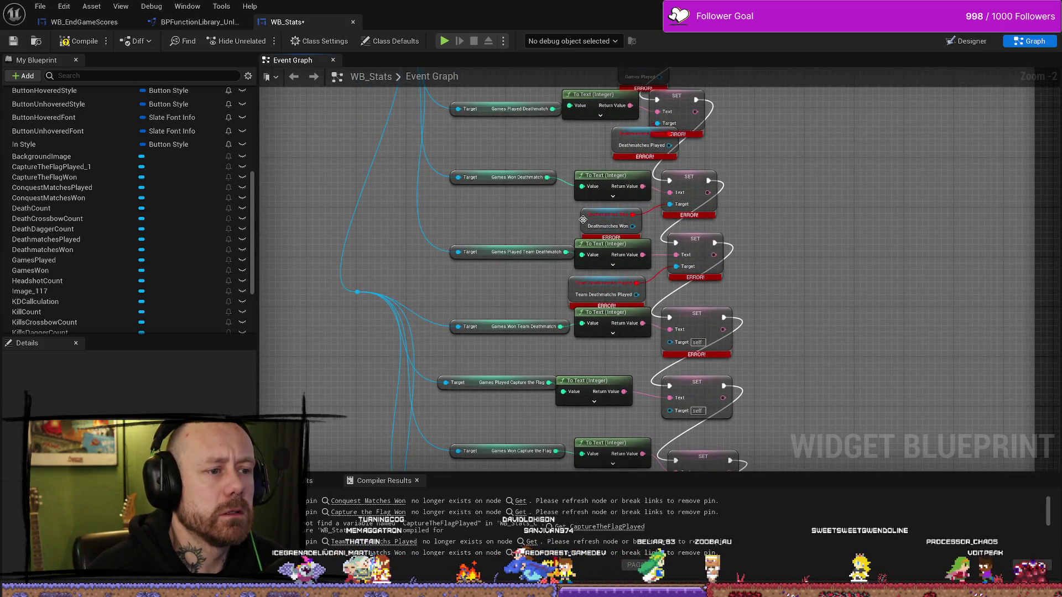
{"action": "left_click", "coordinate": [583, 219]}
{"action": "key", "text": "Delete"}
{"action": "left_click", "coordinate": [609, 293]}
{"action": "key", "text": "Delete"}
Delete the Deathmatches Played and Games Played error getters.
{"action": "scroll", "coordinate": [610, 225], "scroll_direction": "up", "scroll_amount": 2}
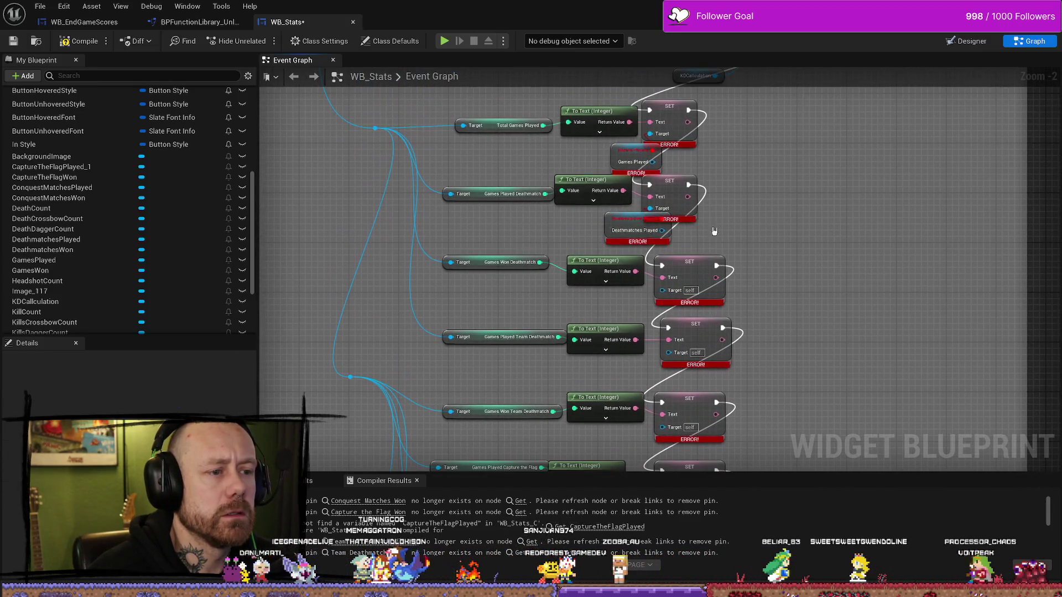
{"action": "left_click", "coordinate": [610, 225]}
{"action": "key", "text": "Delete"}
{"action": "left_click", "coordinate": [633, 161]}
{"action": "key", "text": "Delete"}
{"action": "scroll", "coordinate": [801, 247], "scroll_direction": "up", "scroll_amount": 3}
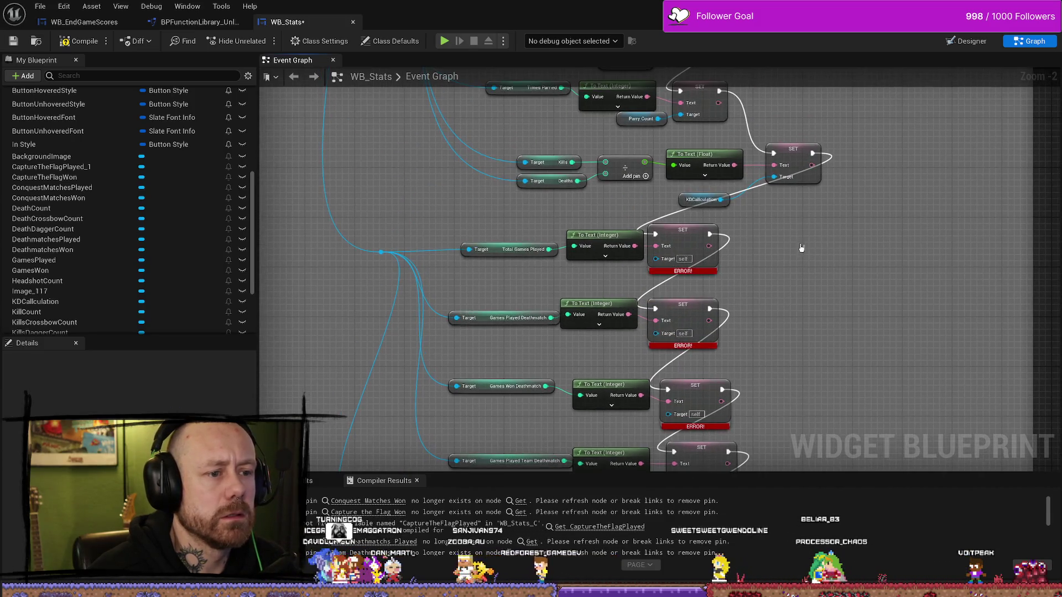
{"action": "scroll", "coordinate": [821, 299], "scroll_direction": "down", "scroll_amount": 8}
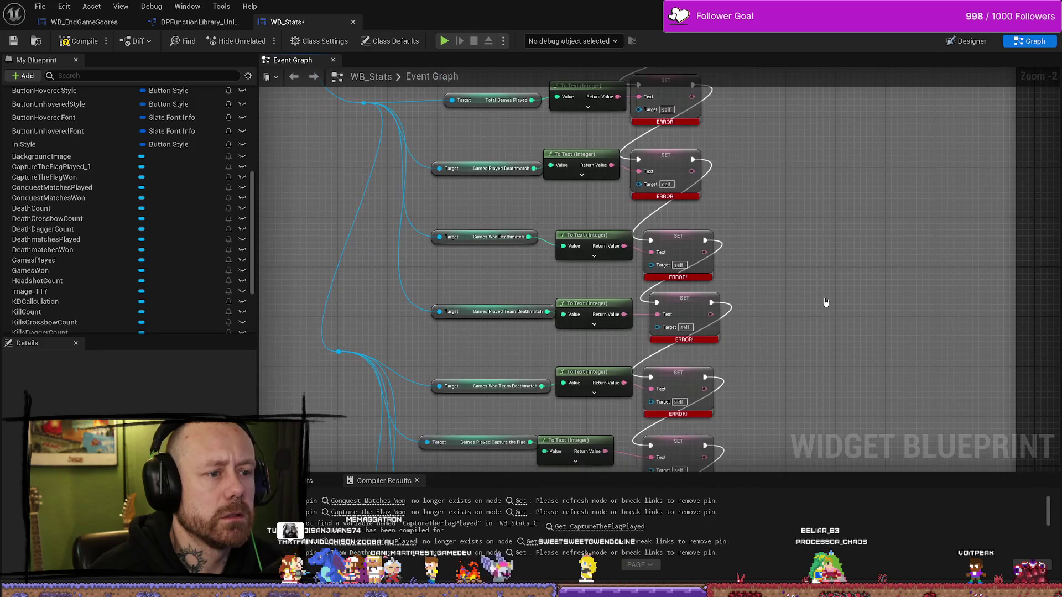
{"action": "scroll", "coordinate": [519, 415], "scroll_direction": "down", "scroll_amount": 2}
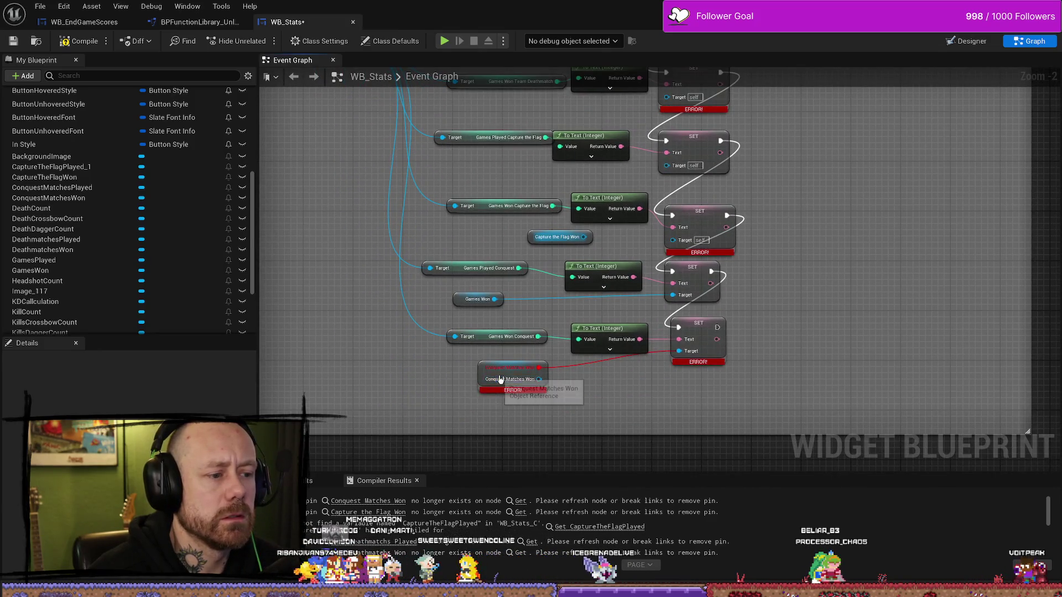
{"action": "scroll", "coordinate": [802, 288], "scroll_direction": "up", "scroll_amount": 8}
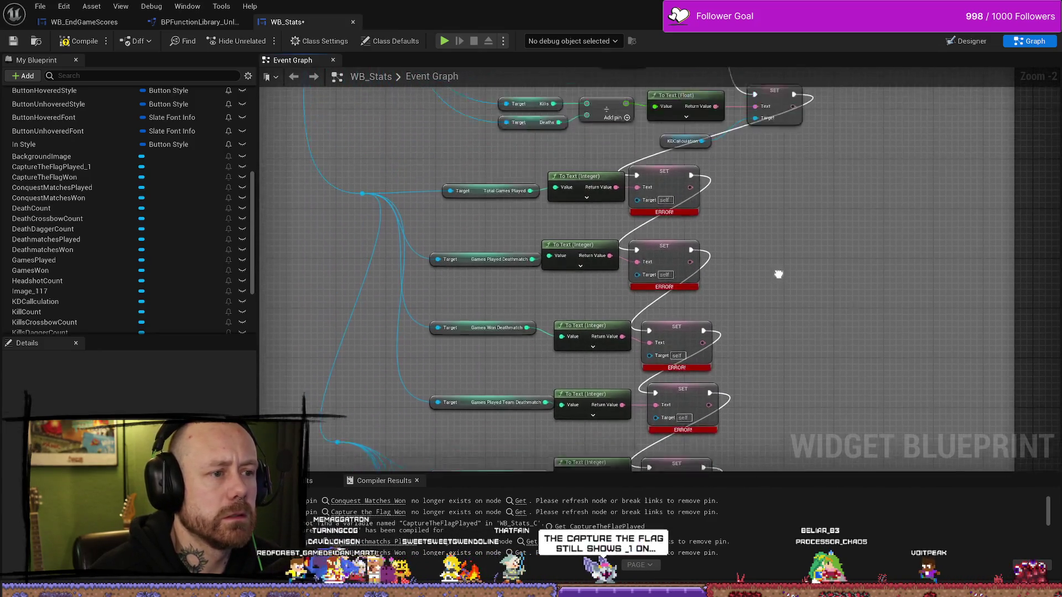
{"action": "scroll", "coordinate": [778, 274], "scroll_direction": "up", "scroll_amount": 4}
{"action": "left_click_drag", "start_coordinate": [409, 322], "coordinate": [414, 279]}
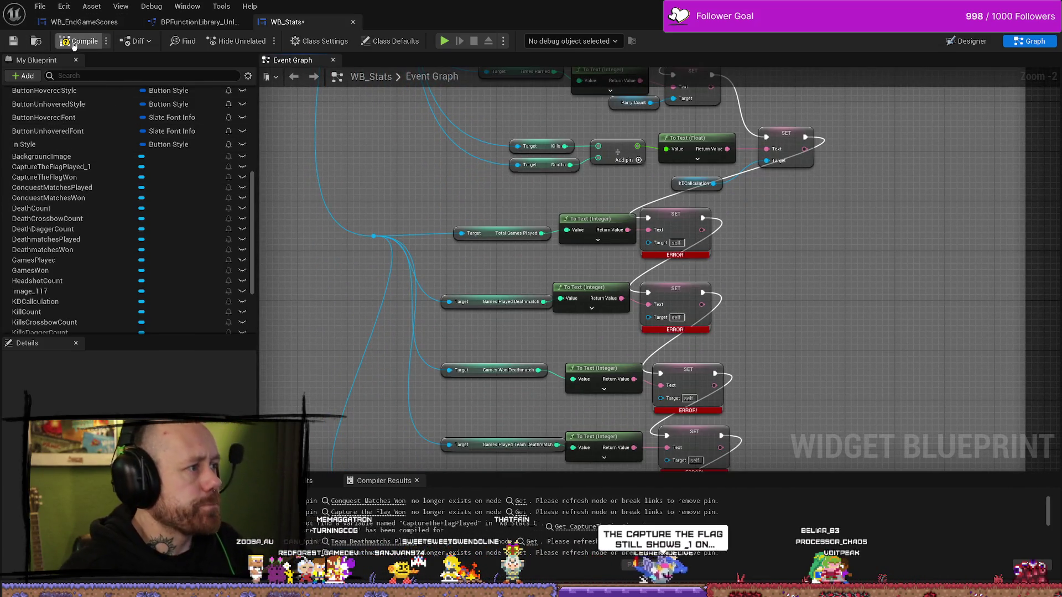
Return to the Designer and save the WB_Stats widget.
{"action": "left_click", "coordinate": [86, 166]}
{"action": "left_click", "coordinate": [977, 42]}
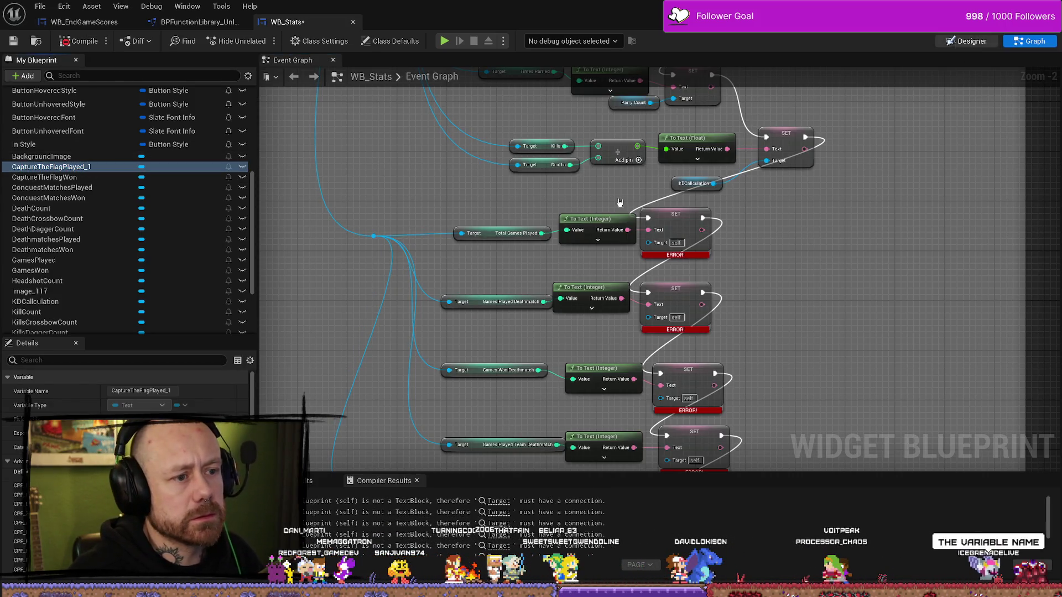
{"action": "scroll", "coordinate": [644, 260], "scroll_direction": "up", "scroll_amount": 5}
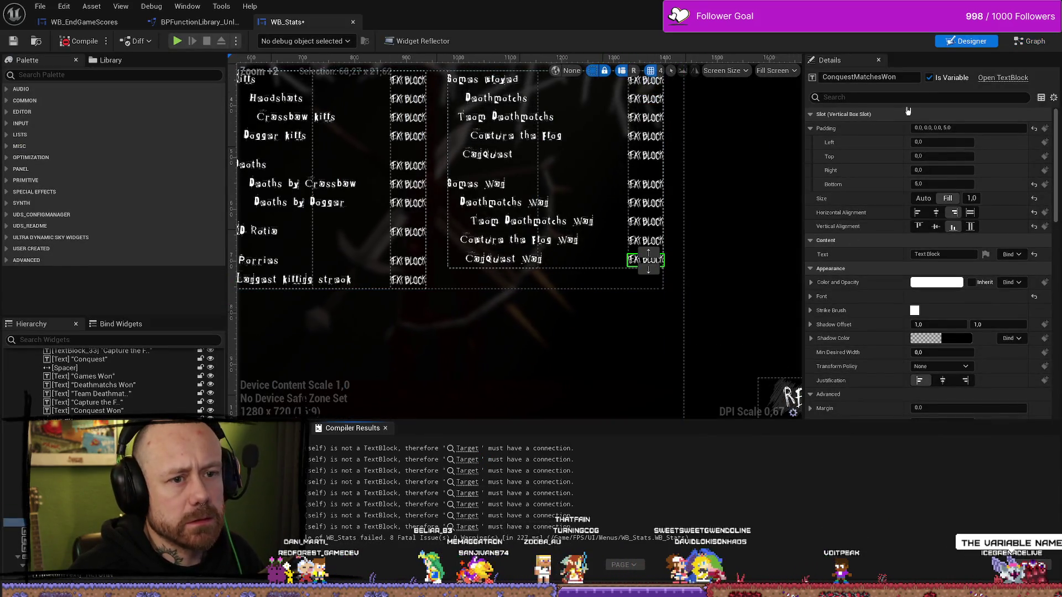
{"action": "left_click", "coordinate": [637, 262]}
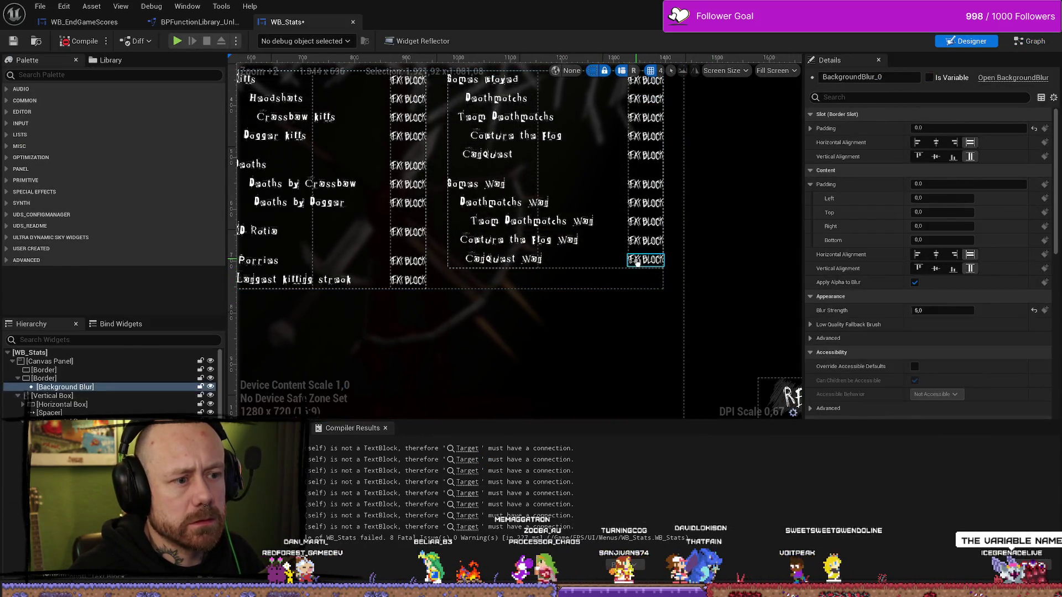
{"action": "left_click", "coordinate": [637, 262]}
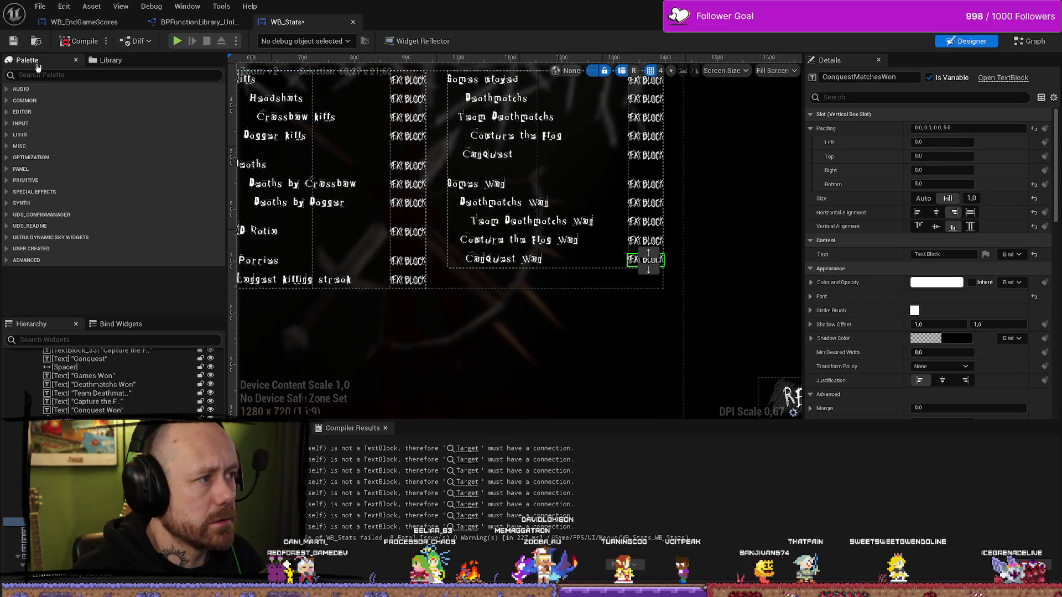
{"action": "left_click", "coordinate": [23, 41]}
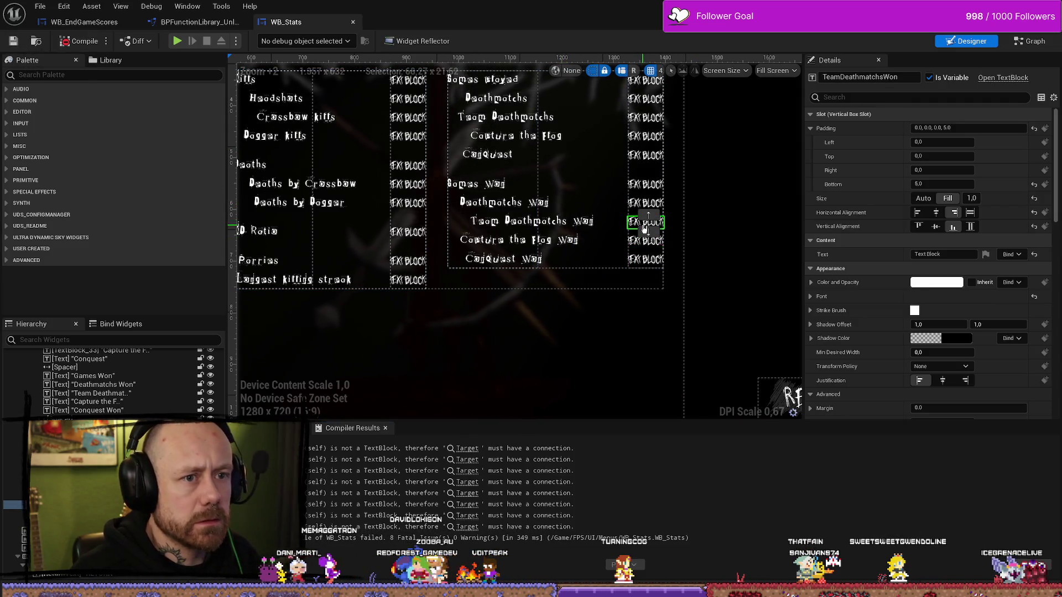
Check the GamesWon, CaptureTheFlagPlayed and TeamDeathmatchsPlayed block names, then compile with F7.
{"action": "scroll", "coordinate": [643, 239], "scroll_direction": "up", "scroll_amount": 1}
{"action": "left_click", "coordinate": [641, 178]}
{"action": "scroll", "coordinate": [678, 176], "scroll_direction": "down", "scroll_amount": 3}
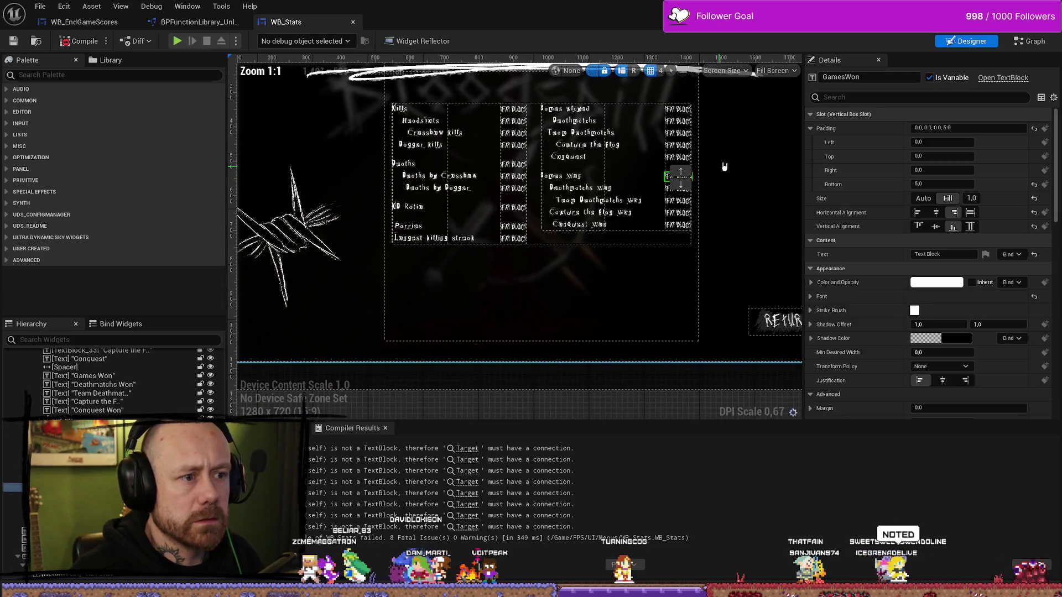
{"action": "left_click", "coordinate": [636, 147]}
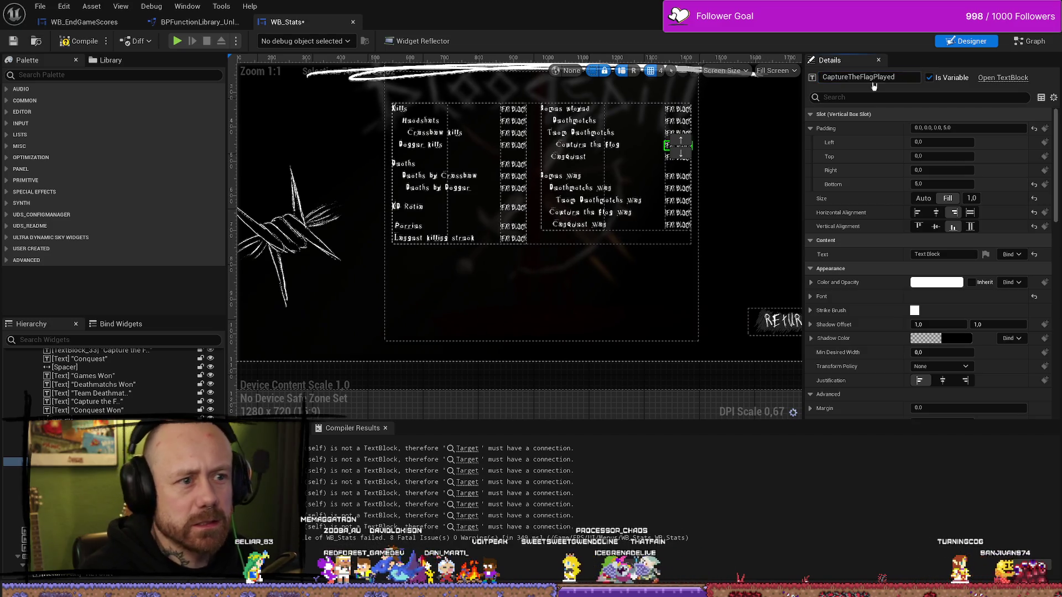
{"action": "left_click", "coordinate": [680, 119]}
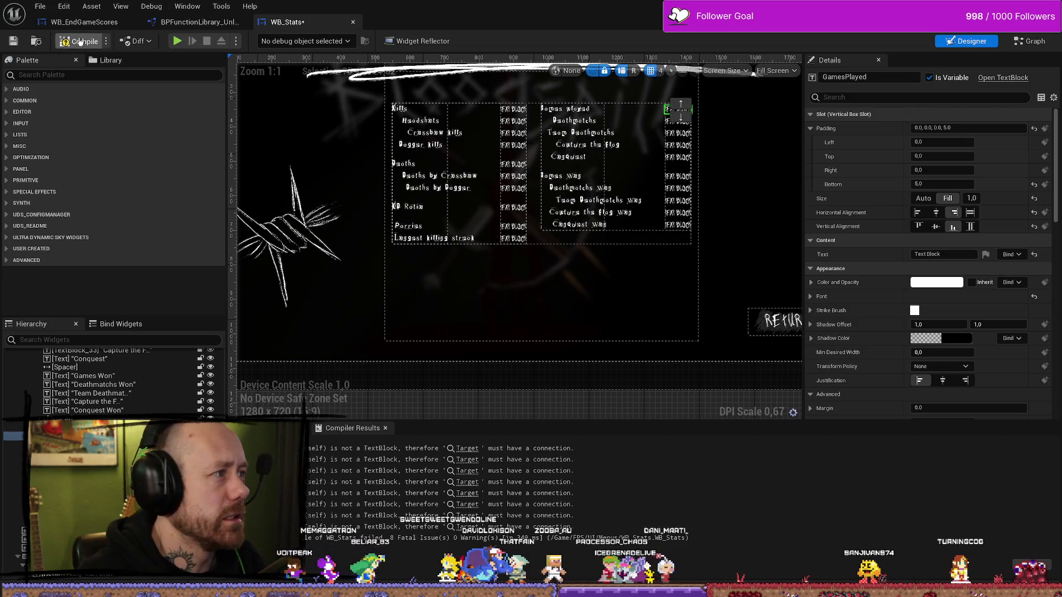
{"action": "key", "text": "F7"}
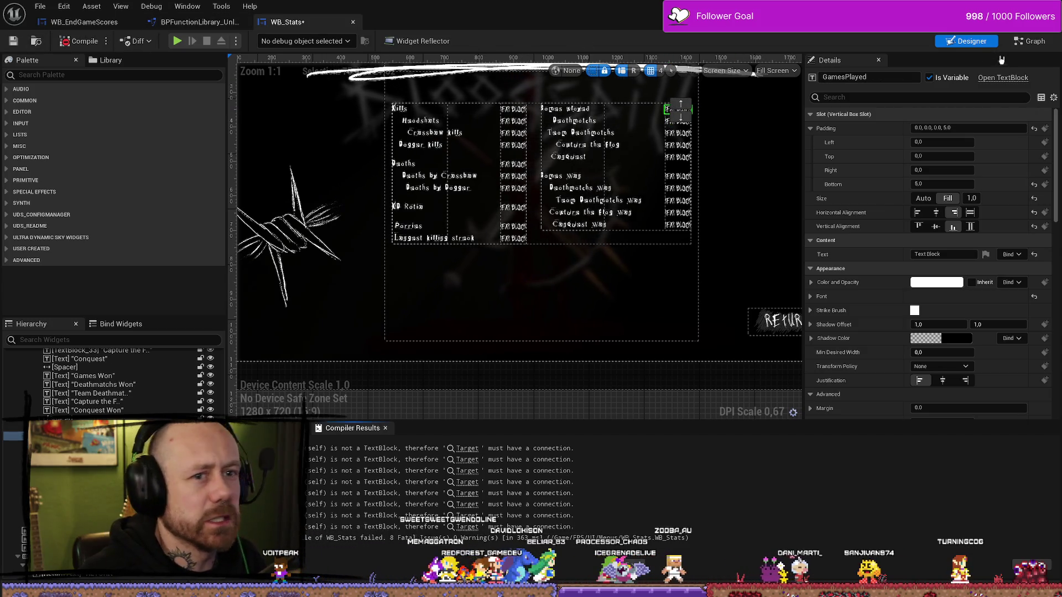
{"action": "left_click", "coordinate": [1033, 42]}
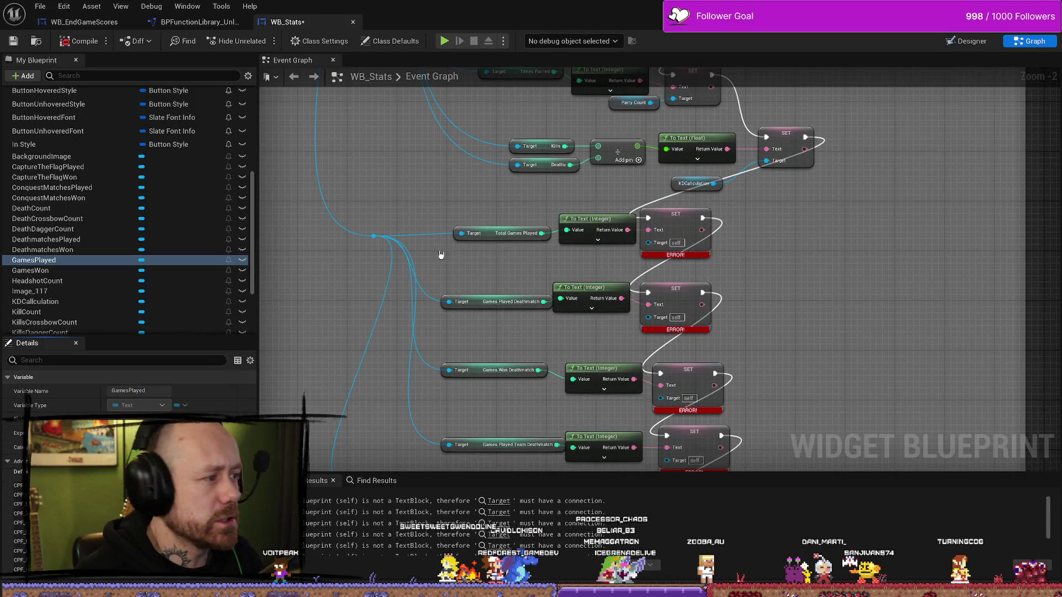
Drag the GamesPlayed variable into the graph as a getter beside the first SET node.
{"action": "scroll", "coordinate": [94, 232], "scroll_direction": "up", "scroll_amount": 2}
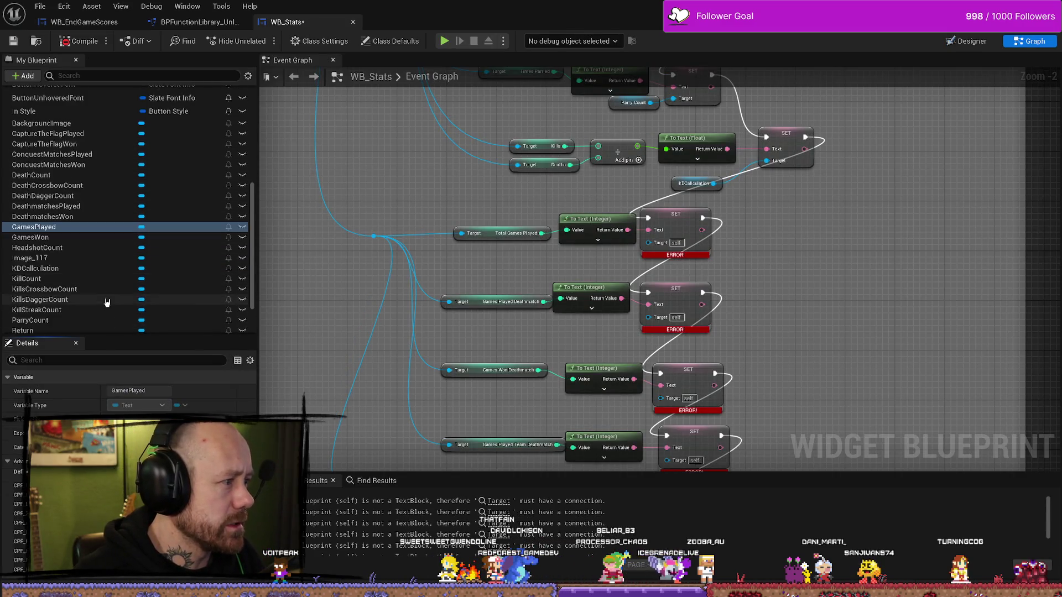
{"action": "scroll", "coordinate": [105, 293], "scroll_direction": "down", "scroll_amount": 5}
{"action": "scroll", "coordinate": [118, 284], "scroll_direction": "up", "scroll_amount": 4}
{"action": "scroll", "coordinate": [118, 284], "scroll_direction": "up", "scroll_amount": 5}
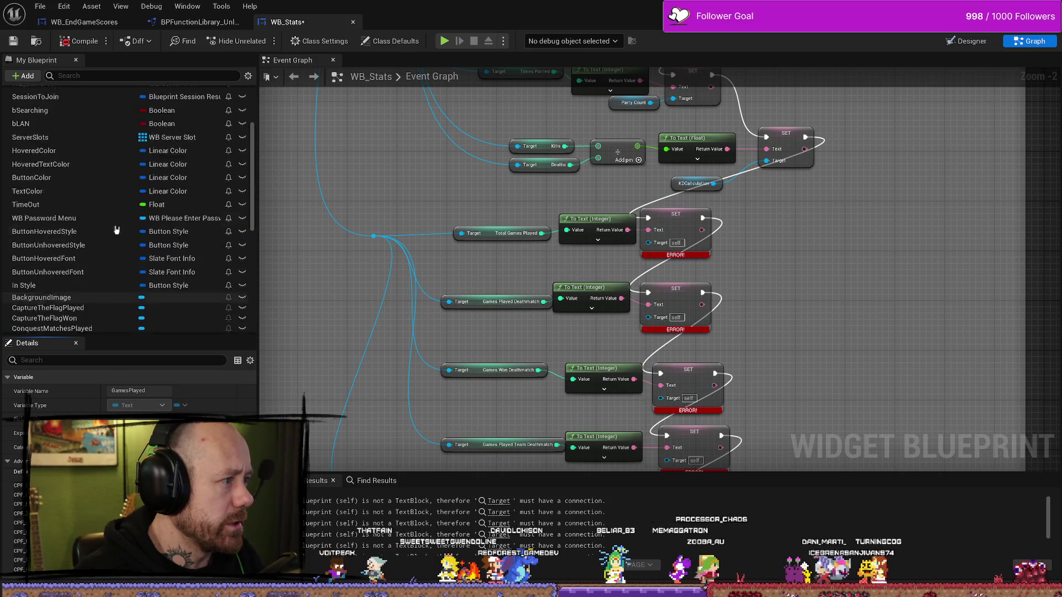
{"action": "scroll", "coordinate": [114, 218], "scroll_direction": "down", "scroll_amount": 10}
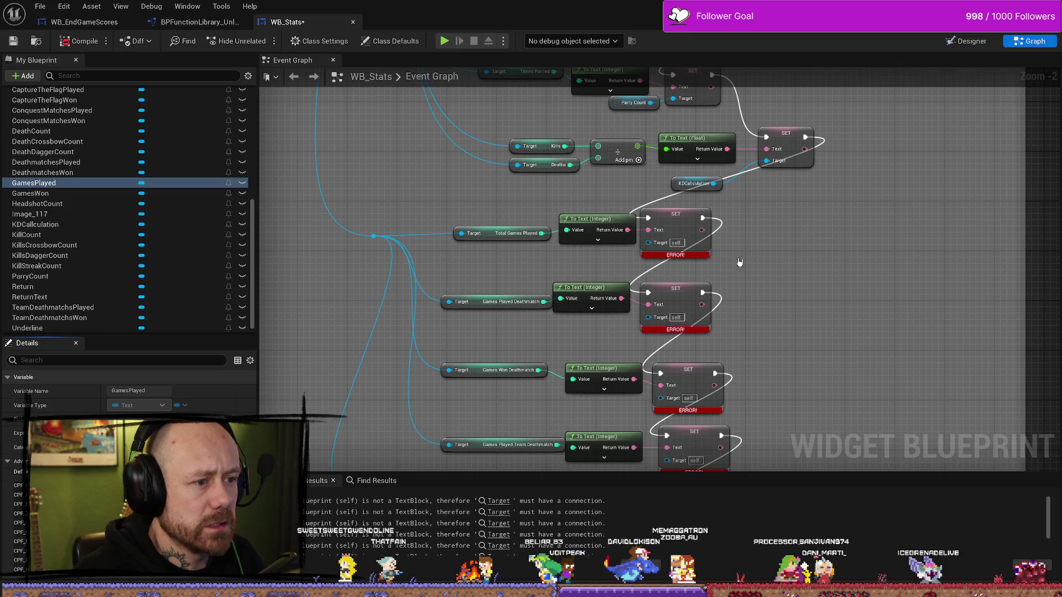
{"action": "left_click", "coordinate": [135, 193]}
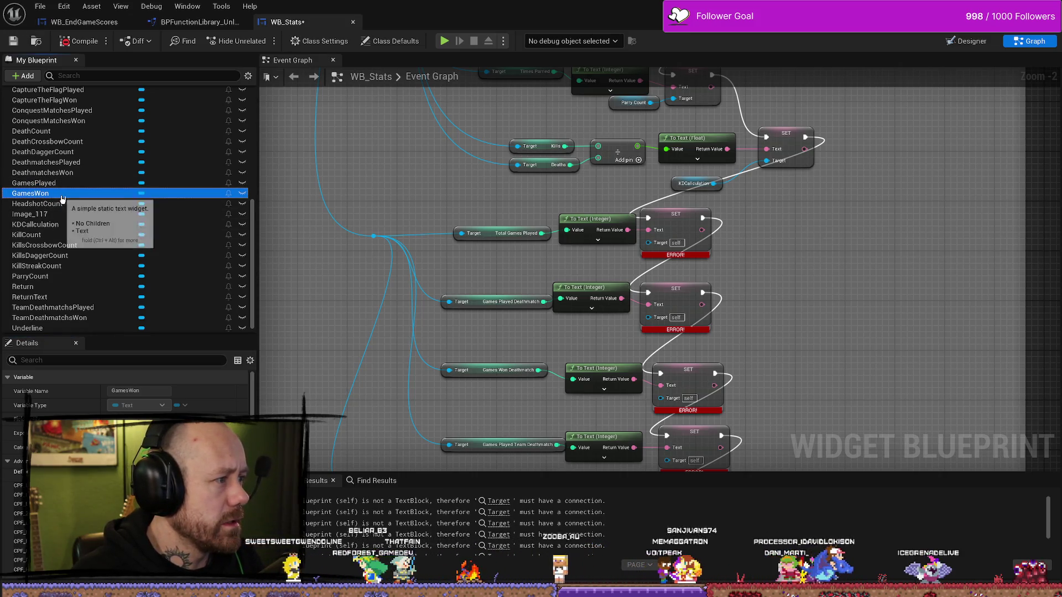
{"action": "left_click", "coordinate": [39, 183]}
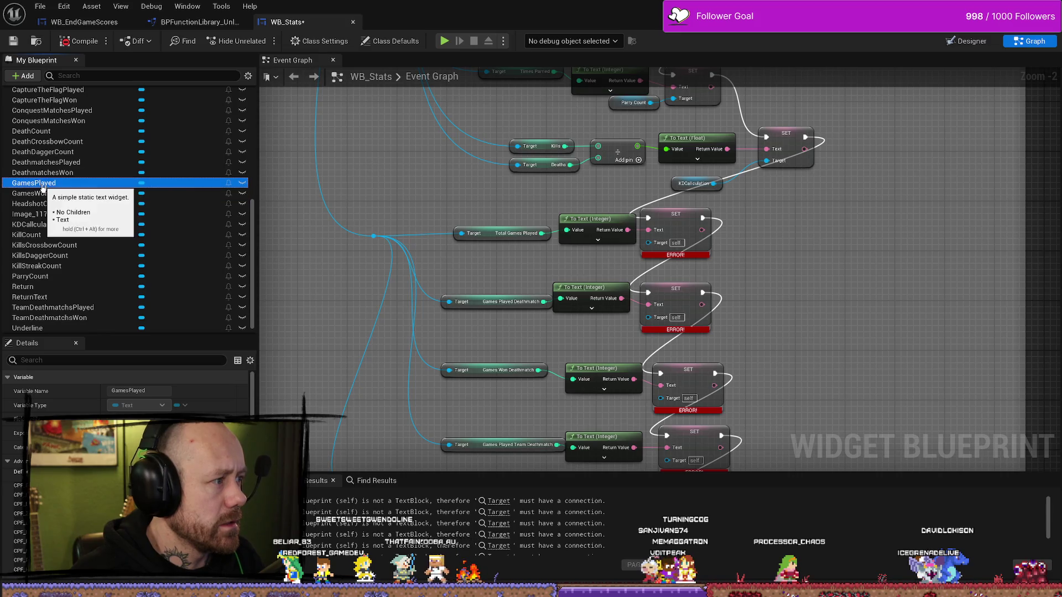
{"action": "left_click_drag", "start_coordinate": [541, 265], "coordinate": [648, 241]}
{"action": "left_click", "coordinate": [572, 271]}
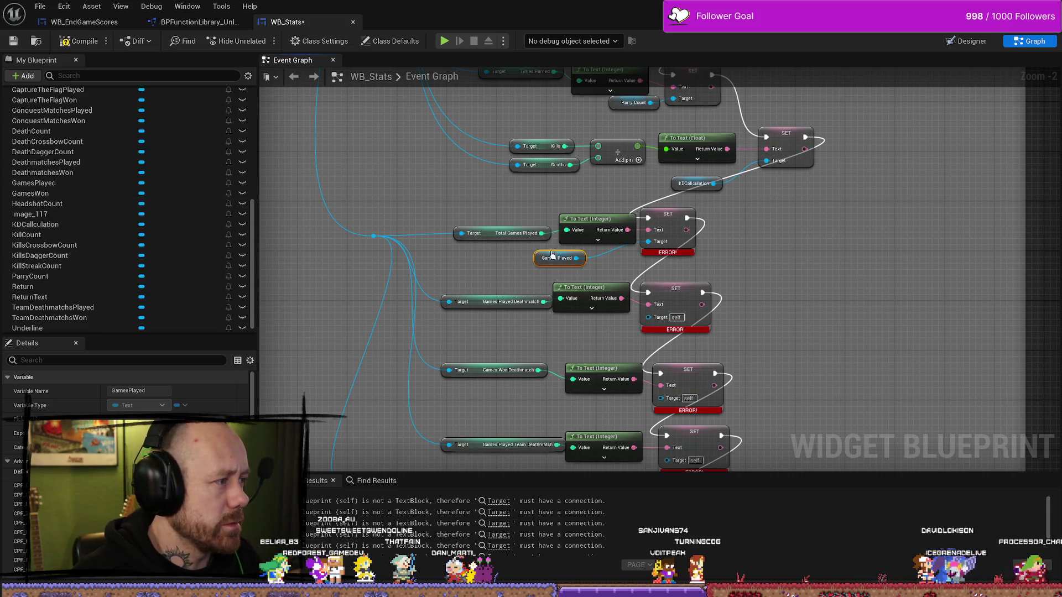
Clear the My Blueprint search filter to show the full variable list.
{"action": "scroll", "coordinate": [537, 293], "scroll_direction": "up", "scroll_amount": 3}
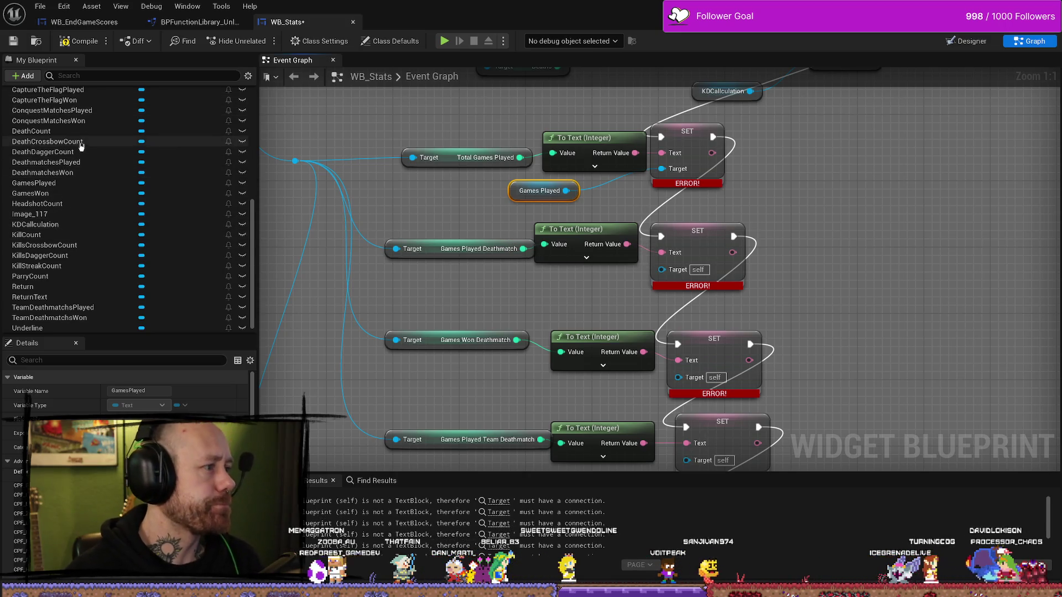
{"action": "scroll", "coordinate": [140, 268], "scroll_direction": "up", "scroll_amount": 3}
{"action": "scroll", "coordinate": [140, 268], "scroll_direction": "up", "scroll_amount": 4}
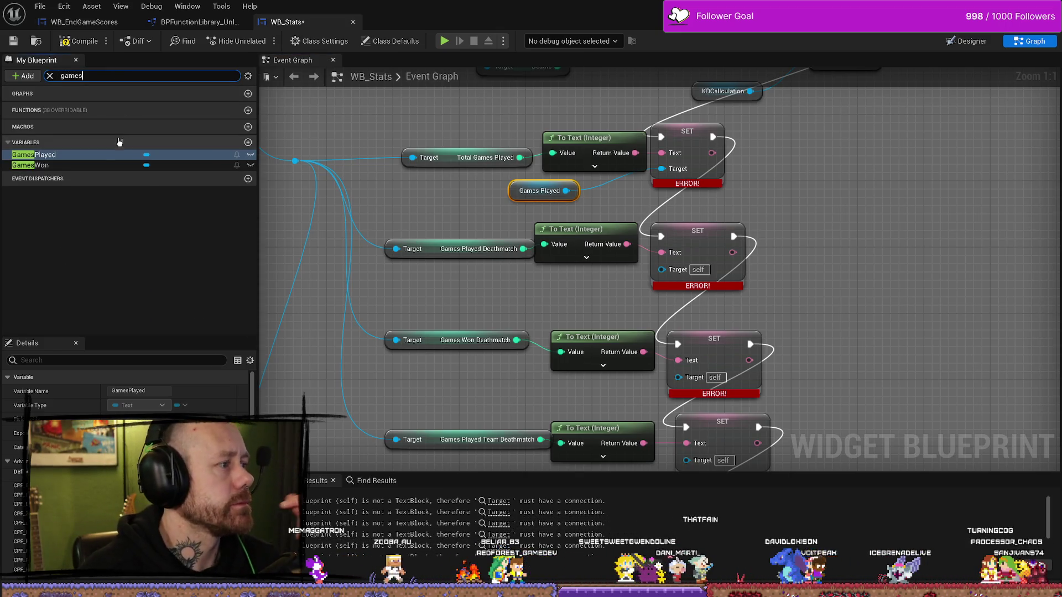
{"action": "left_click", "coordinate": [571, 284]}
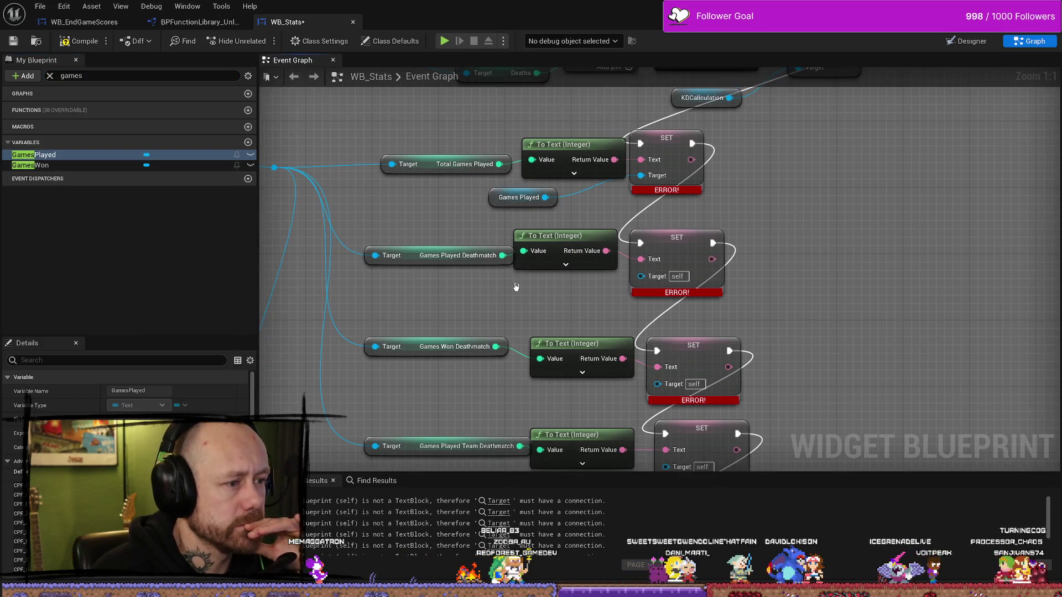
{"action": "left_click", "coordinate": [50, 76]}
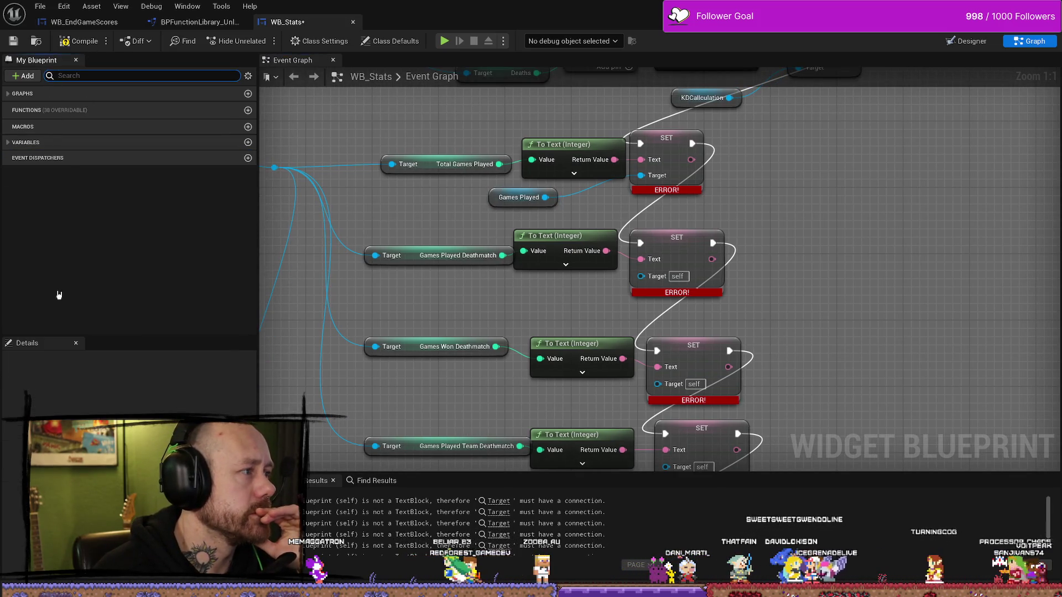
{"action": "left_click", "coordinate": [25, 142]}
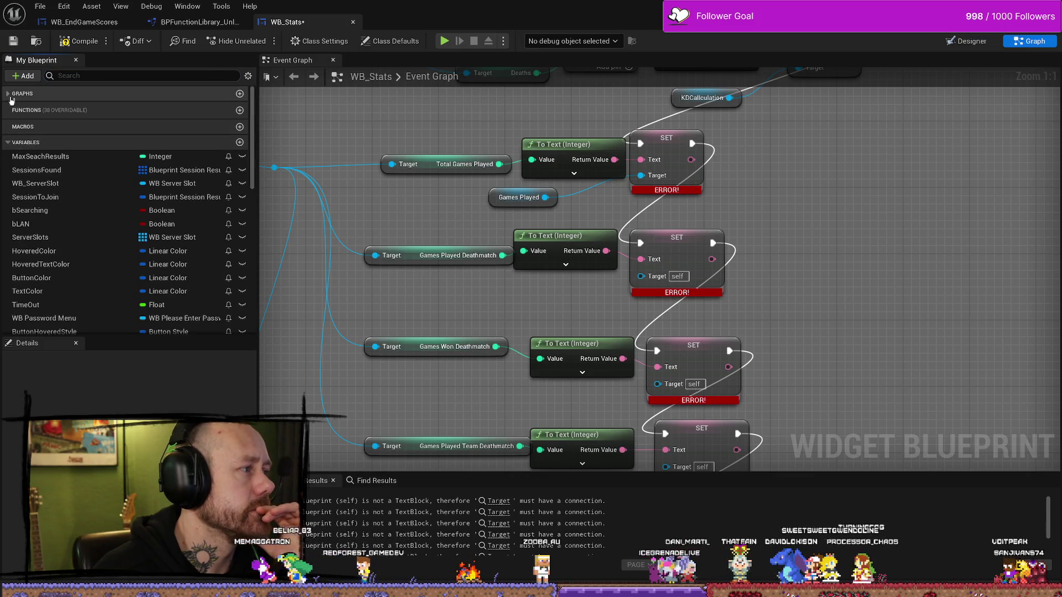
{"action": "scroll", "coordinate": [56, 221], "scroll_direction": "down", "scroll_amount": 15}
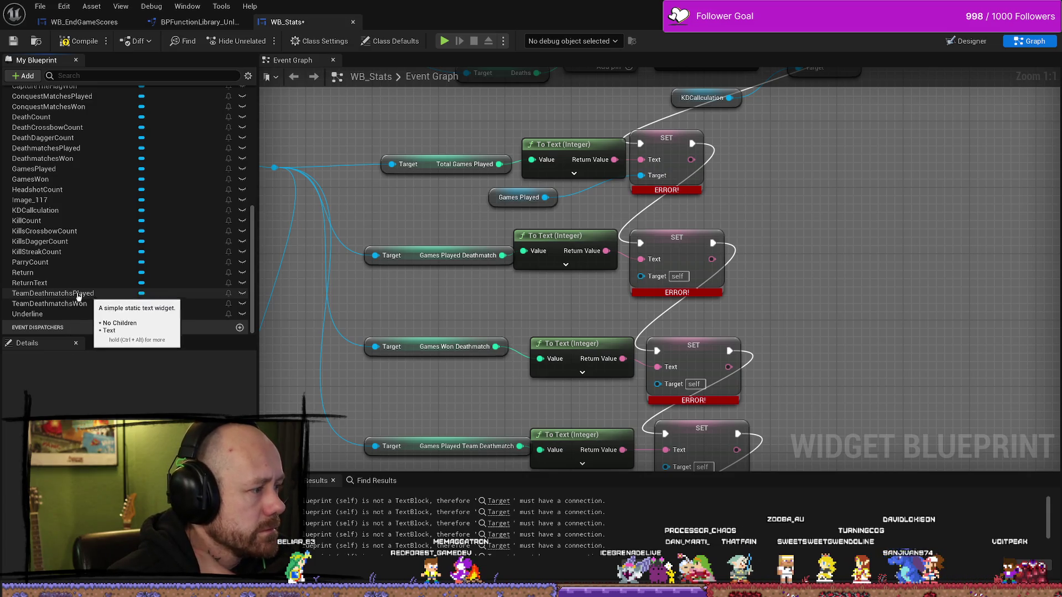
Wire a Team Deathmatchs Played getter into its SET node's Target.
{"action": "left_click_drag", "start_coordinate": [61, 293], "coordinate": [509, 289]}
{"action": "left_click", "coordinate": [500, 307]}
{"action": "scroll", "coordinate": [472, 216], "scroll_direction": "down", "scroll_amount": 1}
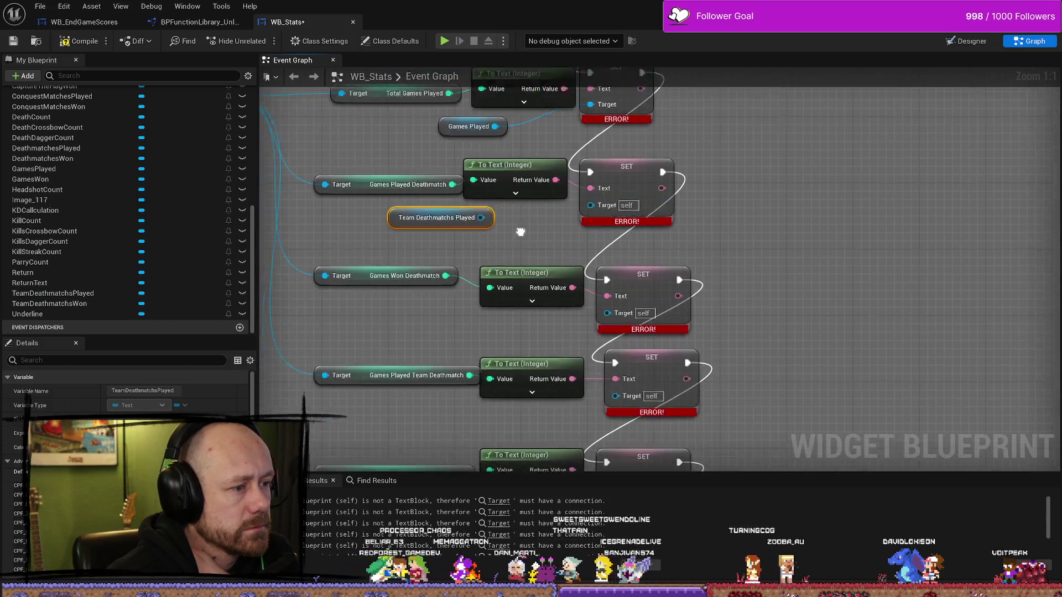
{"action": "left_click_drag", "start_coordinate": [412, 210], "coordinate": [369, 370]}
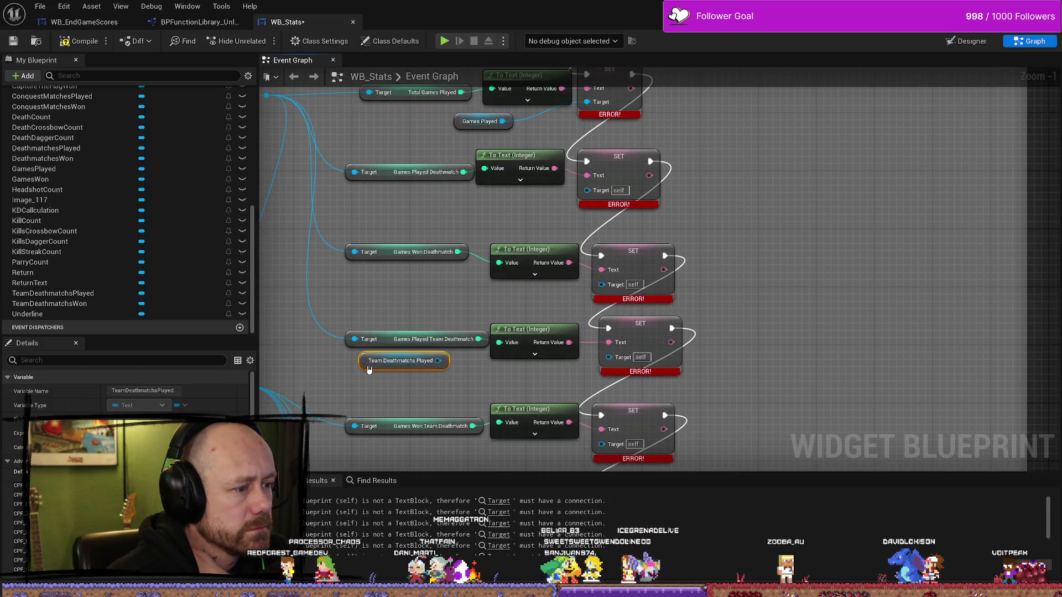
{"action": "left_click_drag", "start_coordinate": [477, 374], "coordinate": [609, 357]}
Wire a Team Deathmatchs Won getter into its SET Target and compile to check errors.
{"action": "left_click_drag", "start_coordinate": [496, 408], "coordinate": [443, 315]}
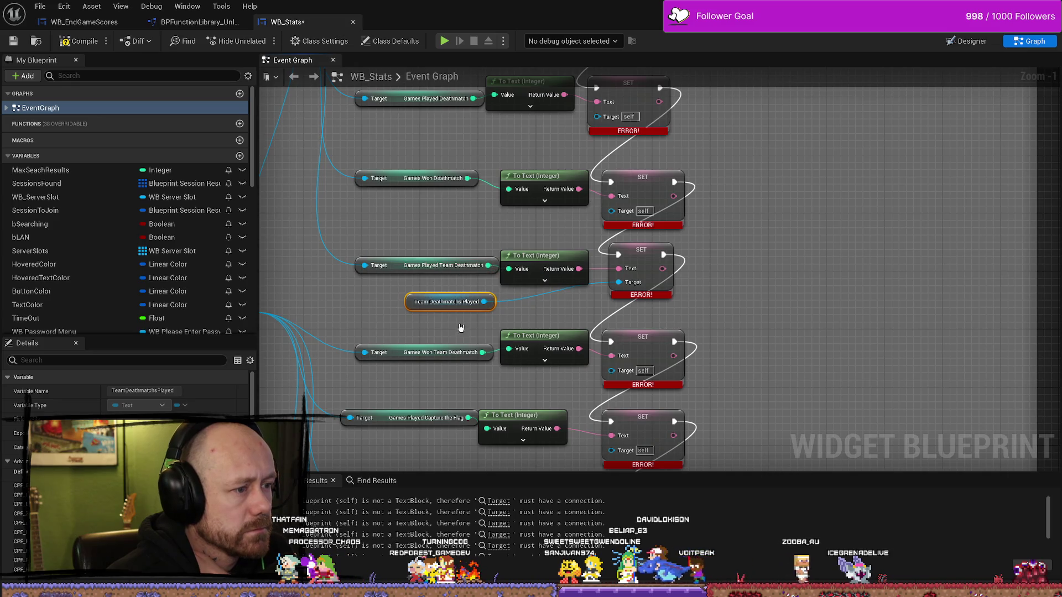
{"action": "scroll", "coordinate": [81, 271], "scroll_direction": "down", "scroll_amount": 15}
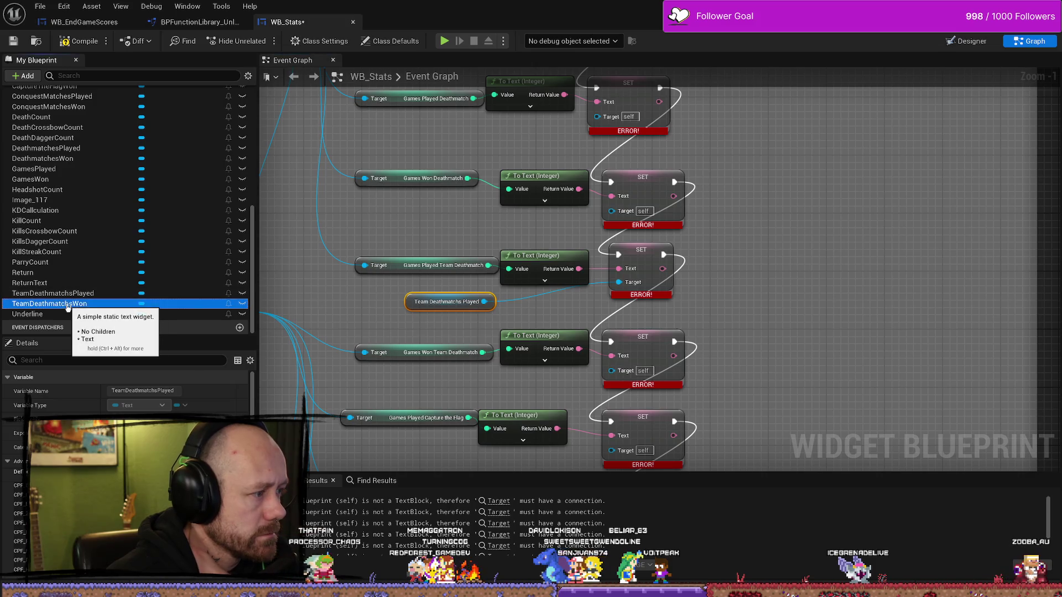
{"action": "mouse_move", "coordinate": [50, 304]}
{"action": "left_mouse_down"}
{"action": "mouse_move", "coordinate": [268, 327]}
{"action": "mouse_move", "coordinate": [449, 383]}
{"action": "left_mouse_up"}
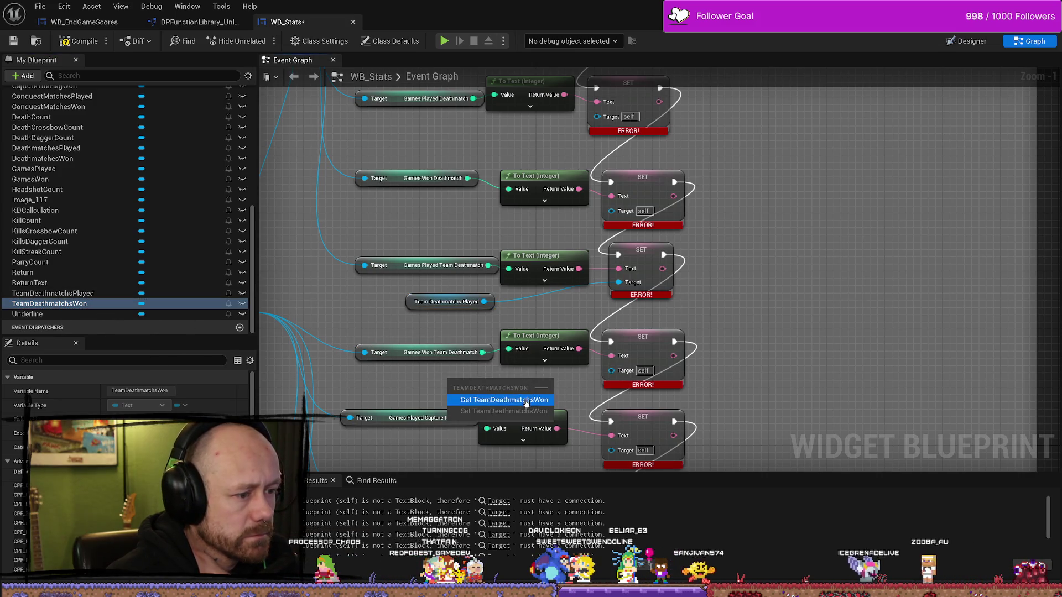
{"action": "left_click", "coordinate": [526, 399]}
{"action": "mouse_move", "coordinate": [514, 381]}
{"action": "left_mouse_down"}
{"action": "mouse_move", "coordinate": [605, 382]}
{"action": "mouse_move", "coordinate": [611, 371]}
{"action": "left_mouse_up"}
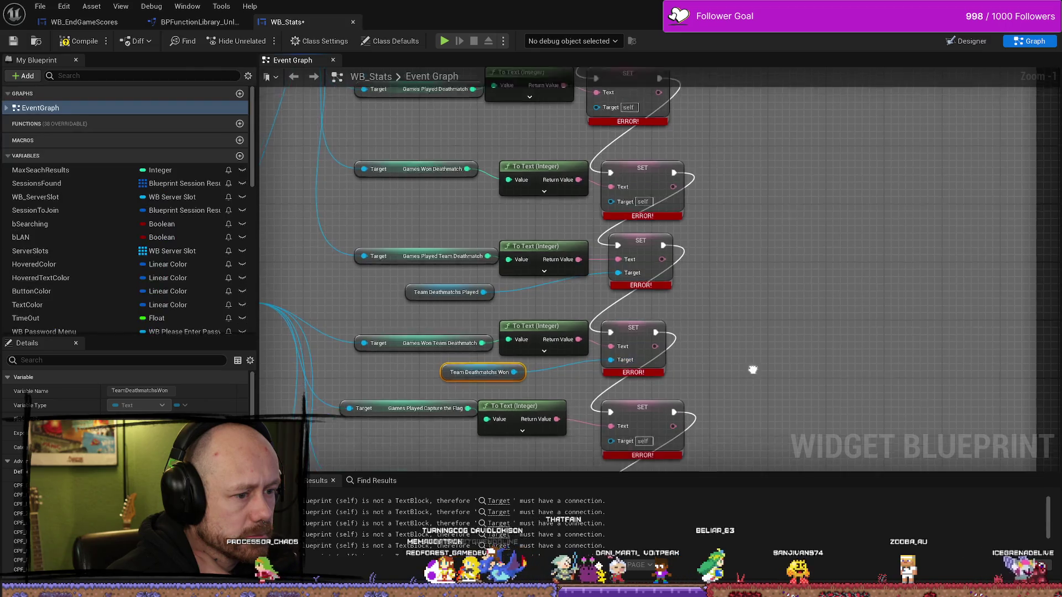
{"action": "left_click_drag", "start_coordinate": [753, 370], "coordinate": [746, 301]}
{"action": "left_click", "coordinate": [735, 303]}
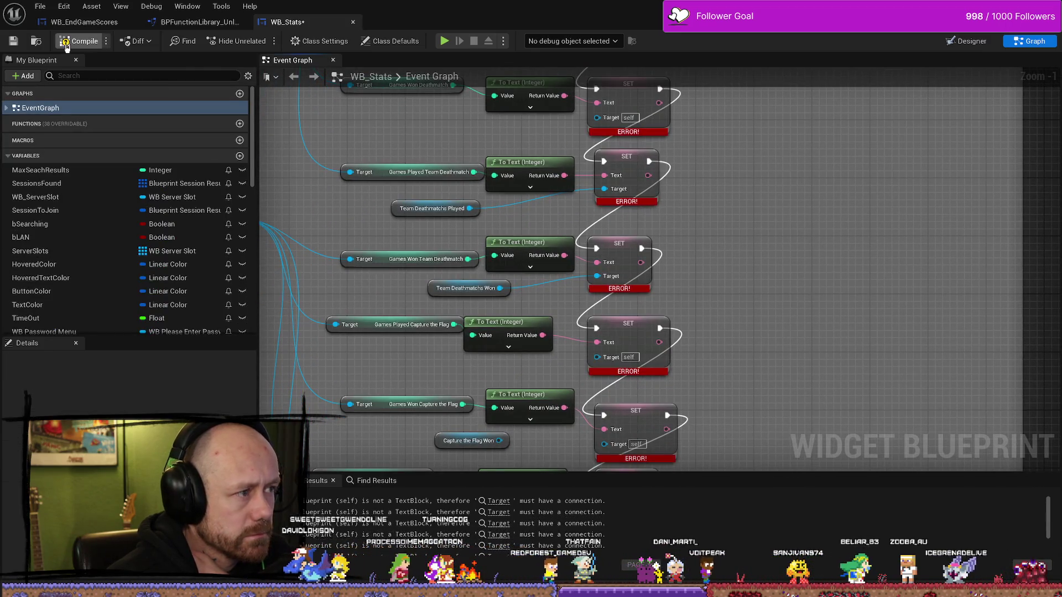
{"action": "key", "text": "F7"}
Wire a Capture the Flag Played getter into its SET node's Target.
{"action": "left_click_drag", "start_coordinate": [743, 298], "coordinate": [758, 232]}
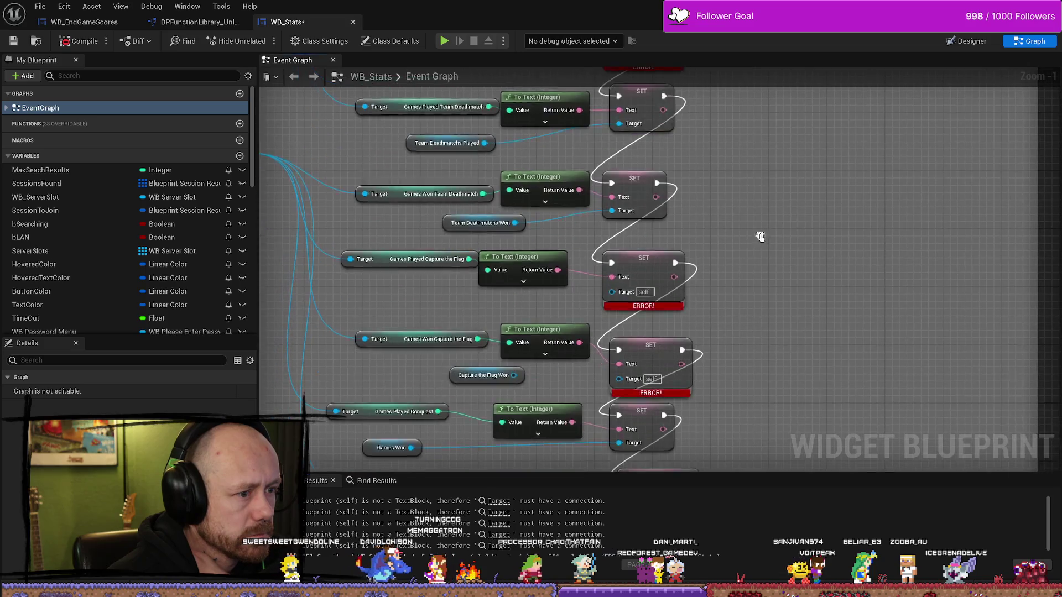
{"action": "scroll", "coordinate": [74, 285], "scroll_direction": "down", "scroll_amount": 5}
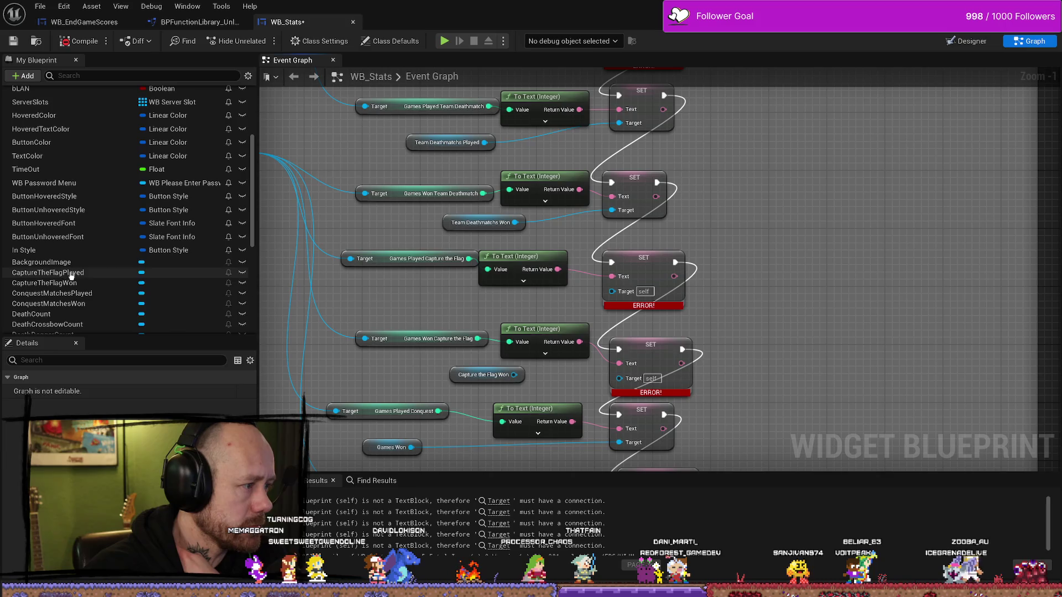
{"action": "left_click_drag", "start_coordinate": [72, 272], "coordinate": [484, 298]}
{"action": "left_click_drag", "start_coordinate": [417, 303], "coordinate": [418, 304]}
{"action": "left_click", "coordinate": [479, 317]}
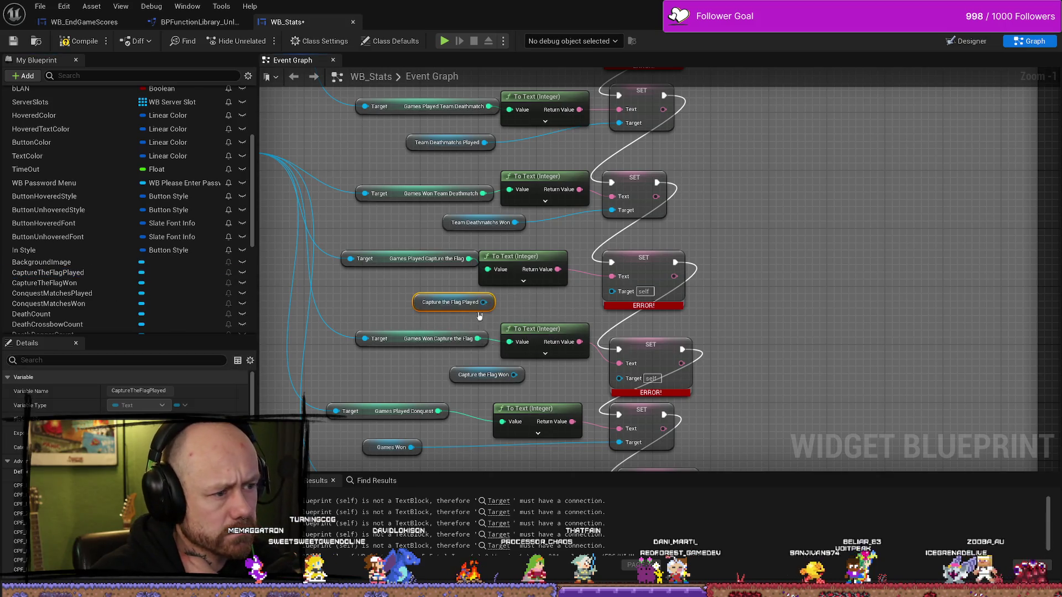
{"action": "left_click_drag", "start_coordinate": [485, 302], "coordinate": [534, 309]}
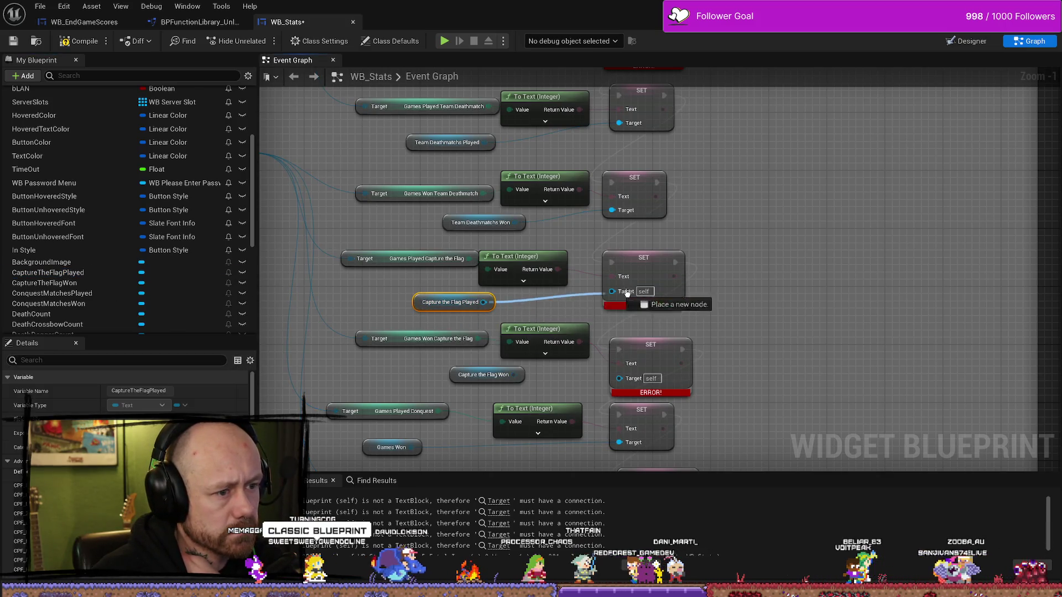
{"action": "left_click_drag", "start_coordinate": [630, 296], "coordinate": [630, 295]}
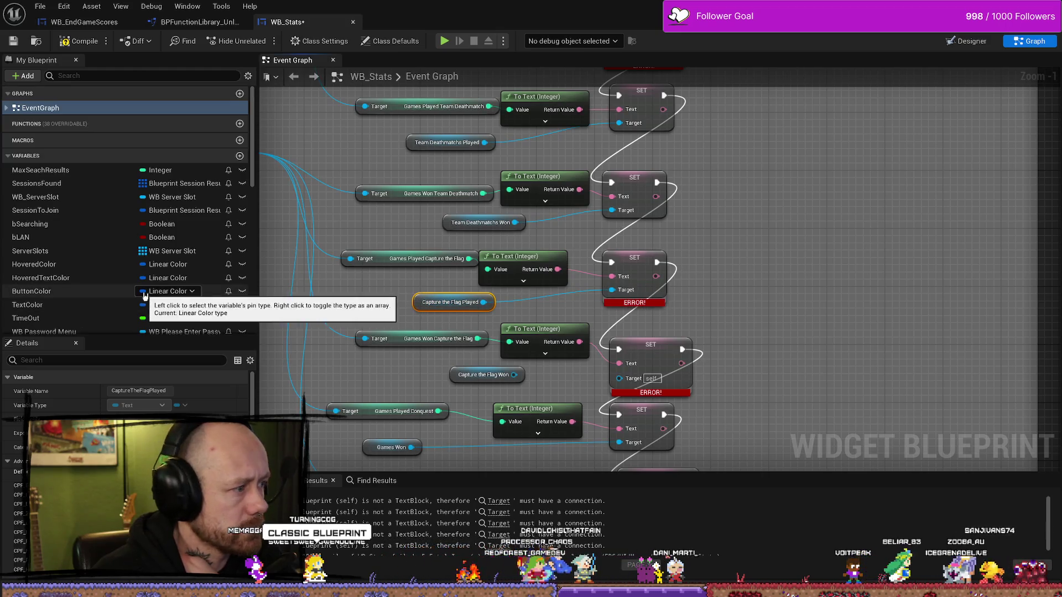
Wire a single Capture the Flag Won getter into its SET Target, removing the duplicate.
{"action": "scroll", "coordinate": [89, 233], "scroll_direction": "down", "scroll_amount": 5}
{"action": "scroll", "coordinate": [93, 241], "scroll_direction": "down", "scroll_amount": 2}
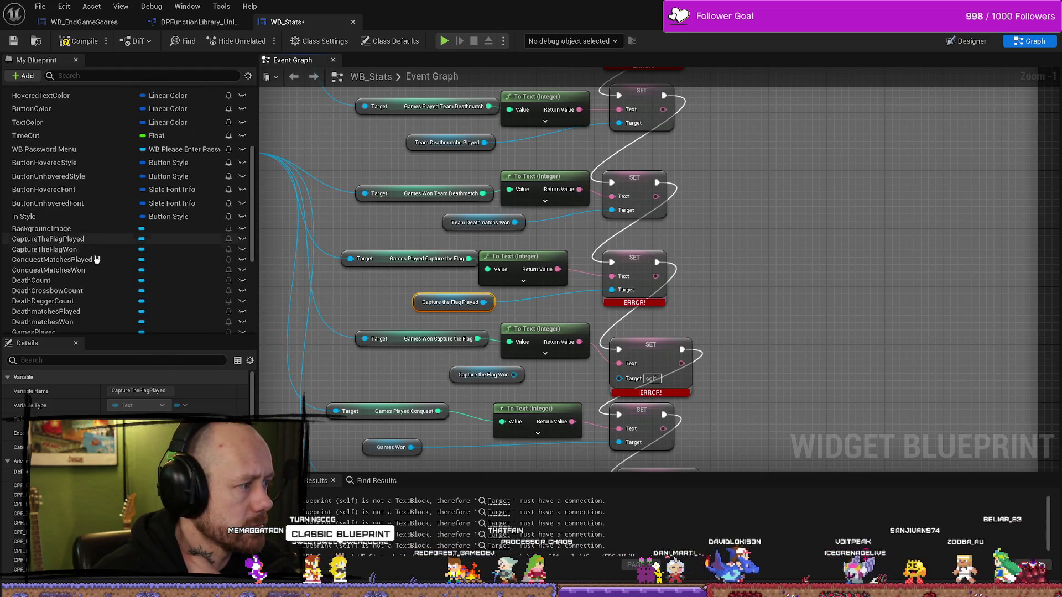
{"action": "mouse_move", "coordinate": [56, 250]}
{"action": "left_mouse_down"}
{"action": "mouse_move", "coordinate": [66, 264]}
{"action": "mouse_move", "coordinate": [424, 362]}
{"action": "mouse_move", "coordinate": [394, 371]}
{"action": "left_mouse_up"}
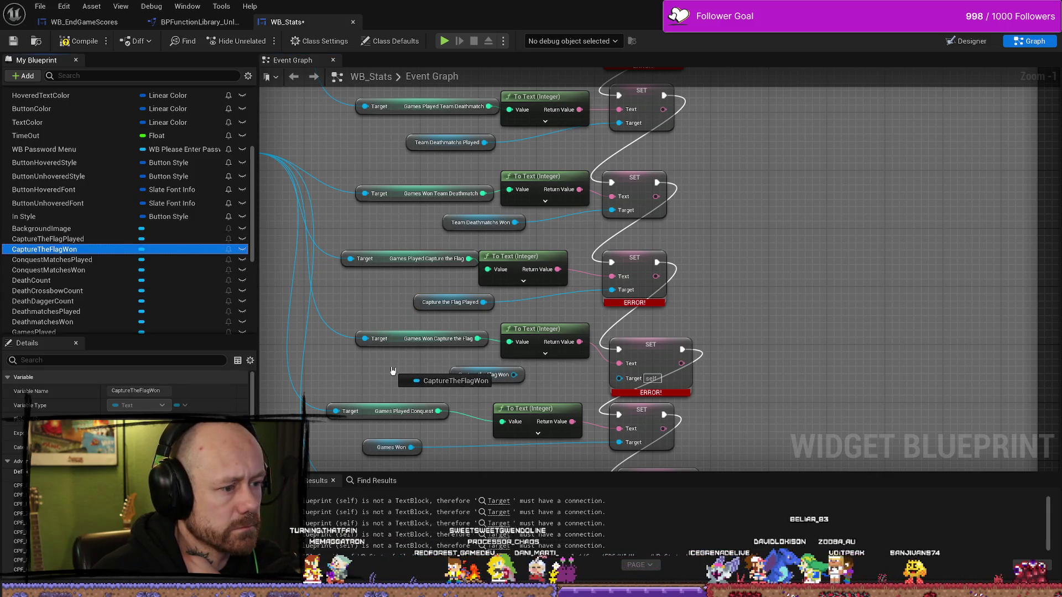
{"action": "left_click", "coordinate": [480, 387]}
{"action": "key", "text": "Delete"}
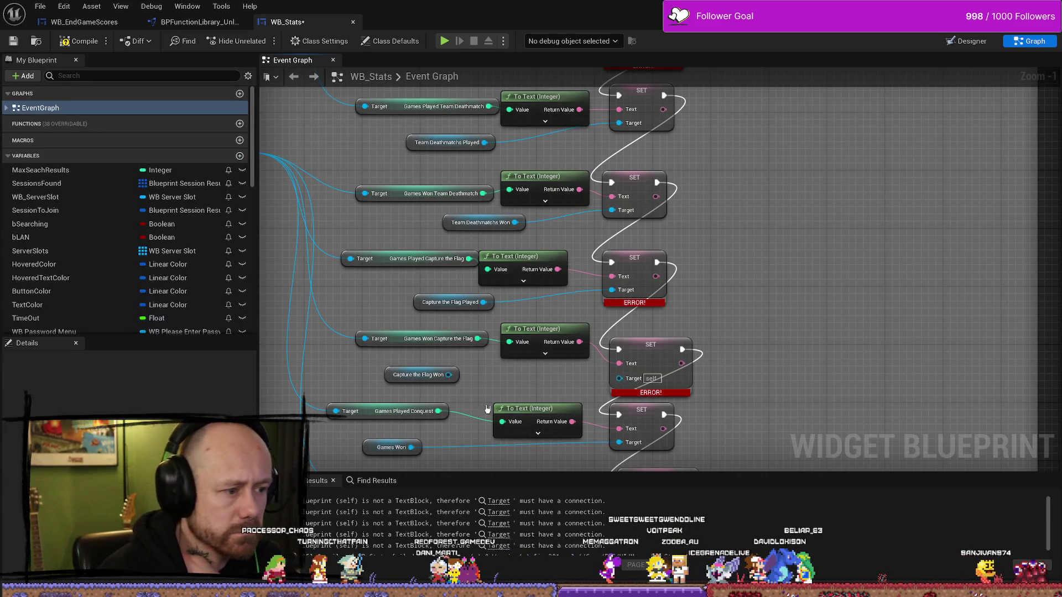
{"action": "left_click_drag", "start_coordinate": [449, 375], "coordinate": [619, 379]}
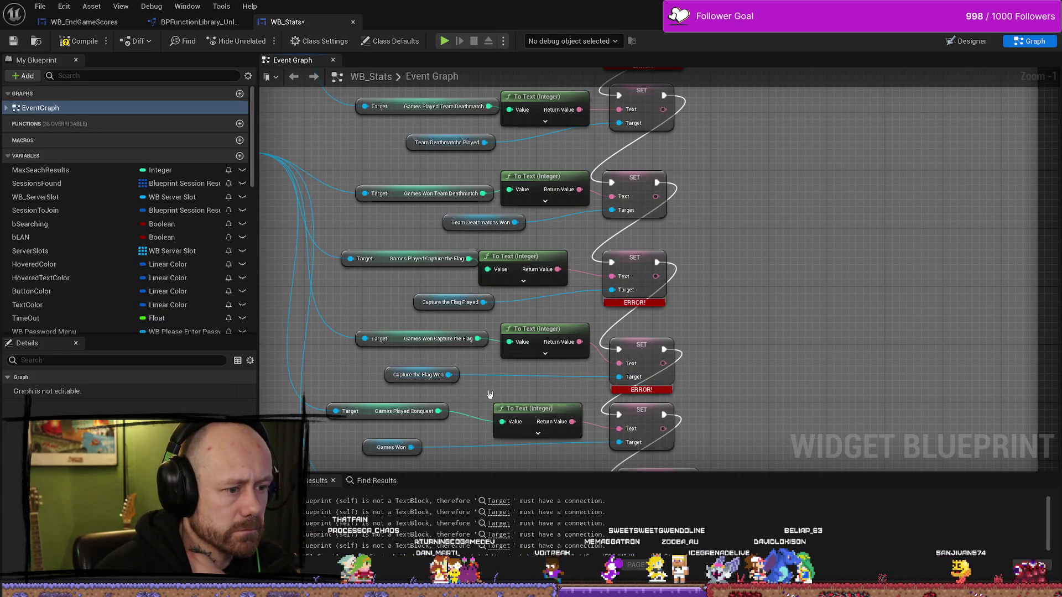
{"action": "left_click_drag", "start_coordinate": [396, 380], "coordinate": [451, 381]}
Delete the misplaced Games Won getter and compile the widget blueprint.
{"action": "scroll", "coordinate": [442, 376], "scroll_direction": "down", "scroll_amount": 3}
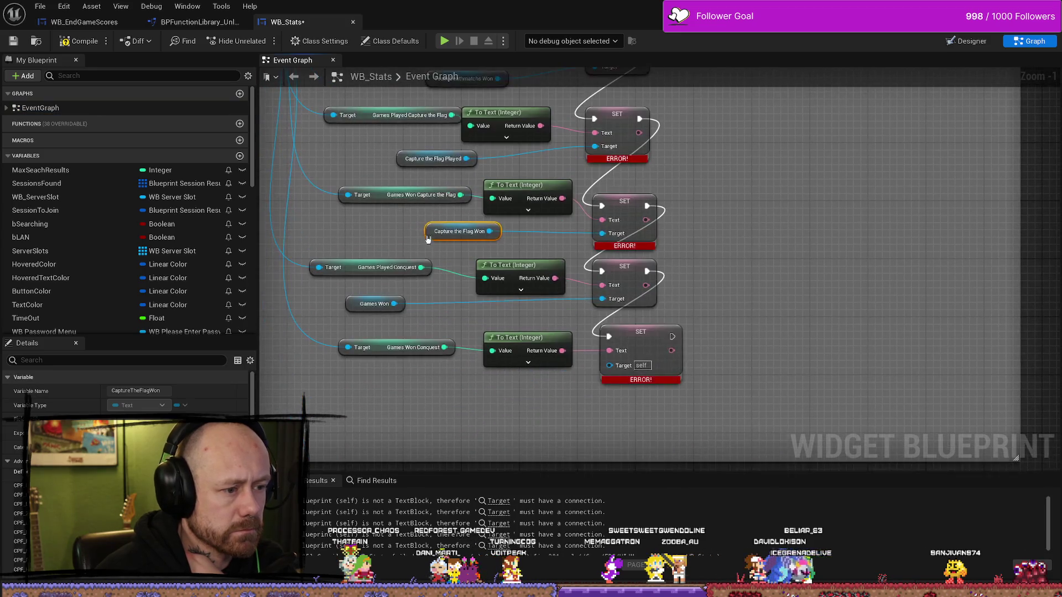
{"action": "left_click_drag", "start_coordinate": [349, 311], "coordinate": [386, 310]}
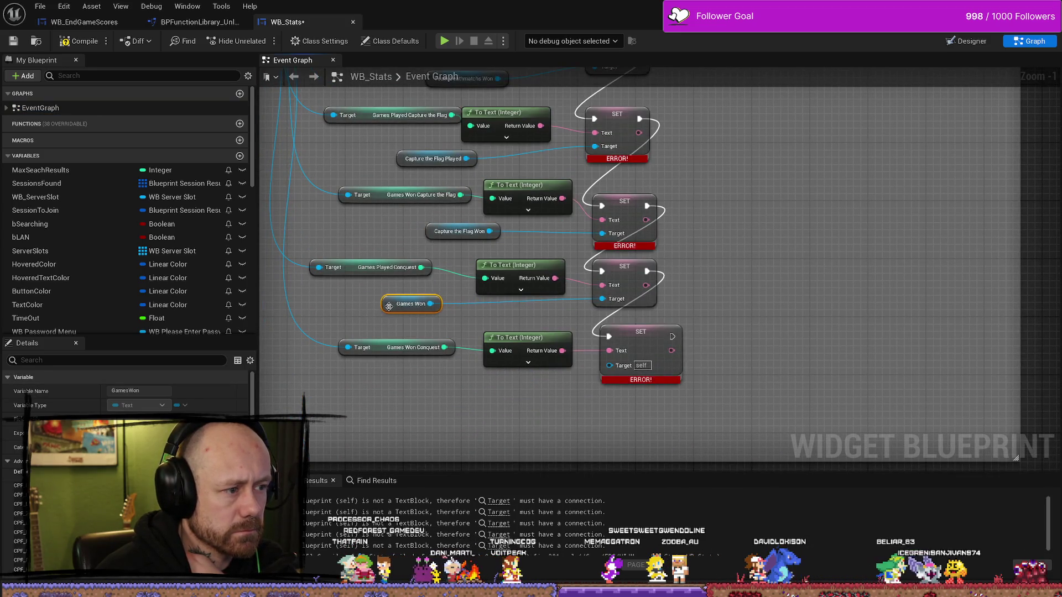
{"action": "left_click", "coordinate": [362, 310]}
{"action": "left_click", "coordinate": [420, 305]}
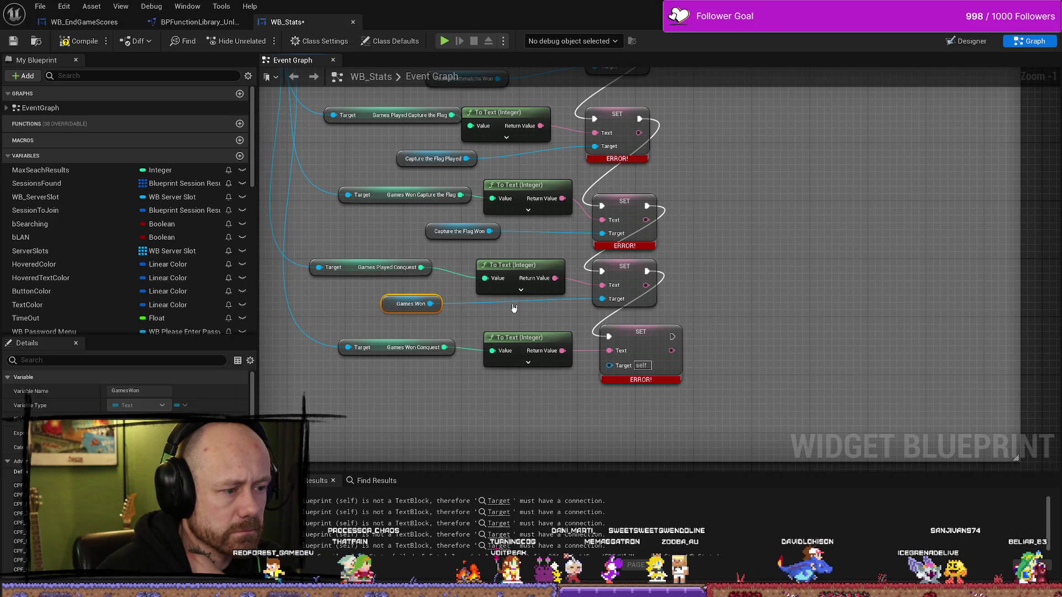
{"action": "key", "text": "Delete"}
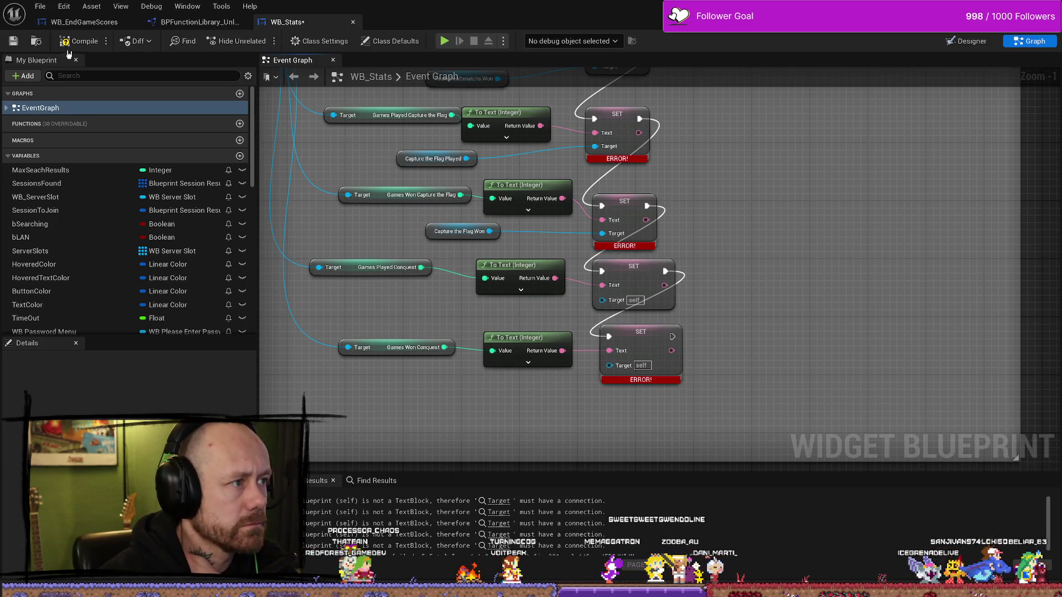
{"action": "left_click", "coordinate": [77, 41]}
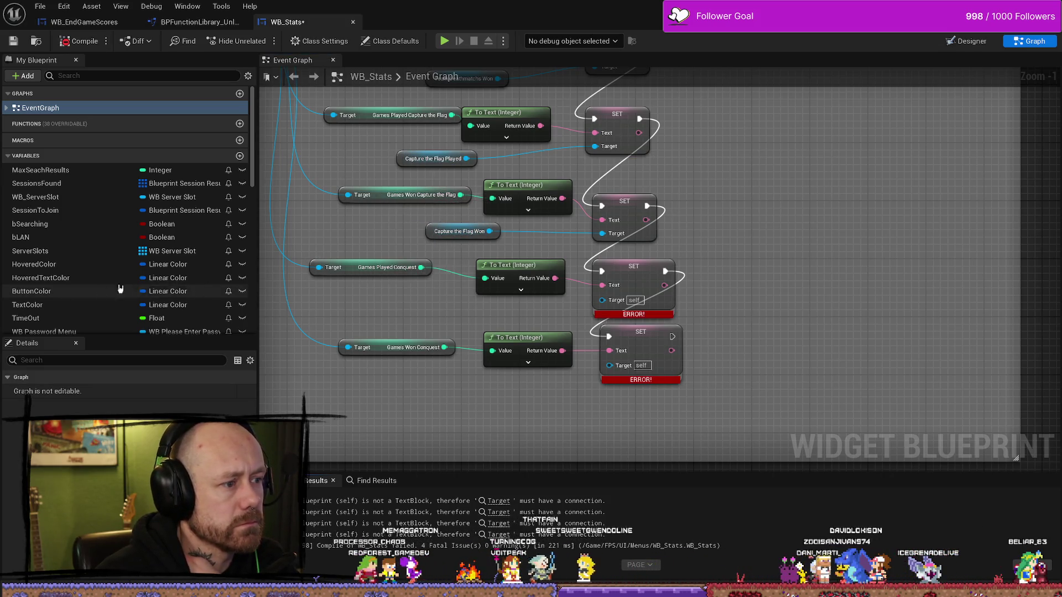
Wire ConquestMatchesPlayed and ConquestMatchesWon getters into their SET Targets and recompile.
{"action": "scroll", "coordinate": [111, 293], "scroll_direction": "down", "scroll_amount": 3}
{"action": "scroll", "coordinate": [80, 291], "scroll_direction": "down", "scroll_amount": 2}
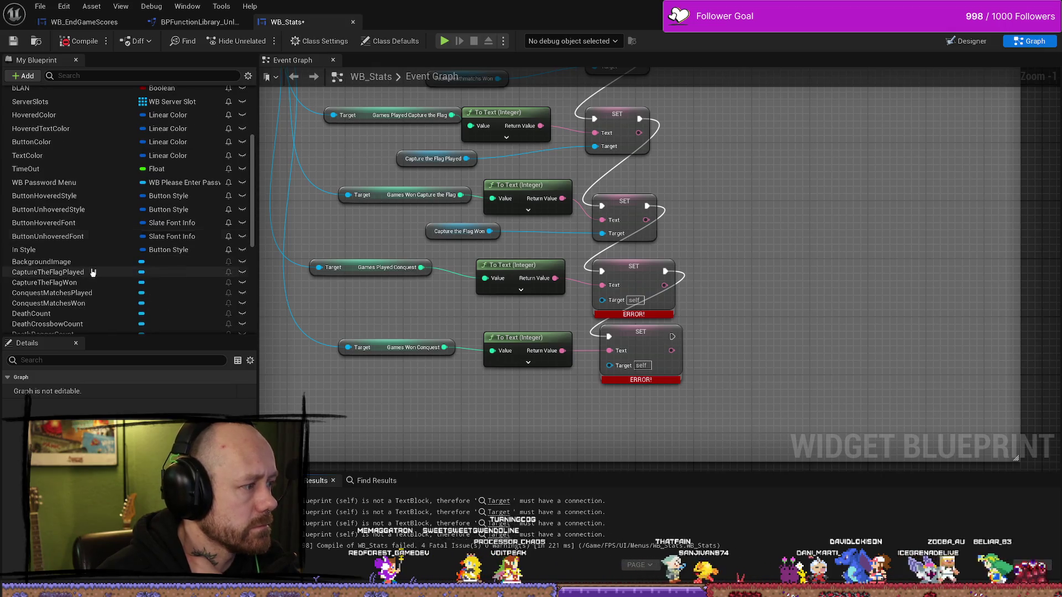
{"action": "left_click_drag", "start_coordinate": [75, 294], "coordinate": [609, 308]}
{"action": "left_click", "coordinate": [453, 323]}
{"action": "scroll", "coordinate": [77, 293], "scroll_direction": "down", "scroll_amount": 5}
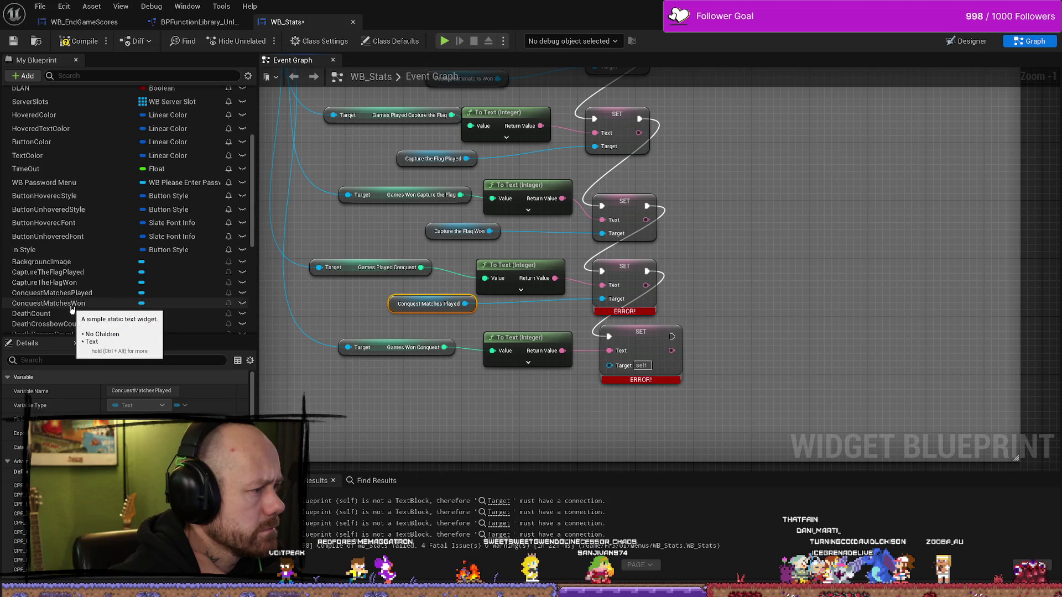
{"action": "mouse_move", "coordinate": [49, 303]}
{"action": "left_mouse_down"}
{"action": "mouse_move", "coordinate": [450, 453]}
{"action": "mouse_move", "coordinate": [506, 407]}
{"action": "mouse_move", "coordinate": [614, 380]}
{"action": "mouse_move", "coordinate": [609, 364]}
{"action": "left_mouse_up"}
{"action": "left_click", "coordinate": [506, 403]}
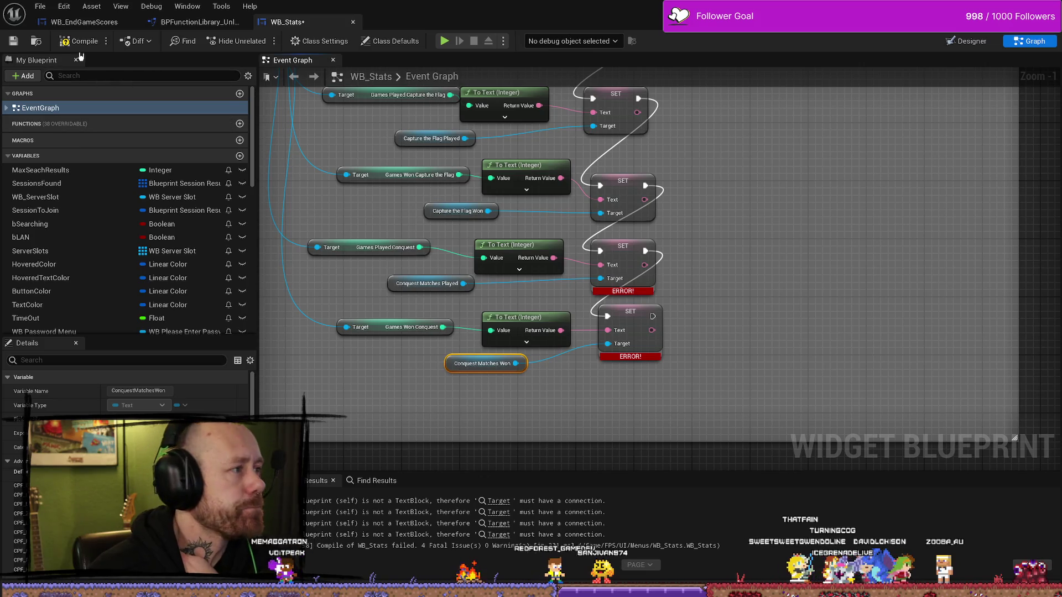
{"action": "key", "text": "F7"}
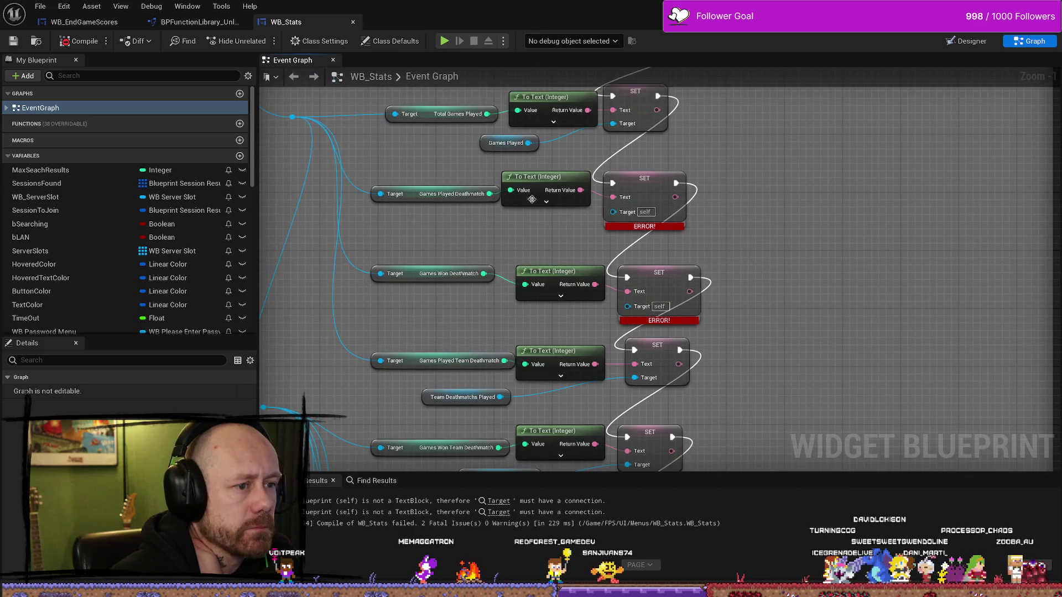
Wire a DeathmatchesPlayed getter into its SET Target and recompile.
{"action": "scroll", "coordinate": [73, 268], "scroll_direction": "down", "scroll_amount": 8}
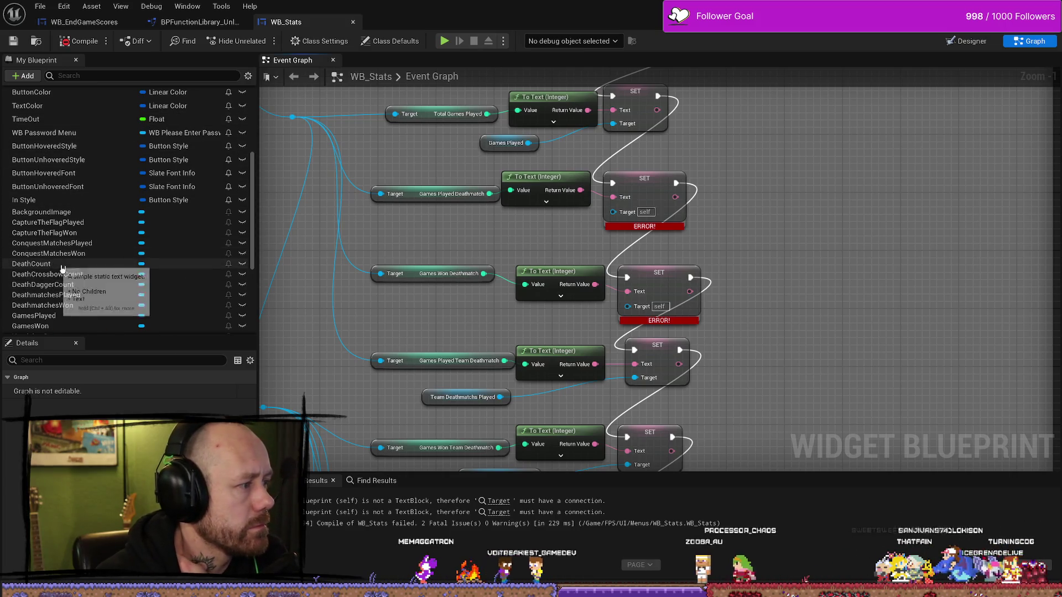
{"action": "mouse_move", "coordinate": [55, 295]}
{"action": "left_mouse_down"}
{"action": "mouse_move", "coordinate": [432, 253]}
{"action": "mouse_move", "coordinate": [414, 229]}
{"action": "mouse_move", "coordinate": [622, 216]}
{"action": "left_mouse_up"}
{"action": "left_click", "coordinate": [440, 235]}
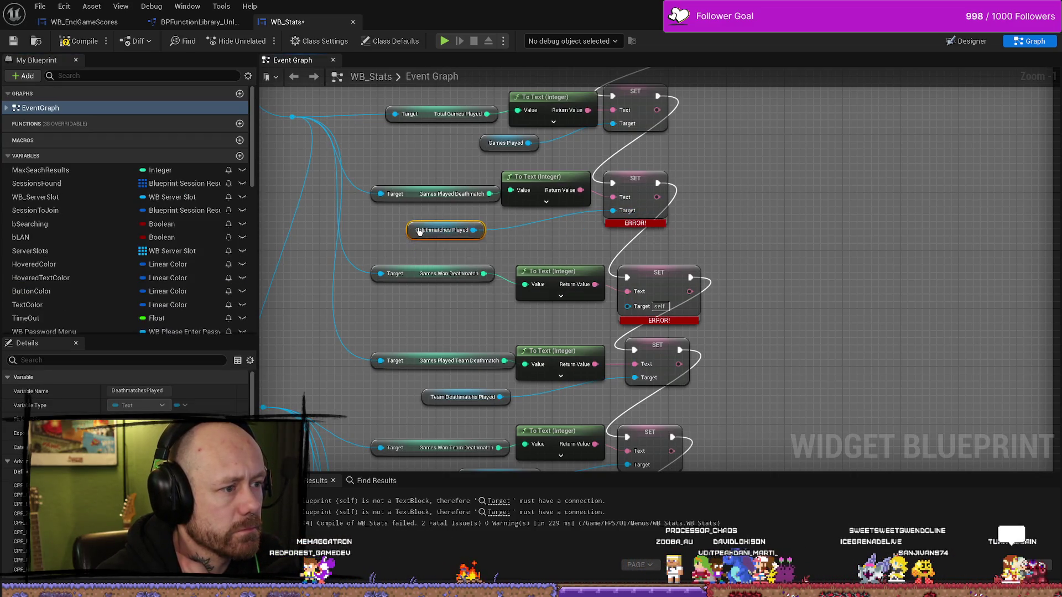
{"action": "left_click_drag", "start_coordinate": [418, 232], "coordinate": [441, 225]}
{"action": "scroll", "coordinate": [81, 282], "scroll_direction": "down", "scroll_amount": 1}
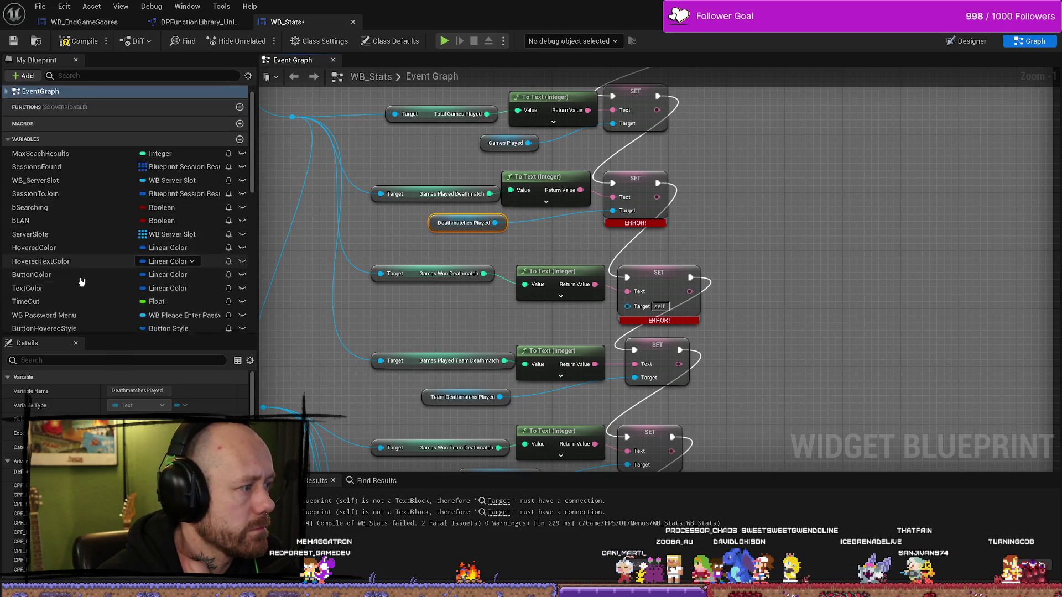
{"action": "scroll", "coordinate": [81, 282], "scroll_direction": "down", "scroll_amount": 5}
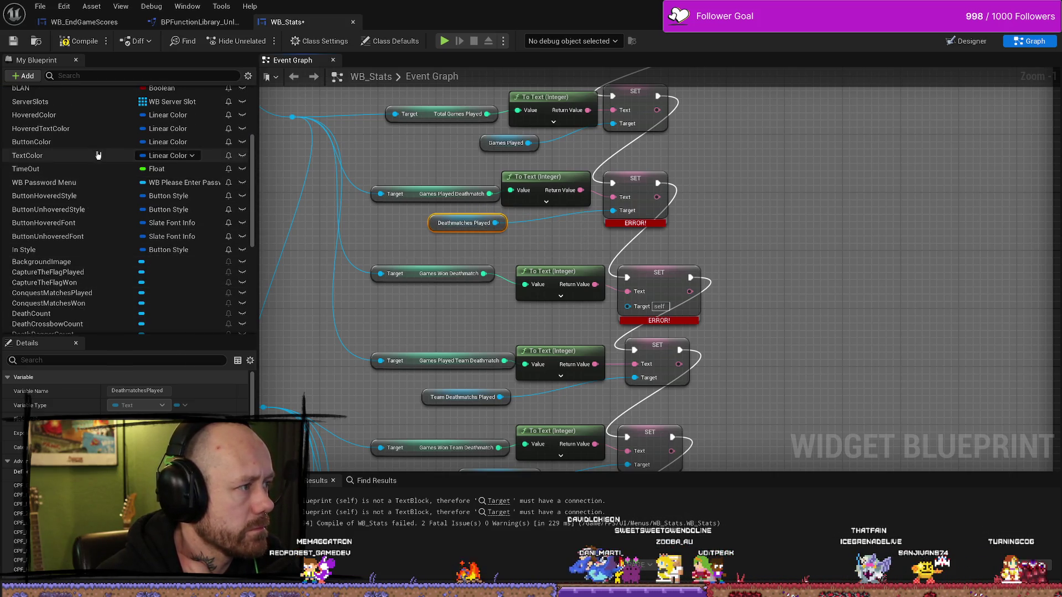
{"action": "key", "text": "F7"}
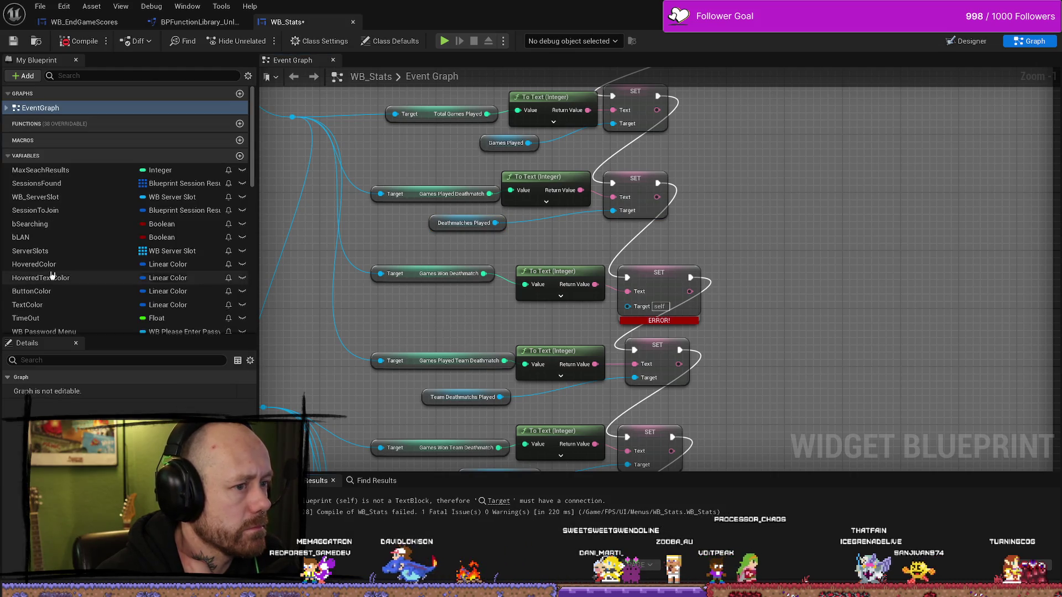
Add a DeathmatchesWon getter beside its SET node and compile to clear the last error.
{"action": "scroll", "coordinate": [52, 275], "scroll_direction": "down", "scroll_amount": 7}
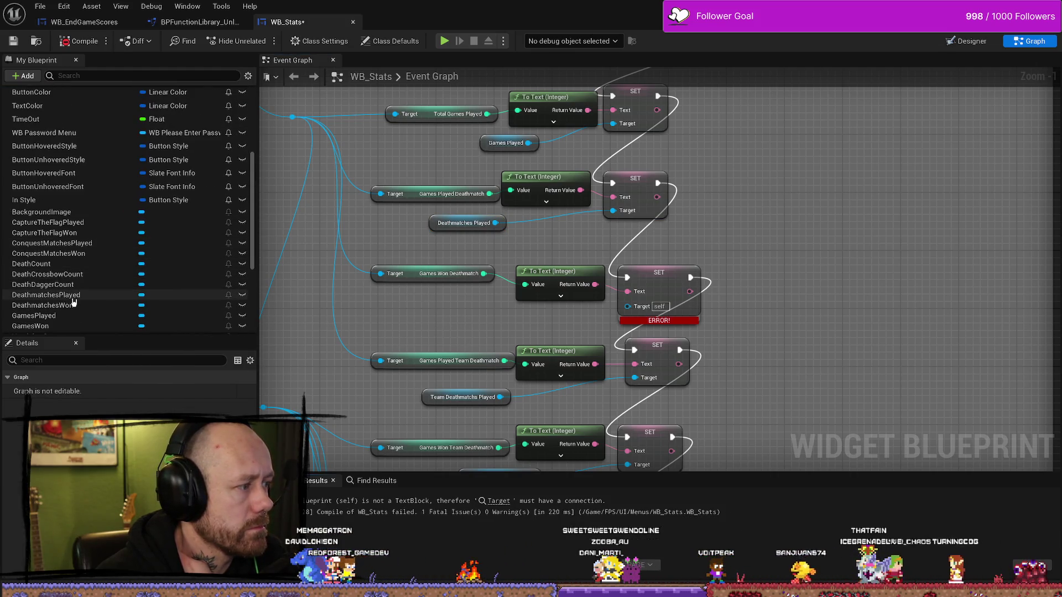
{"action": "mouse_move", "coordinate": [55, 305]}
{"action": "left_mouse_down"}
{"action": "mouse_move", "coordinate": [425, 312]}
{"action": "mouse_move", "coordinate": [485, 339]}
{"action": "mouse_move", "coordinate": [426, 313]}
{"action": "mouse_move", "coordinate": [640, 311]}
{"action": "left_mouse_up"}
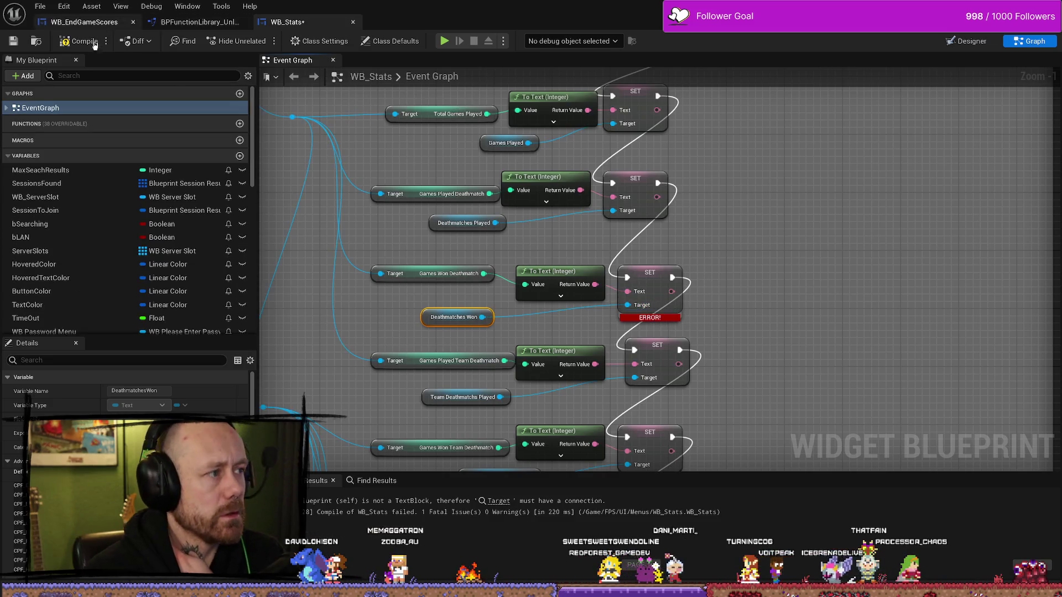
{"action": "key", "text": "F7"}
{"action": "left_click_drag", "start_coordinate": [457, 318], "coordinate": [472, 303]}
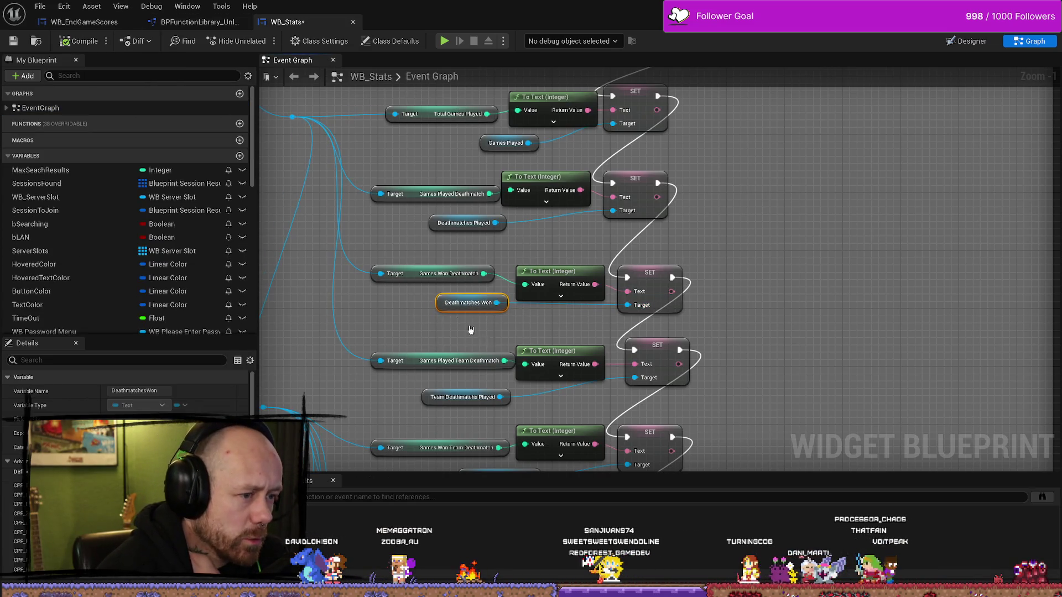
{"action": "scroll", "coordinate": [549, 357], "scroll_direction": "down", "scroll_amount": 4}
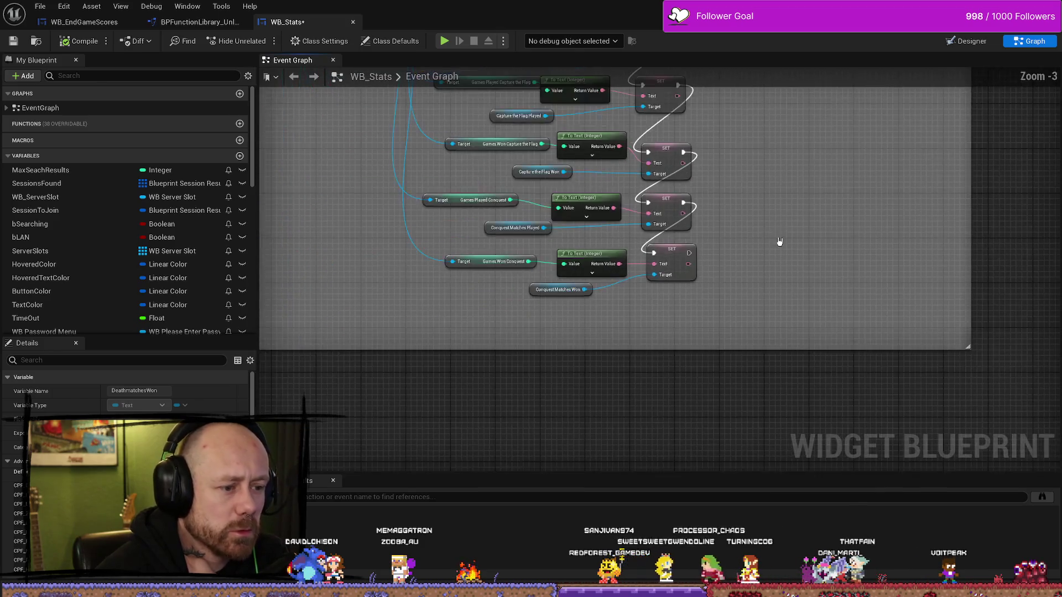
Place a GamesWon getter in the graph and nudge the last SET node left.
{"action": "scroll", "coordinate": [689, 363], "scroll_direction": "up", "scroll_amount": 4}
{"action": "left_click_drag", "start_coordinate": [684, 385], "coordinate": [684, 472]}
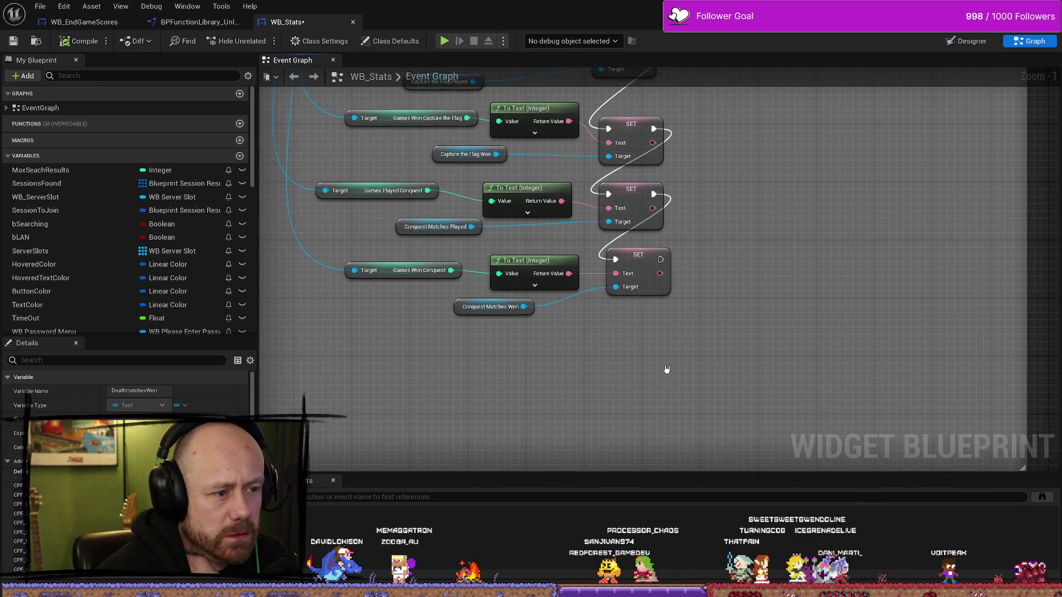
{"action": "scroll", "coordinate": [86, 237], "scroll_direction": "down", "scroll_amount": 5}
{"action": "scroll", "coordinate": [86, 239], "scroll_direction": "down", "scroll_amount": 3}
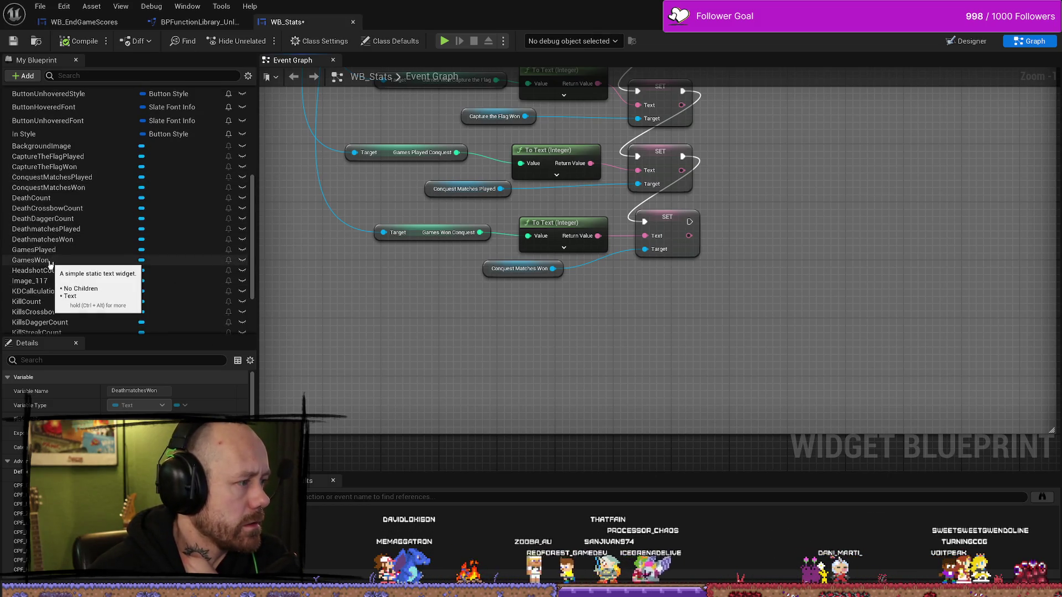
{"action": "left_click_drag", "start_coordinate": [49, 261], "coordinate": [481, 349]}
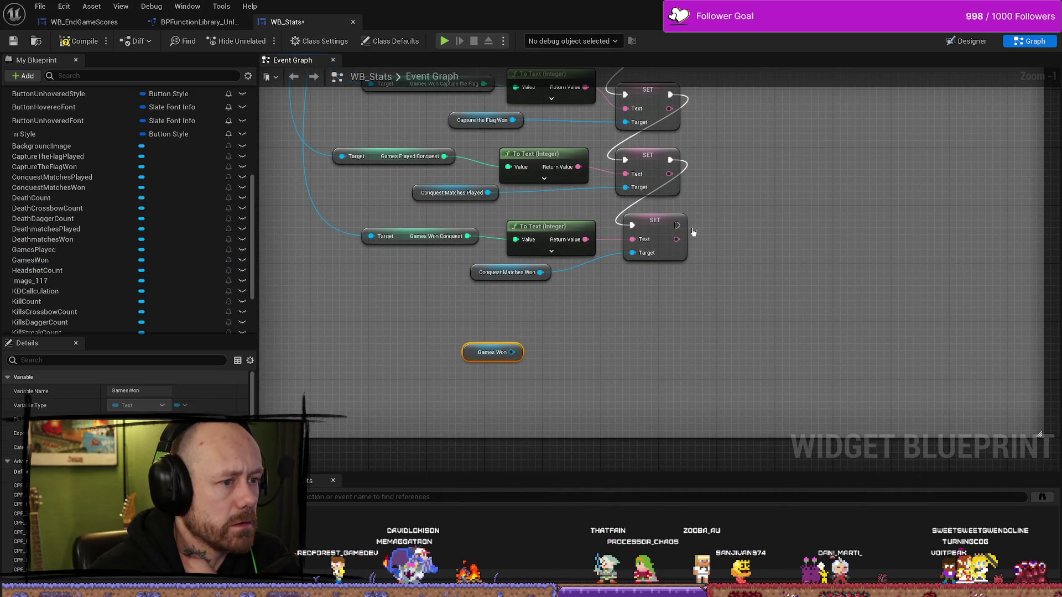
{"action": "mouse_move", "coordinate": [677, 228]}
{"action": "left_mouse_down"}
{"action": "mouse_move", "coordinate": [675, 292]}
{"action": "mouse_move", "coordinate": [666, 214]}
{"action": "mouse_move", "coordinate": [656, 301]}
{"action": "left_mouse_up"}
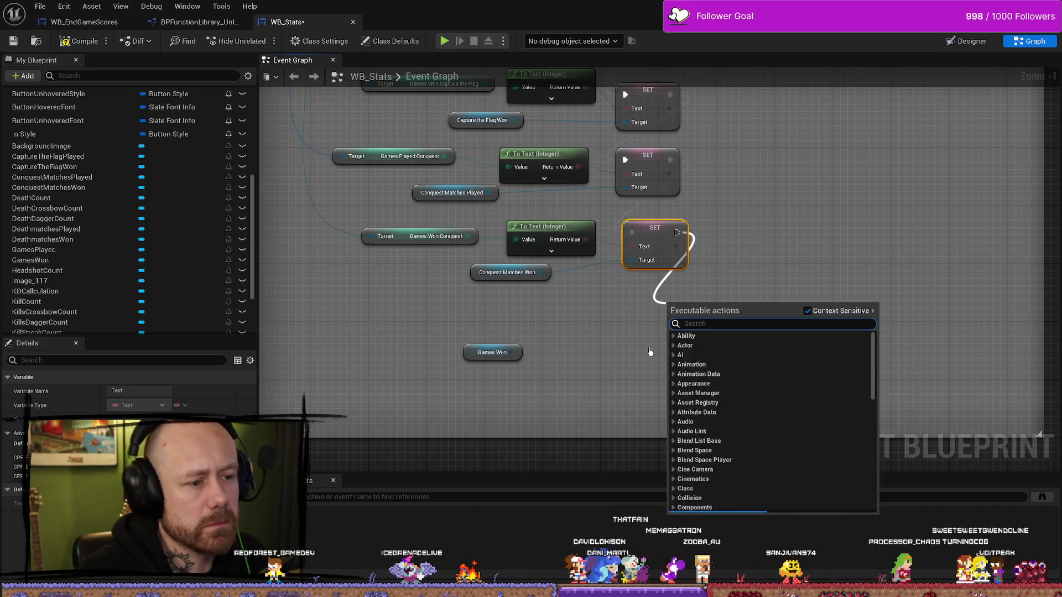
{"action": "type", "text": "set"}
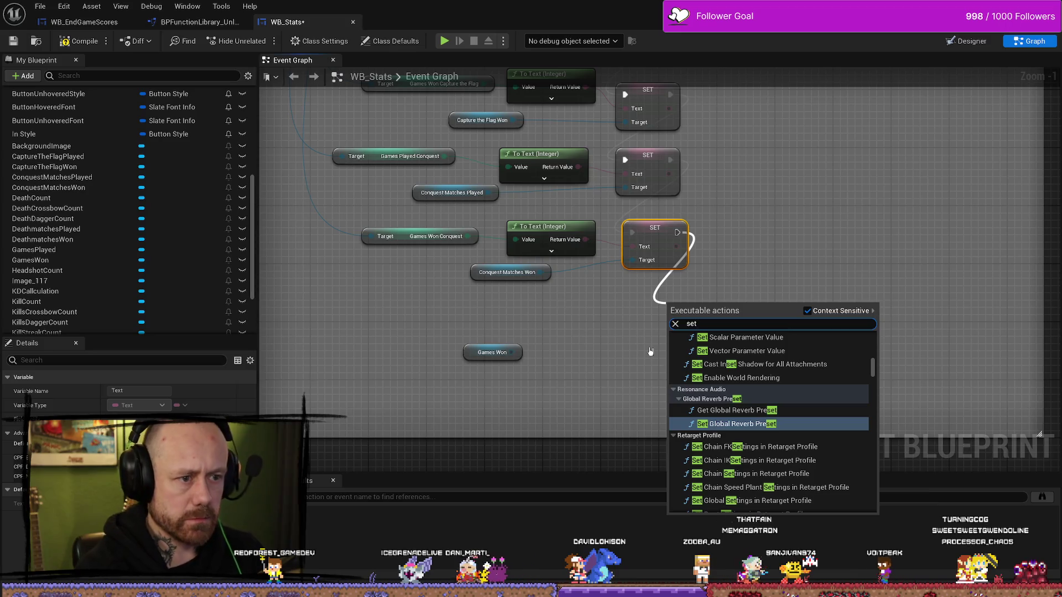
{"action": "left_click", "coordinate": [650, 352]}
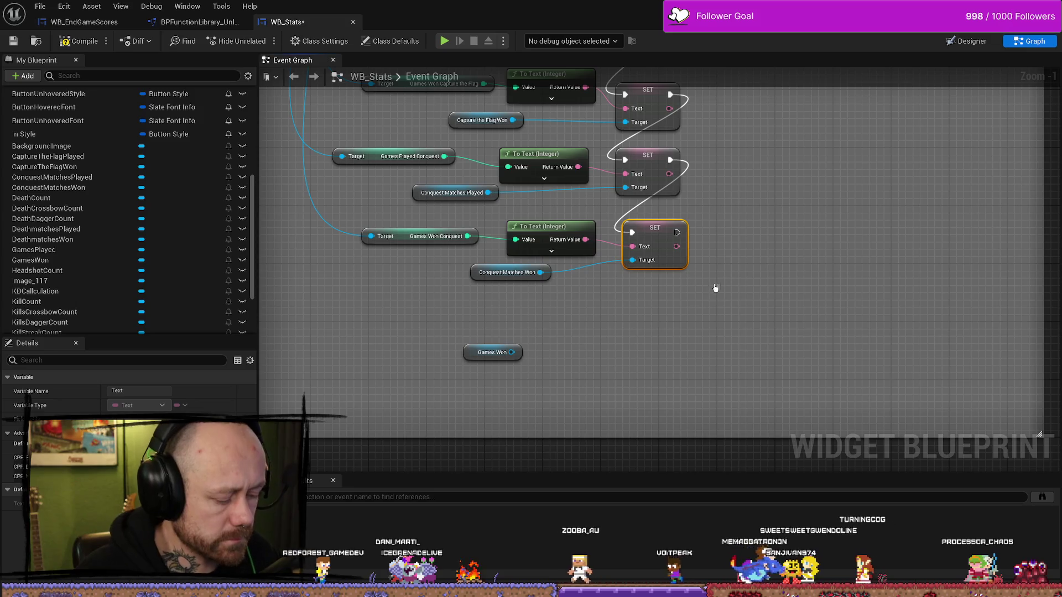
Duplicate the last SET node, chain it below, wire Games Won into its Target, then open the Content Drawer.
{"action": "key", "text": "ctrl+d"}
{"action": "left_click_drag", "start_coordinate": [719, 285], "coordinate": [634, 303]}
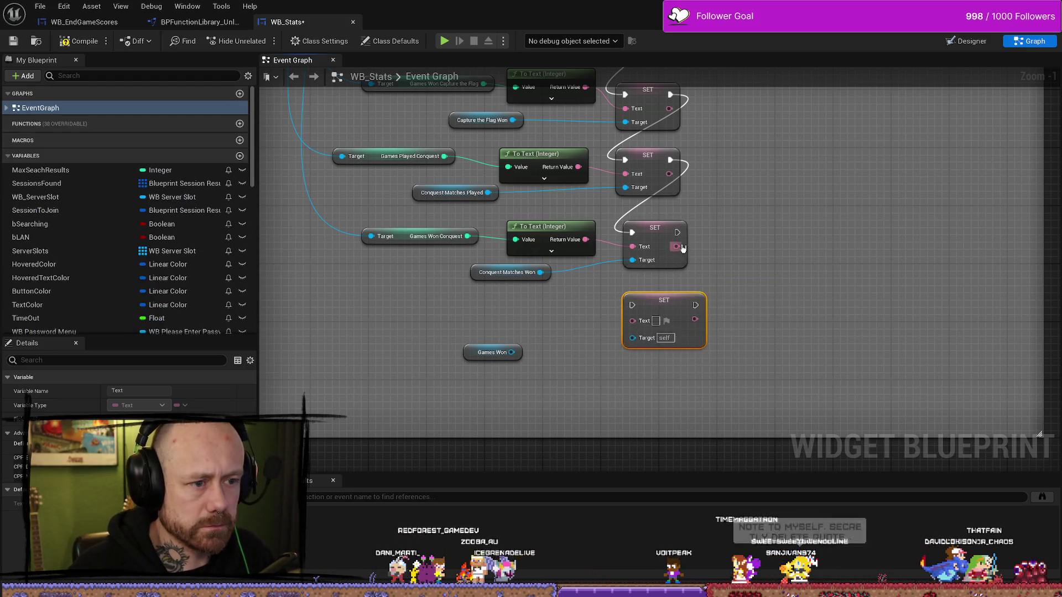
{"action": "mouse_move", "coordinate": [677, 233]}
{"action": "left_mouse_down"}
{"action": "mouse_move", "coordinate": [686, 283]}
{"action": "mouse_move", "coordinate": [632, 305]}
{"action": "left_mouse_up"}
{"action": "left_click_drag", "start_coordinate": [625, 347], "coordinate": [609, 340]}
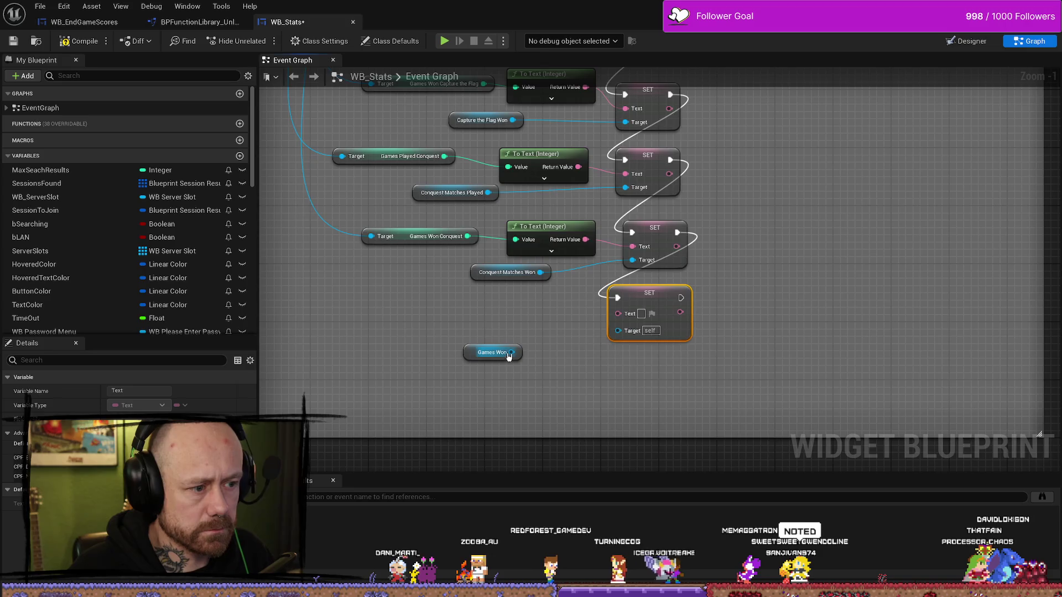
{"action": "left_click_drag", "start_coordinate": [512, 352], "coordinate": [617, 330]}
{"action": "left_click_drag", "start_coordinate": [489, 301], "coordinate": [457, 431]}
{"action": "left_click_drag", "start_coordinate": [471, 352], "coordinate": [536, 353]}
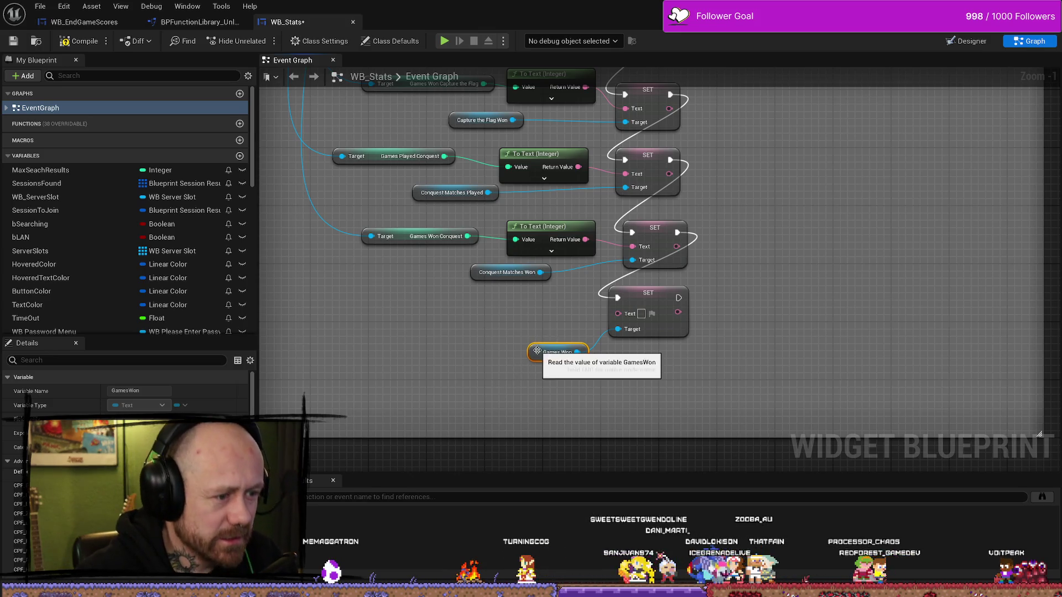
{"action": "left_click_drag", "start_coordinate": [537, 352], "coordinate": [538, 345]}
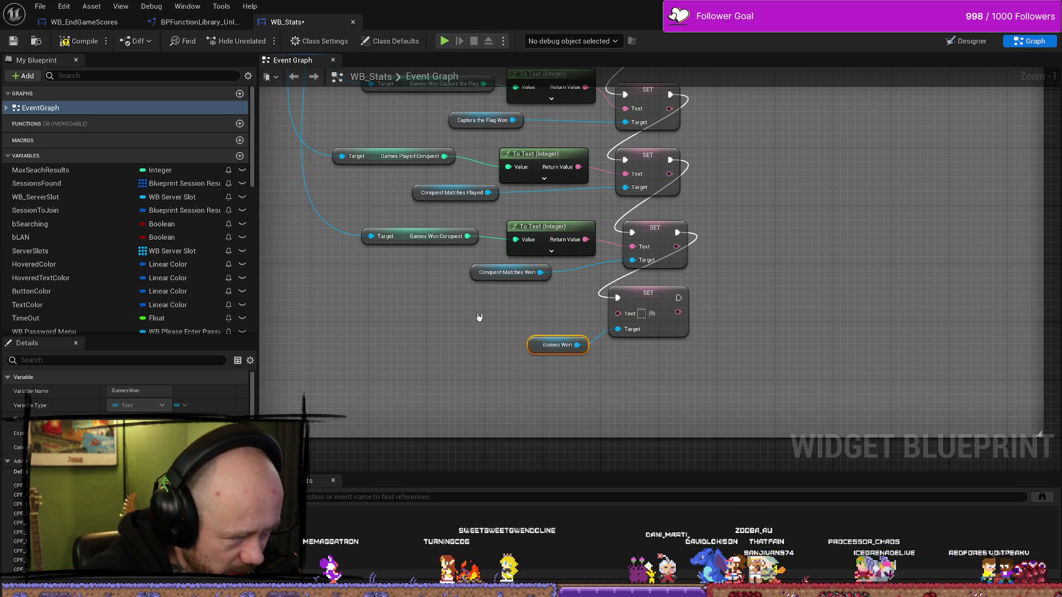
{"action": "left_click_drag", "start_coordinate": [478, 316], "coordinate": [508, 324]}
{"action": "key", "text": "ctrl+space"}
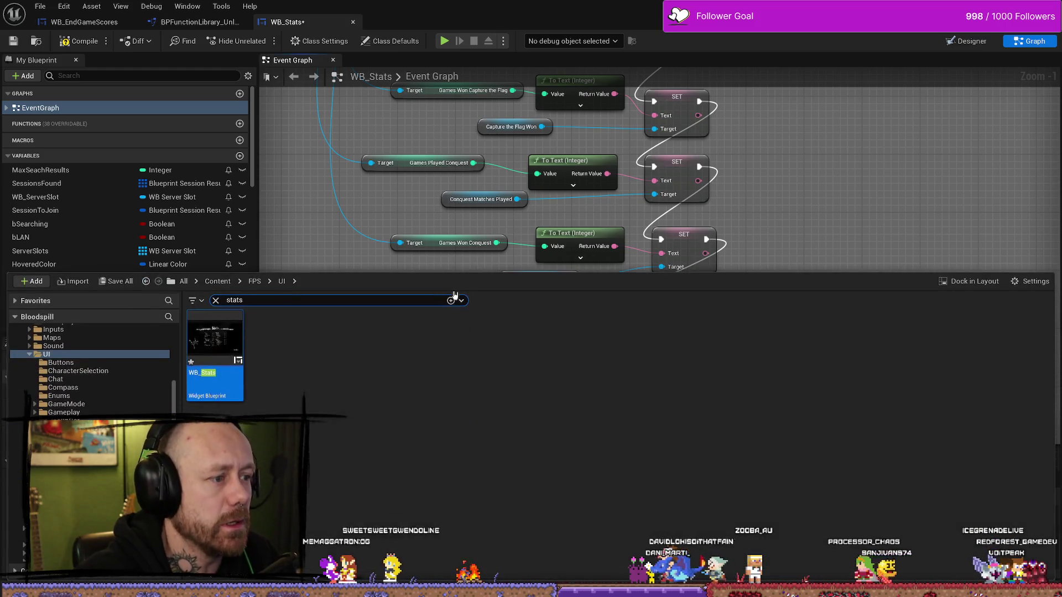
Search all content for 'save' and open the SaveStats blueprint.
{"action": "scroll", "coordinate": [91, 368], "scroll_direction": "down", "scroll_amount": 2}
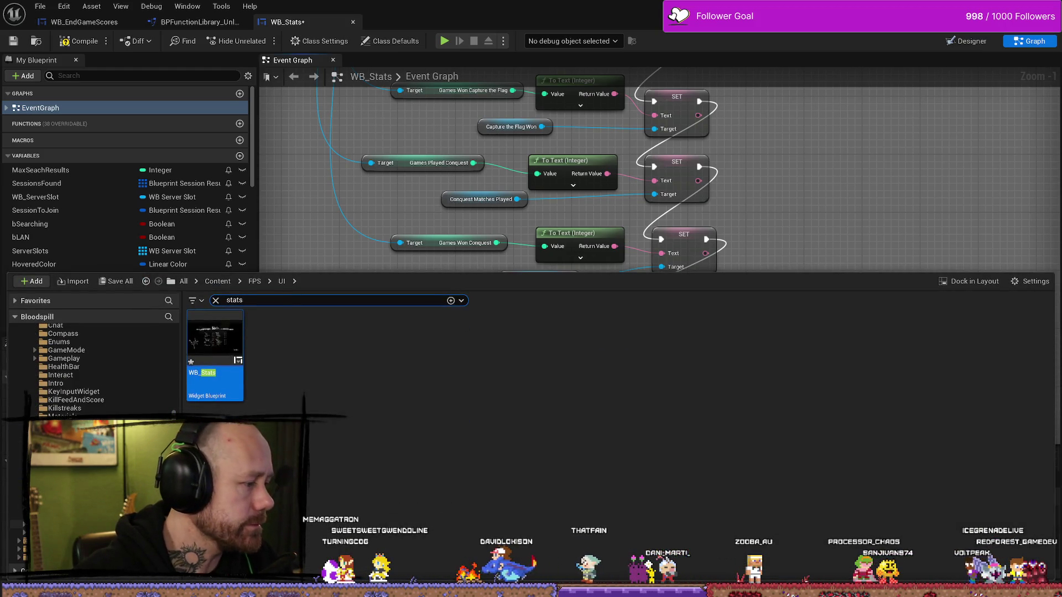
{"action": "scroll", "coordinate": [91, 368], "scroll_direction": "up", "scroll_amount": 3}
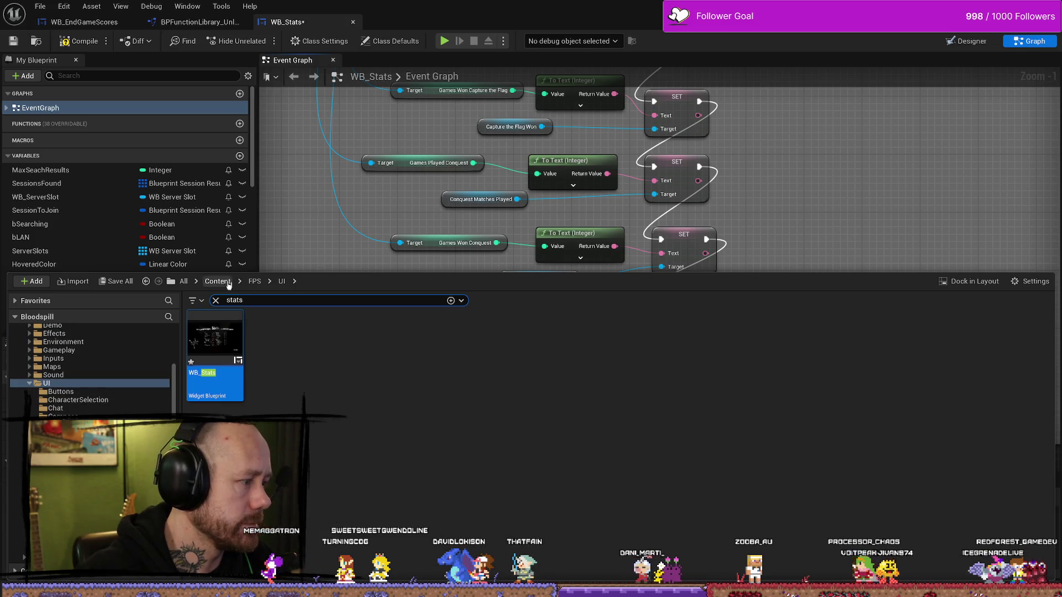
{"action": "type", "text": "save"}
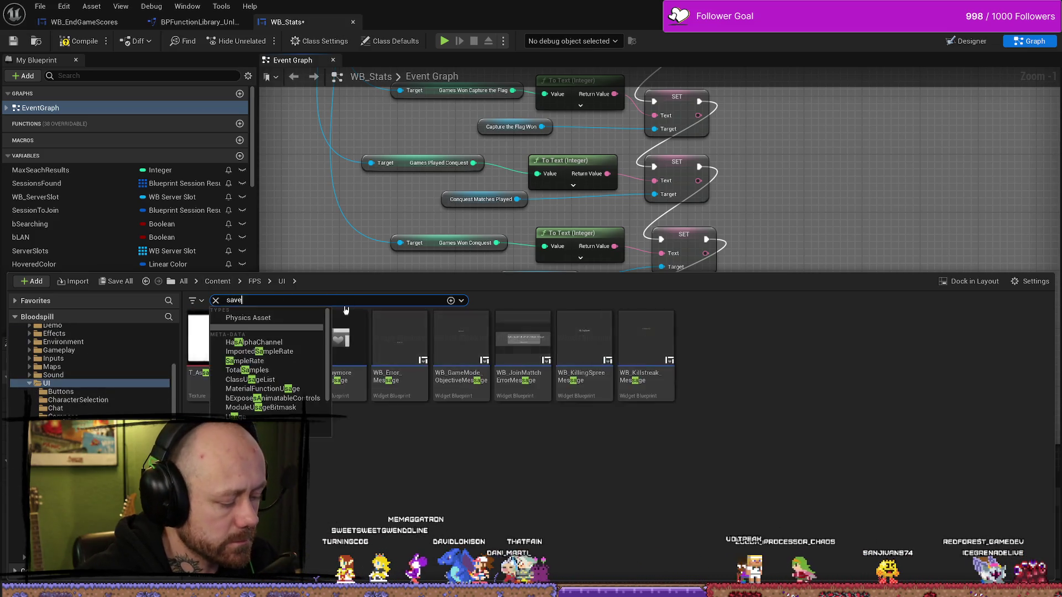
{"action": "scroll", "coordinate": [78, 361], "scroll_direction": "up", "scroll_amount": 3}
{"action": "left_click", "coordinate": [69, 338]}
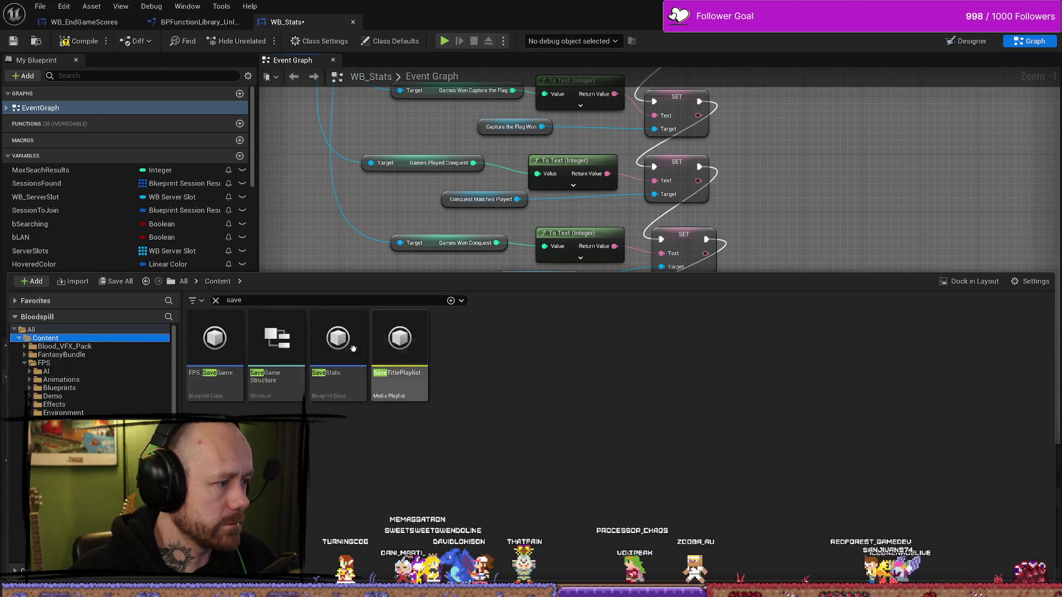
{"action": "double_click", "coordinate": [339, 354]}
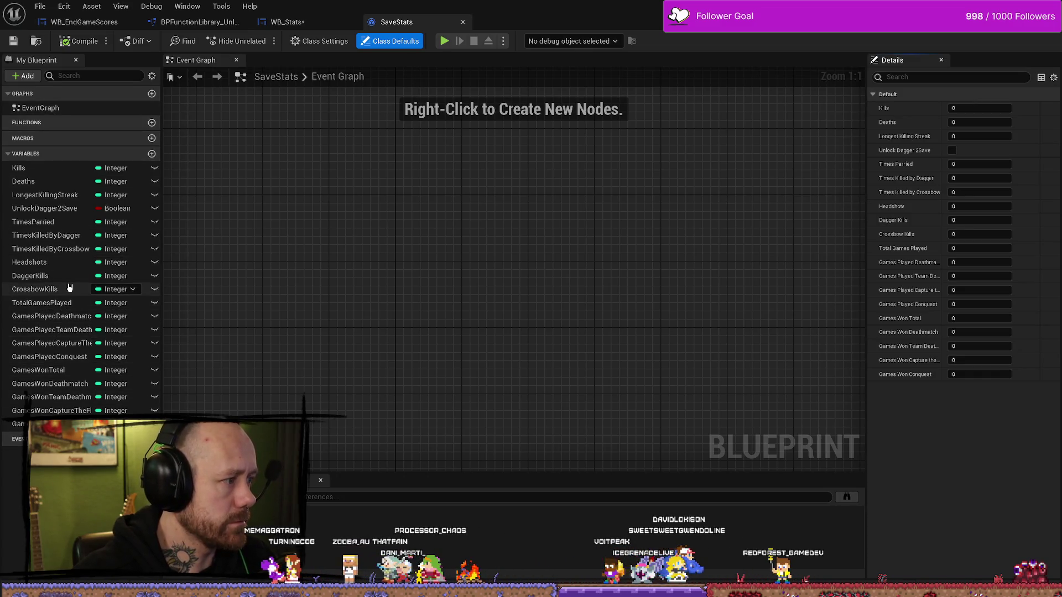
Add a GamesWon variable to SaveStats and return to WB_Stats.
{"action": "left_click", "coordinate": [152, 154]}
{"action": "type", "text": "GamesWon"}
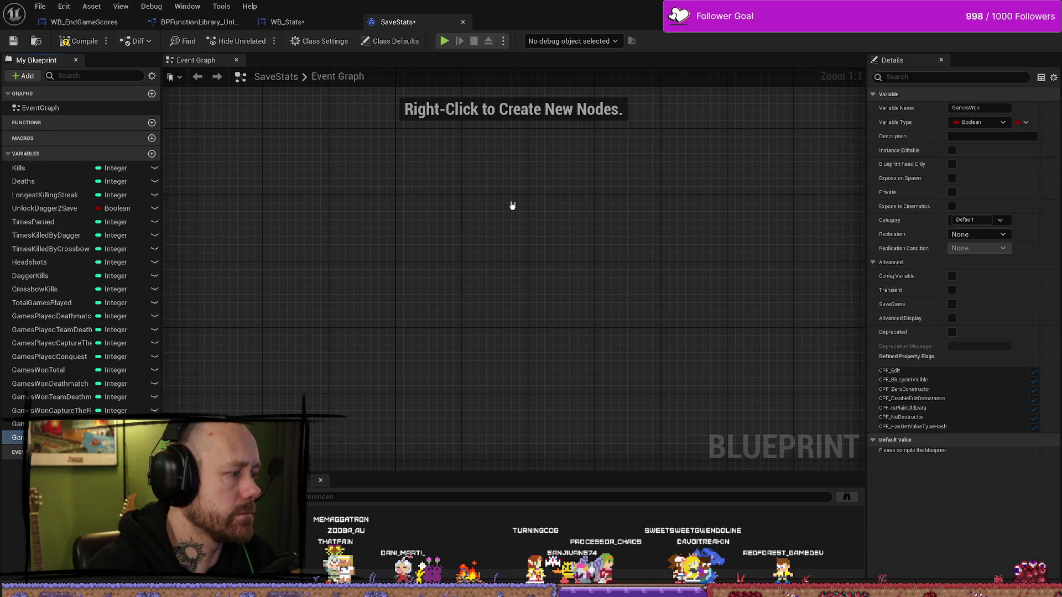
{"action": "left_click", "coordinate": [116, 437]}
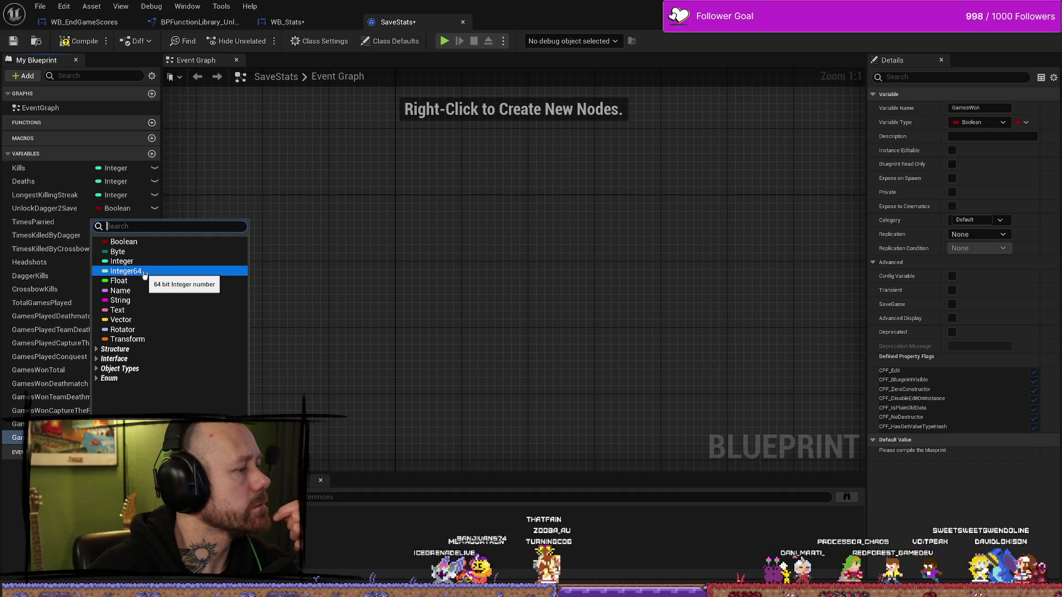
{"action": "left_click", "coordinate": [316, 446]}
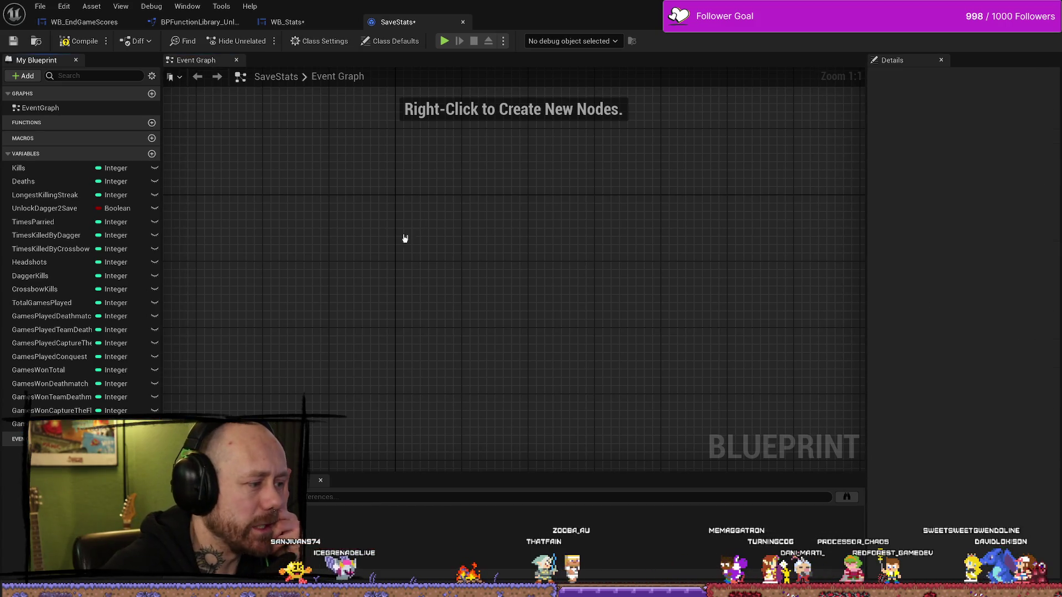
{"action": "left_click", "coordinate": [309, 22]}
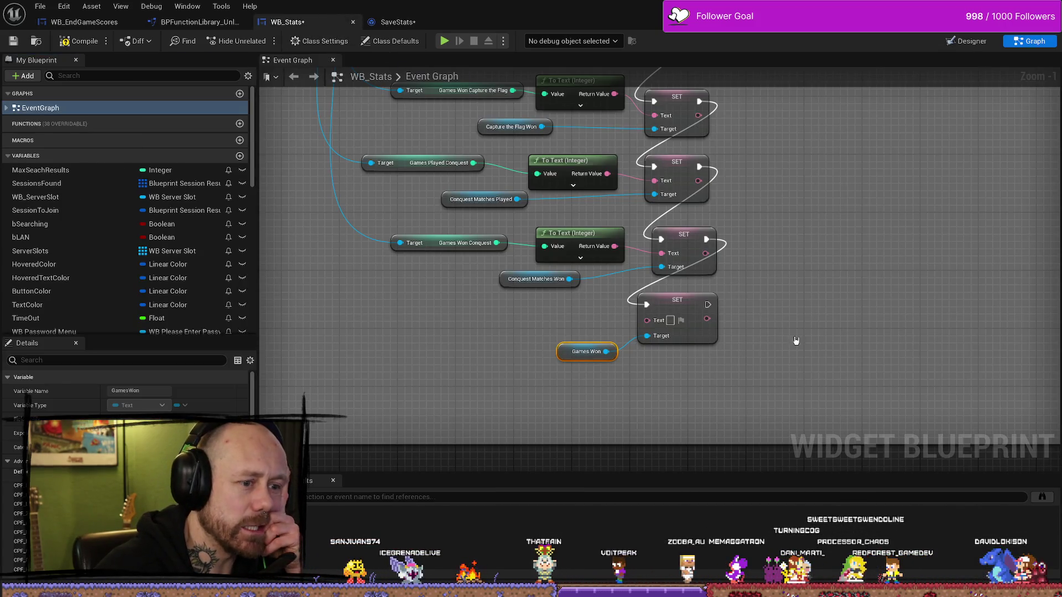
Move the Games Won and Games Played getters for Conquest, Capture the Flag and Team Deathmatch left.
{"action": "left_click", "coordinate": [797, 340]}
{"action": "left_click", "coordinate": [577, 319]}
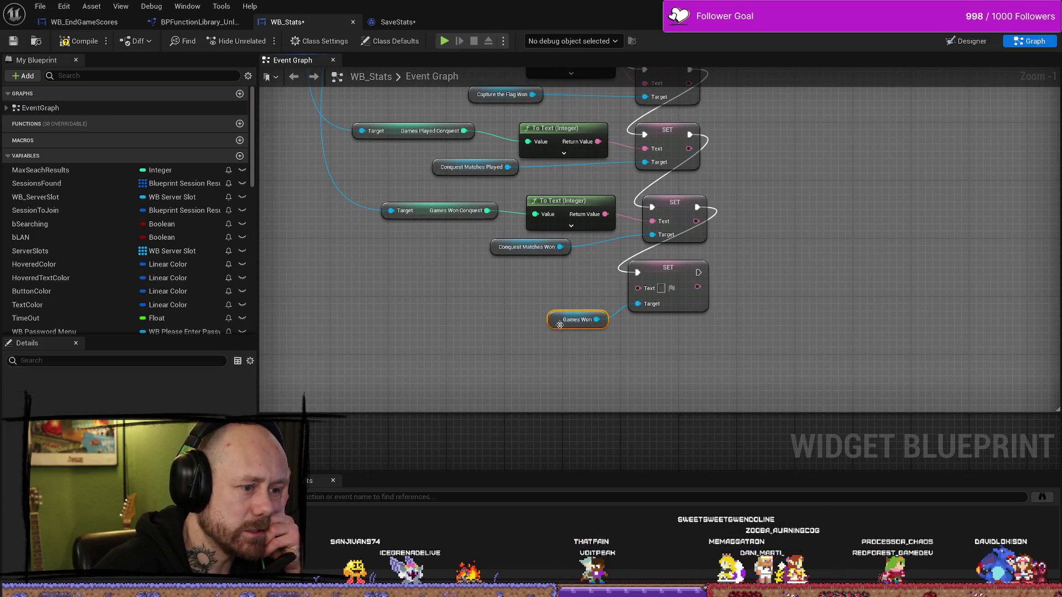
{"action": "scroll", "coordinate": [476, 340], "scroll_direction": "down", "scroll_amount": 1}
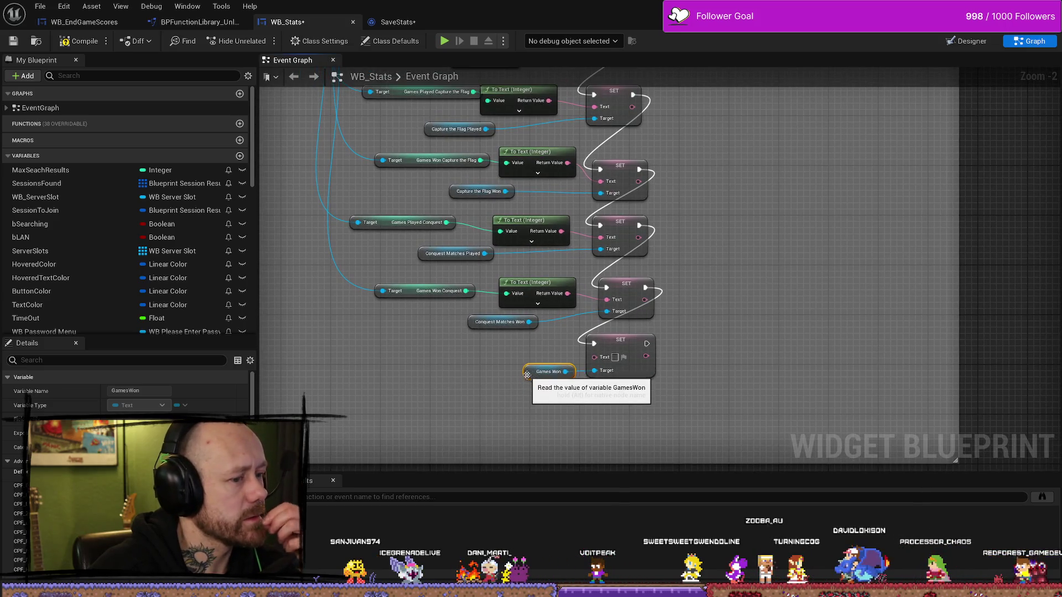
{"action": "mouse_move", "coordinate": [520, 385]}
{"action": "left_mouse_down"}
{"action": "mouse_move", "coordinate": [446, 372]}
{"action": "mouse_move", "coordinate": [472, 375]}
{"action": "left_mouse_up"}
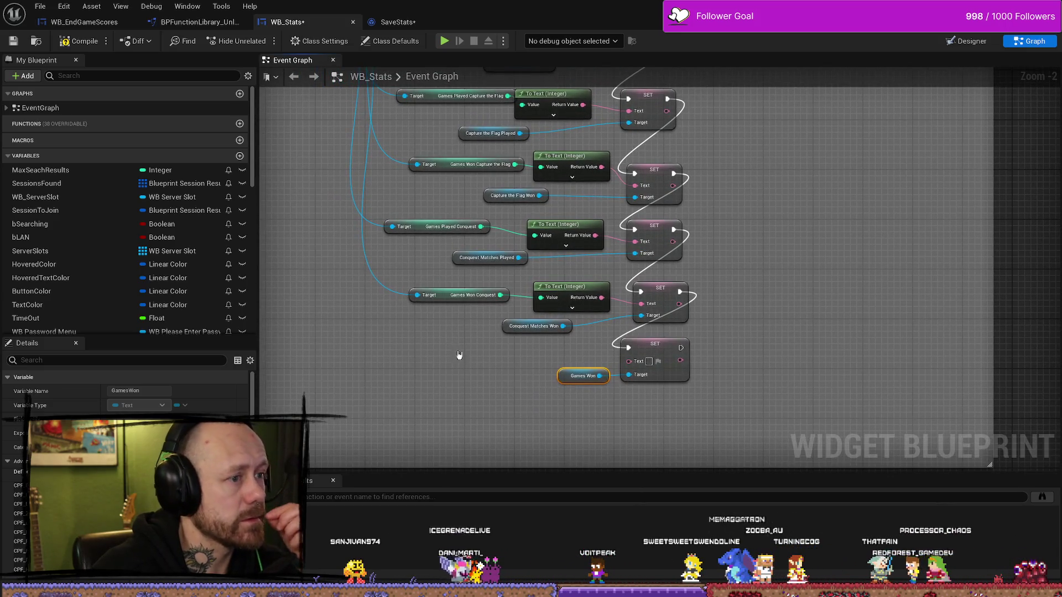
{"action": "scroll", "coordinate": [89, 283], "scroll_direction": "down", "scroll_amount": 15}
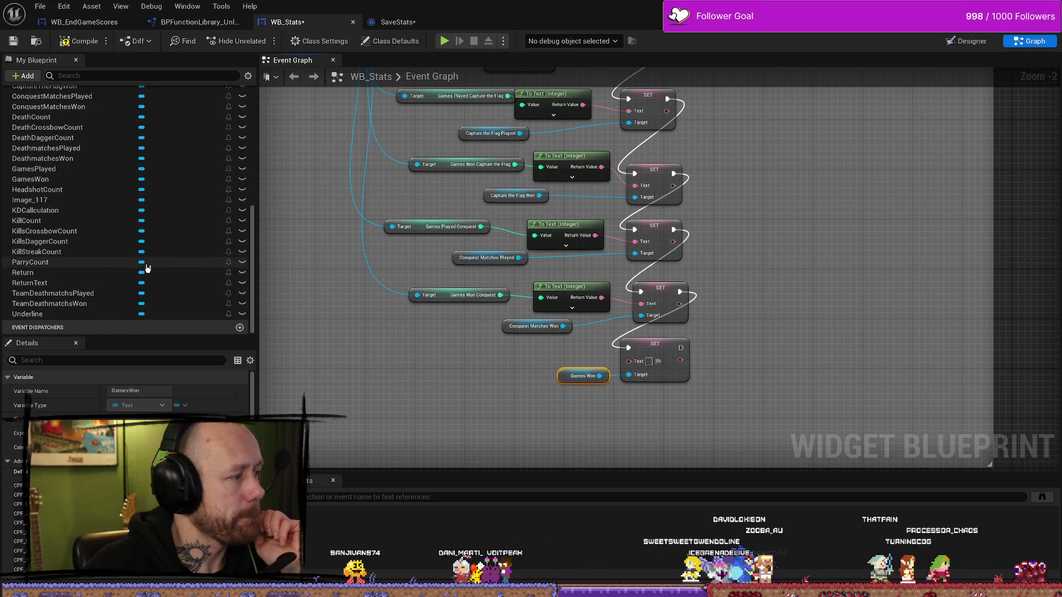
{"action": "left_click", "coordinate": [455, 299]}
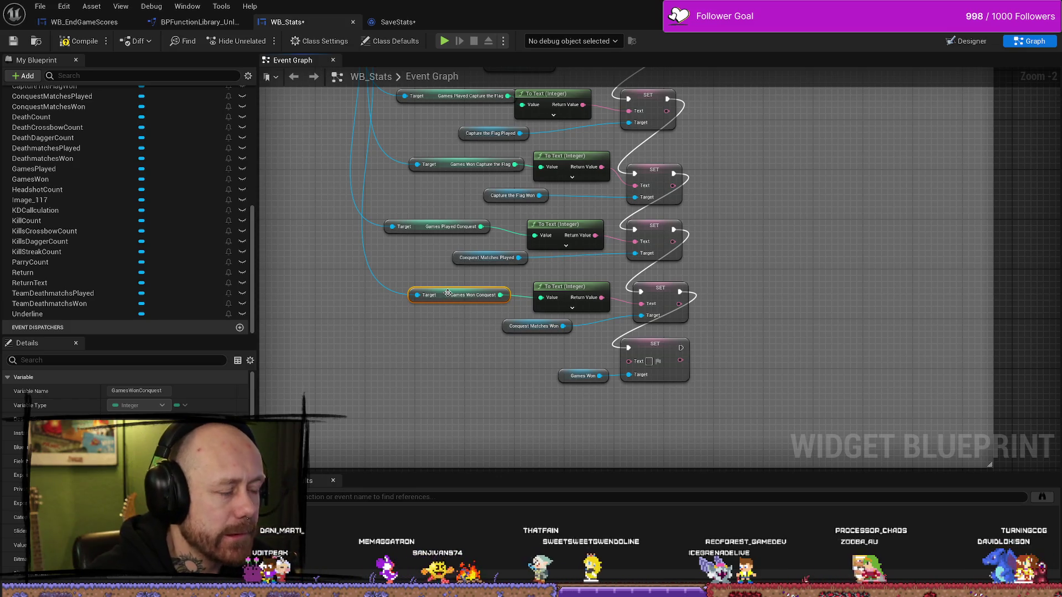
{"action": "left_click_drag", "start_coordinate": [435, 264], "coordinate": [446, 277]}
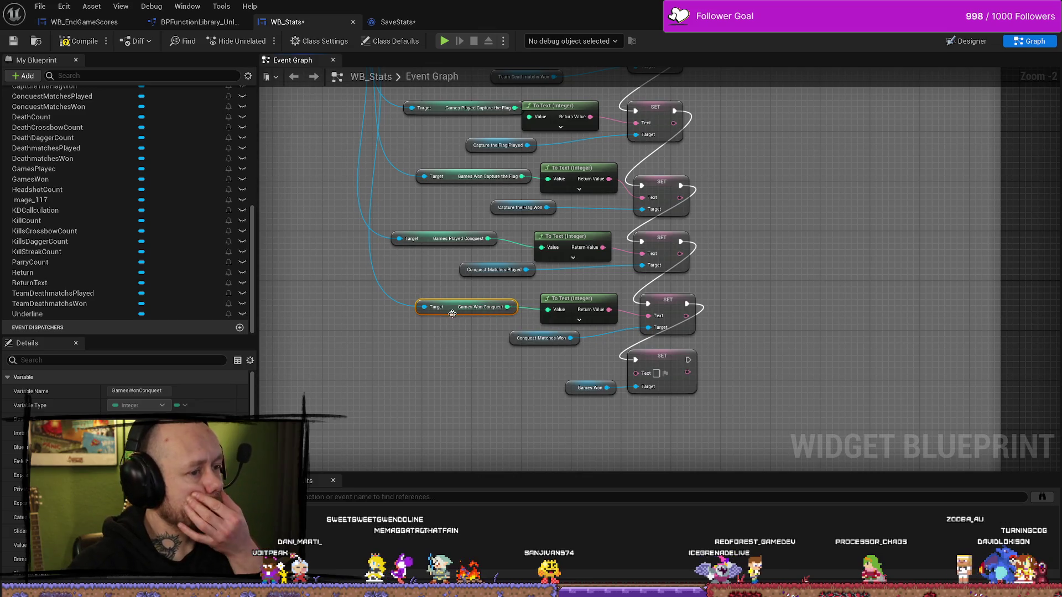
{"action": "mouse_move", "coordinate": [453, 314]}
{"action": "left_mouse_down"}
{"action": "mouse_move", "coordinate": [418, 314]}
{"action": "mouse_move", "coordinate": [446, 313]}
{"action": "left_mouse_up"}
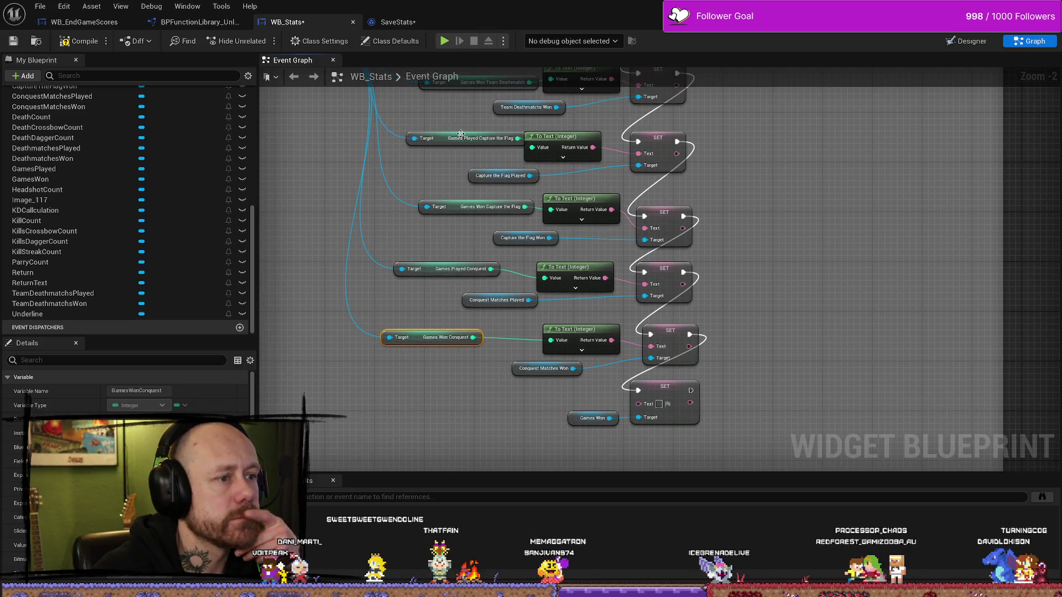
{"action": "left_click_drag", "start_coordinate": [460, 134], "coordinate": [448, 133]}
{"action": "mouse_move", "coordinate": [452, 84]}
{"action": "left_mouse_down"}
{"action": "mouse_move", "coordinate": [401, 188]}
{"action": "mouse_move", "coordinate": [384, 188]}
{"action": "left_mouse_up"}
{"action": "mouse_move", "coordinate": [406, 111]}
{"action": "left_mouse_down"}
{"action": "mouse_move", "coordinate": [394, 174]}
{"action": "mouse_move", "coordinate": [368, 184]}
{"action": "left_mouse_up"}
{"action": "mouse_move", "coordinate": [389, 143]}
{"action": "left_mouse_down"}
{"action": "mouse_move", "coordinate": [411, 197]}
{"action": "mouse_move", "coordinate": [408, 145]}
{"action": "mouse_move", "coordinate": [400, 273]}
{"action": "mouse_move", "coordinate": [429, 239]}
{"action": "mouse_move", "coordinate": [450, 99]}
{"action": "mouse_move", "coordinate": [442, 34]}
{"action": "left_mouse_up"}
Add a reroute point on the Save Stats reference wire.
{"action": "left_click", "coordinate": [431, 215]}
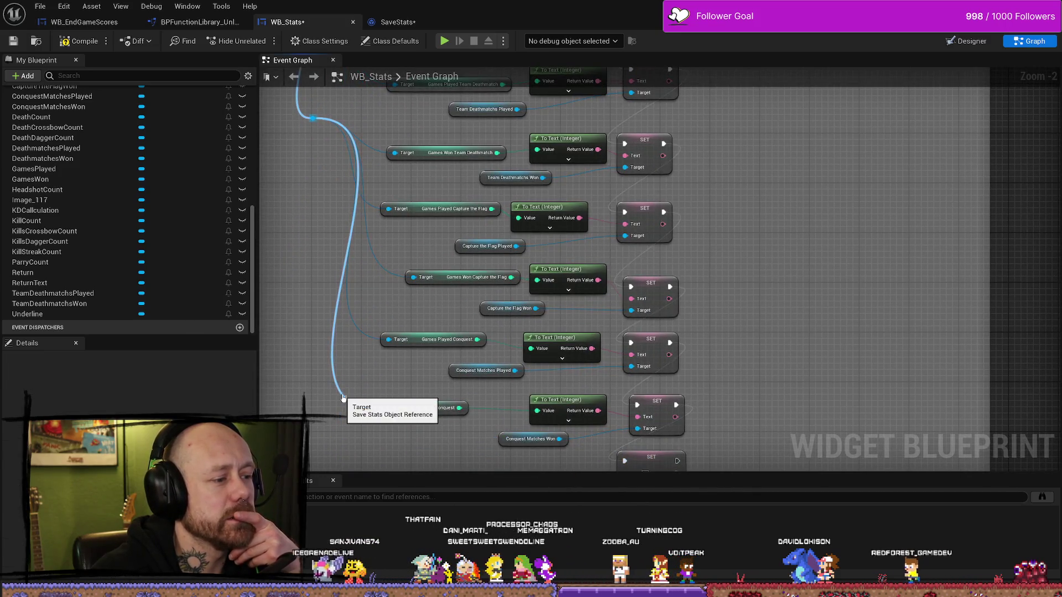
{"action": "mouse_move", "coordinate": [342, 397]}
{"action": "left_mouse_down"}
{"action": "mouse_move", "coordinate": [360, 242]}
{"action": "mouse_move", "coordinate": [376, 308]}
{"action": "mouse_move", "coordinate": [337, 336]}
{"action": "left_mouse_up"}
{"action": "double_click", "coordinate": [360, 242]}
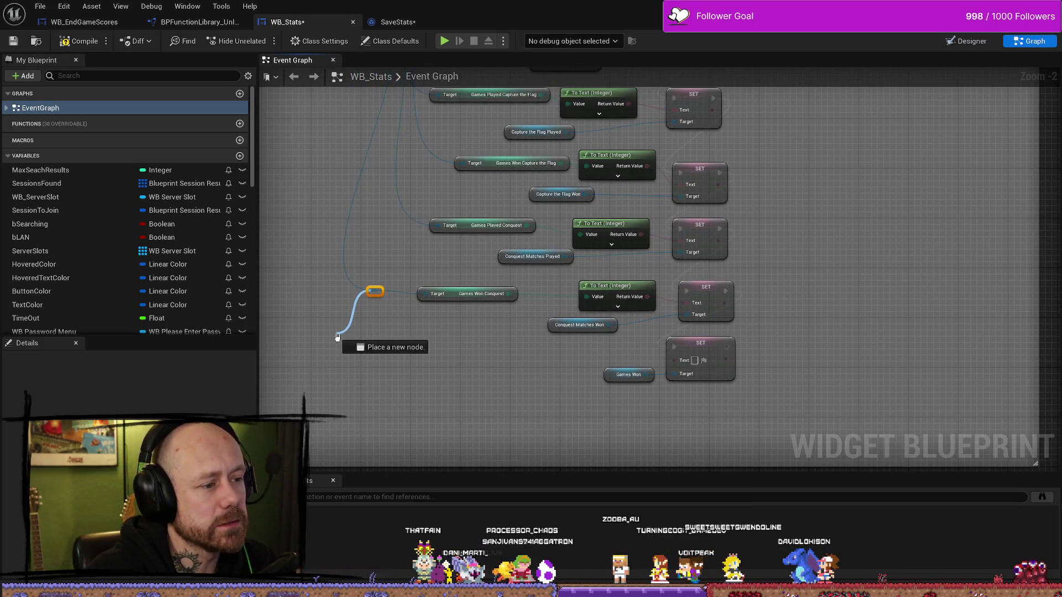
Pull Games Won Capture the Flag and two Games Won Conquest getters from the reroute point.
{"action": "left_click_drag", "start_coordinate": [392, 369], "coordinate": [389, 375]}
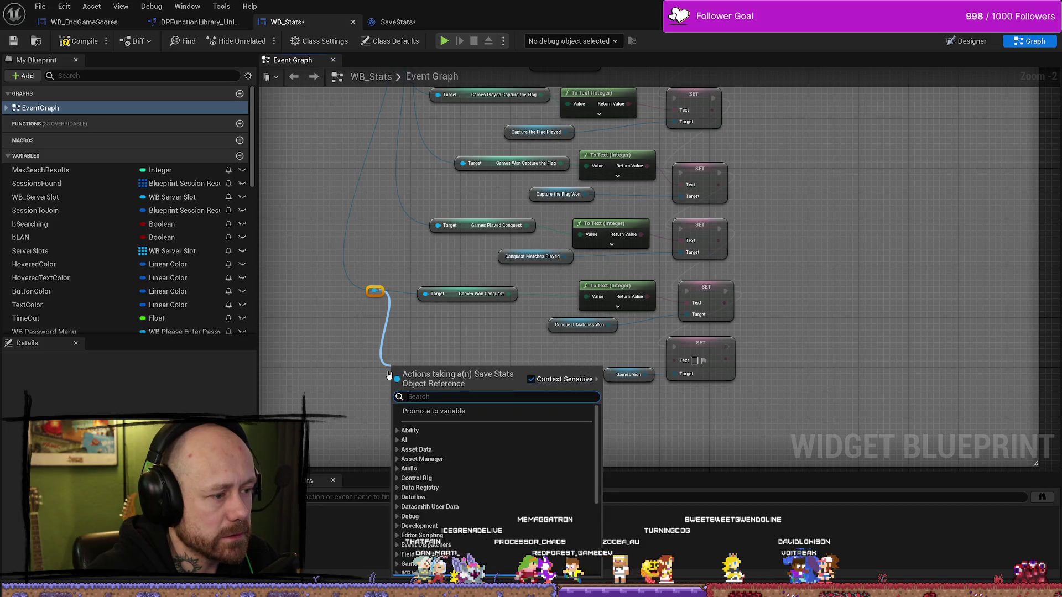
{"action": "type", "text": "won"}
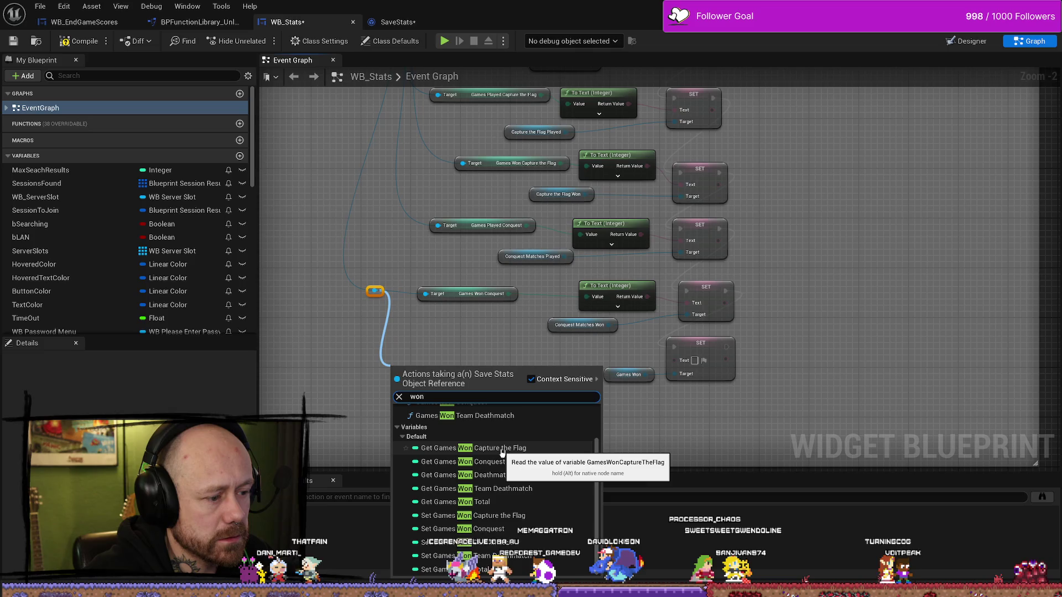
{"action": "left_click", "coordinate": [500, 449]}
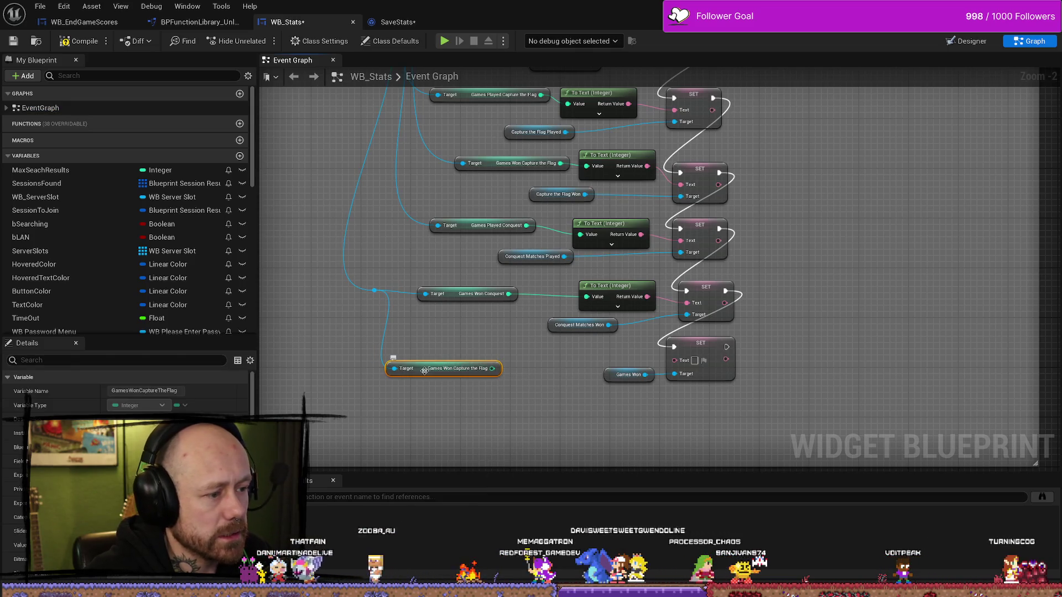
{"action": "mouse_move", "coordinate": [424, 370]}
{"action": "left_mouse_down"}
{"action": "mouse_move", "coordinate": [319, 369]}
{"action": "mouse_move", "coordinate": [356, 340]}
{"action": "mouse_move", "coordinate": [339, 329]}
{"action": "left_mouse_up"}
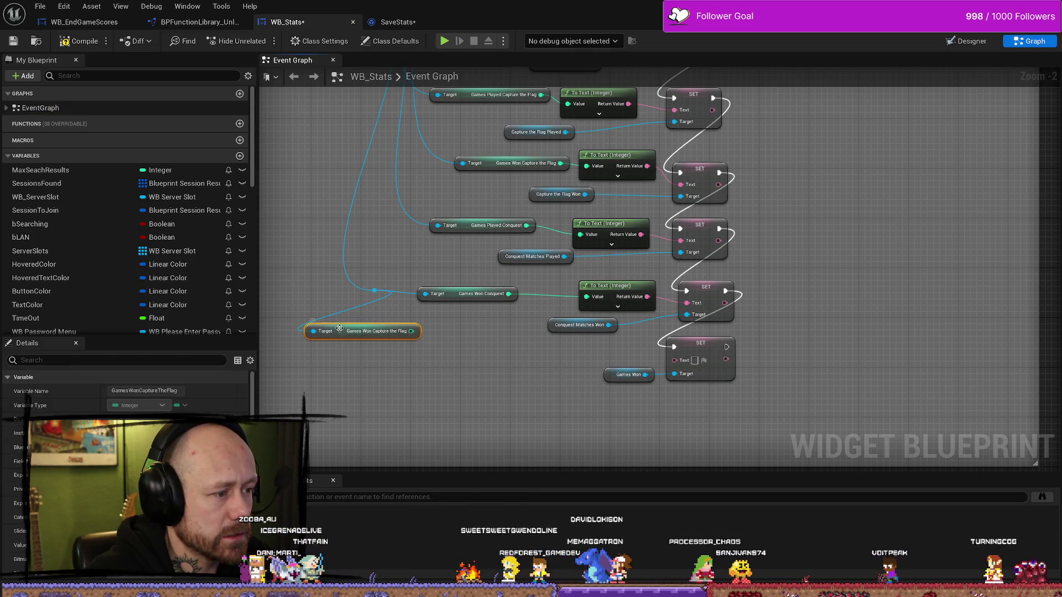
{"action": "mouse_move", "coordinate": [372, 291]}
{"action": "left_mouse_down"}
{"action": "mouse_move", "coordinate": [354, 403]}
{"action": "mouse_move", "coordinate": [344, 407]}
{"action": "left_mouse_up"}
{"action": "type", "text": "get"}
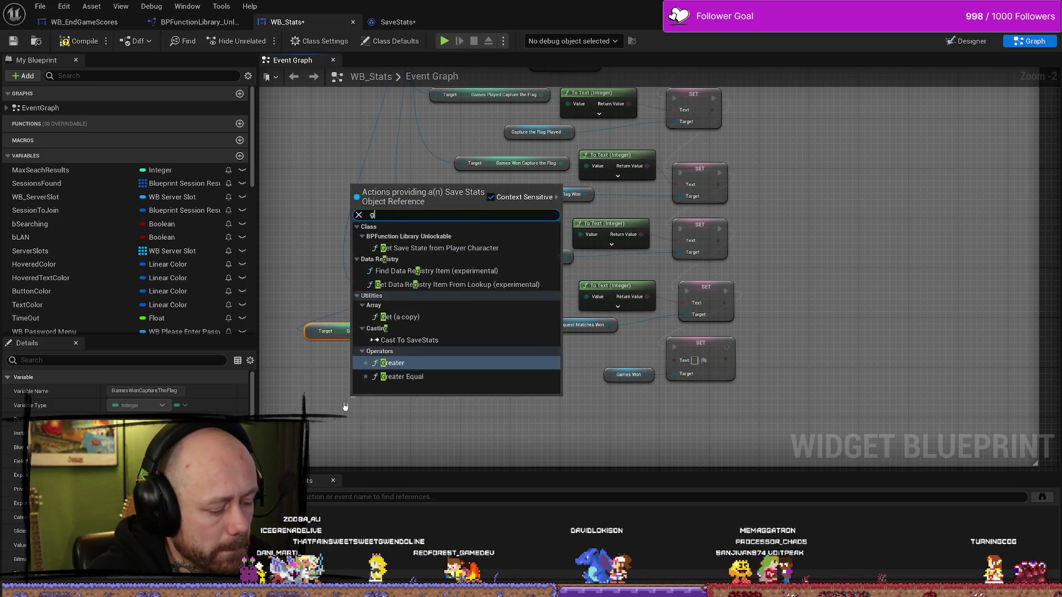
{"action": "key", "text": "BackSpace"}
{"action": "key", "text": "BackSpace"}
{"action": "key", "text": "BackSpace"}
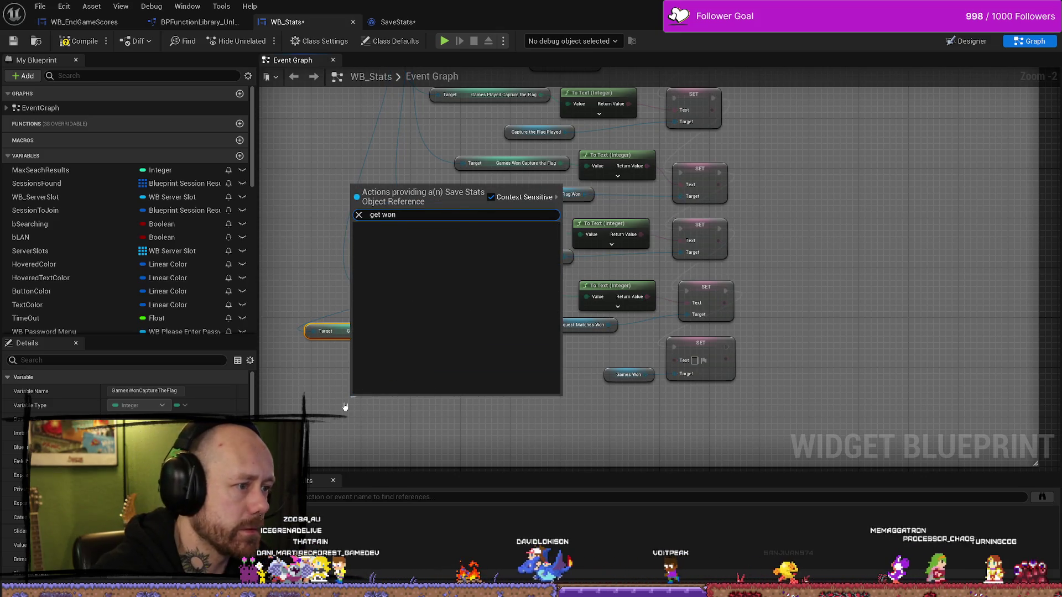
{"action": "type", "text": "won"}
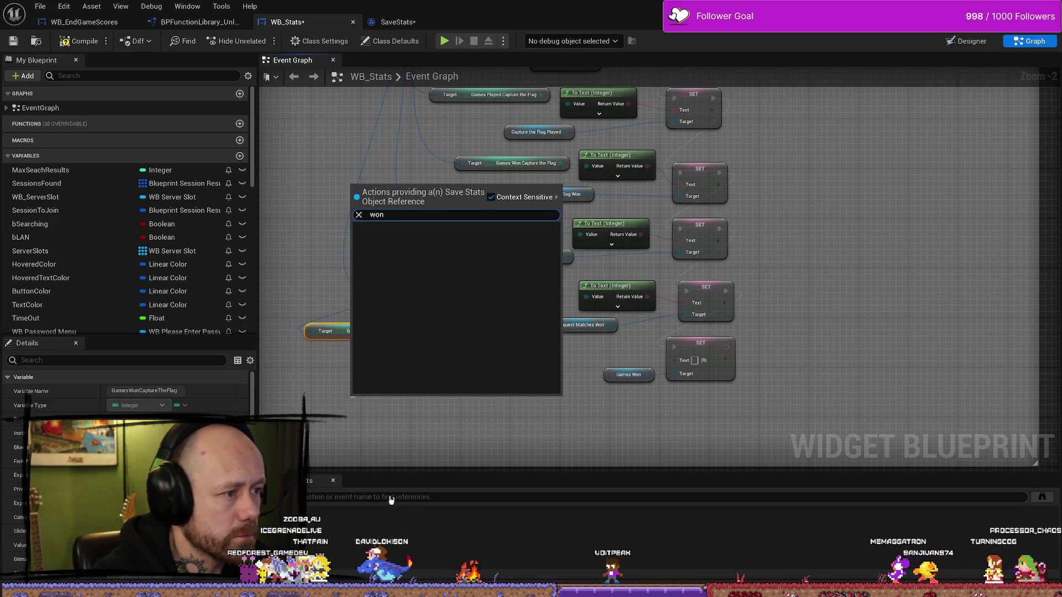
{"action": "left_click", "coordinate": [401, 268]}
{"action": "left_click_drag", "start_coordinate": [374, 290], "coordinate": [389, 389]}
{"action": "type", "text": "won"}
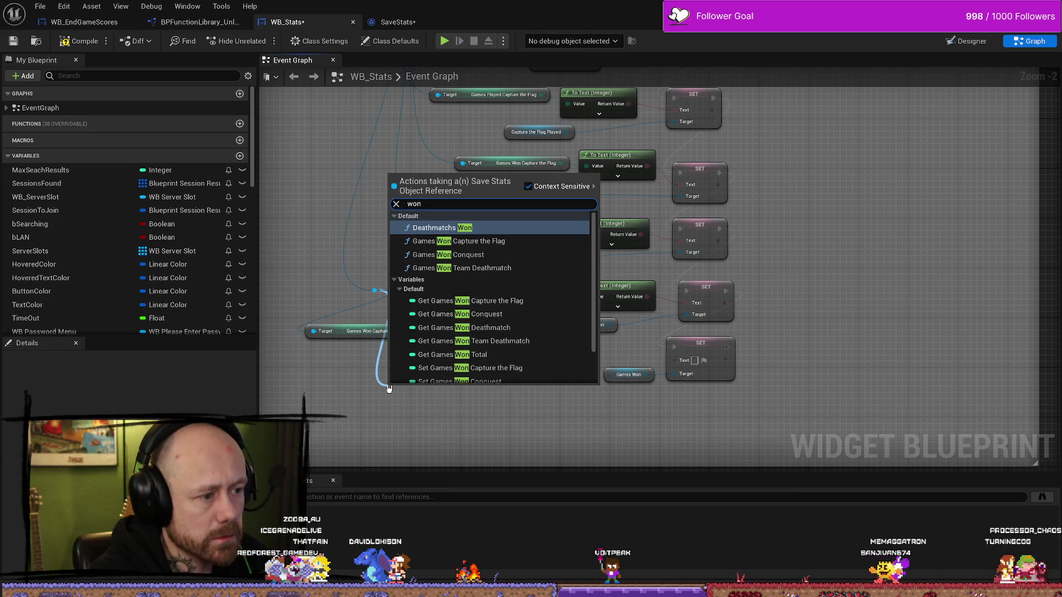
{"action": "left_click", "coordinate": [510, 314]}
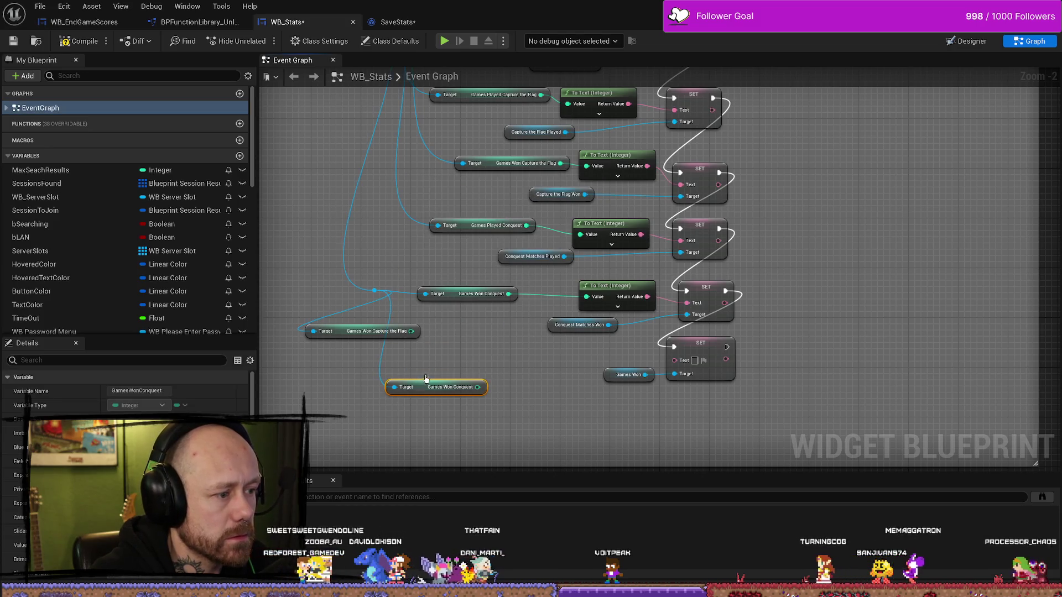
{"action": "left_click_drag", "start_coordinate": [387, 375], "coordinate": [350, 357]}
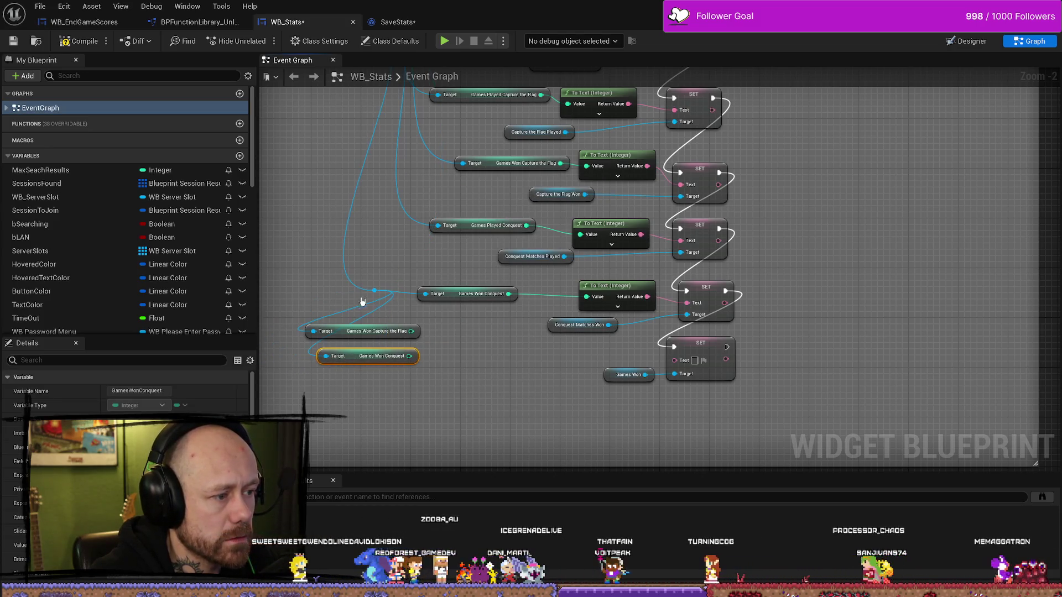
Add a Get Games Won Deathmatch node from the Save Stats reference.
{"action": "left_click_drag", "start_coordinate": [374, 291], "coordinate": [355, 399]}
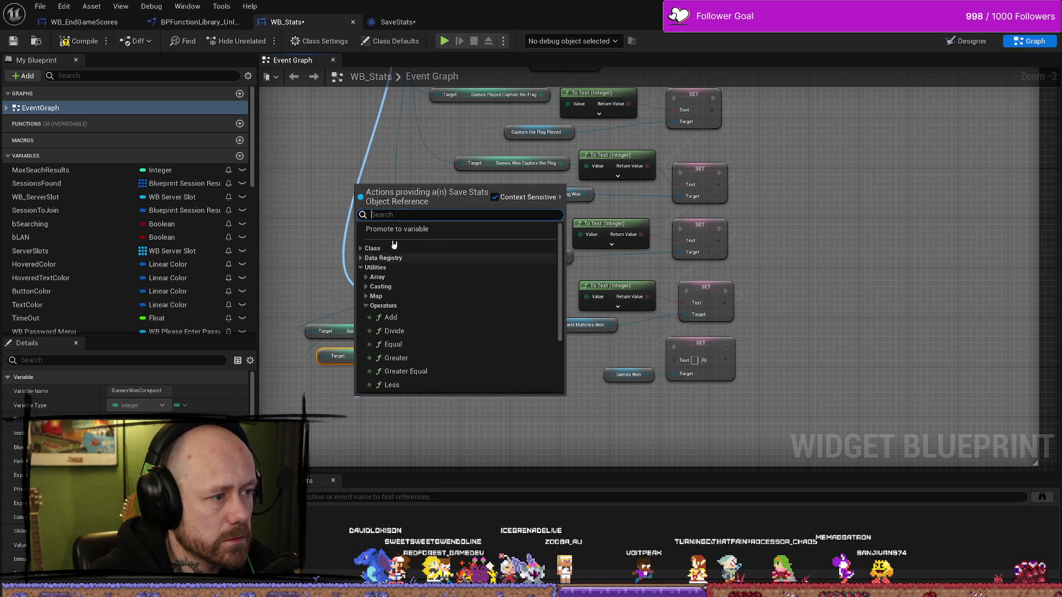
{"action": "type", "text": "get won"}
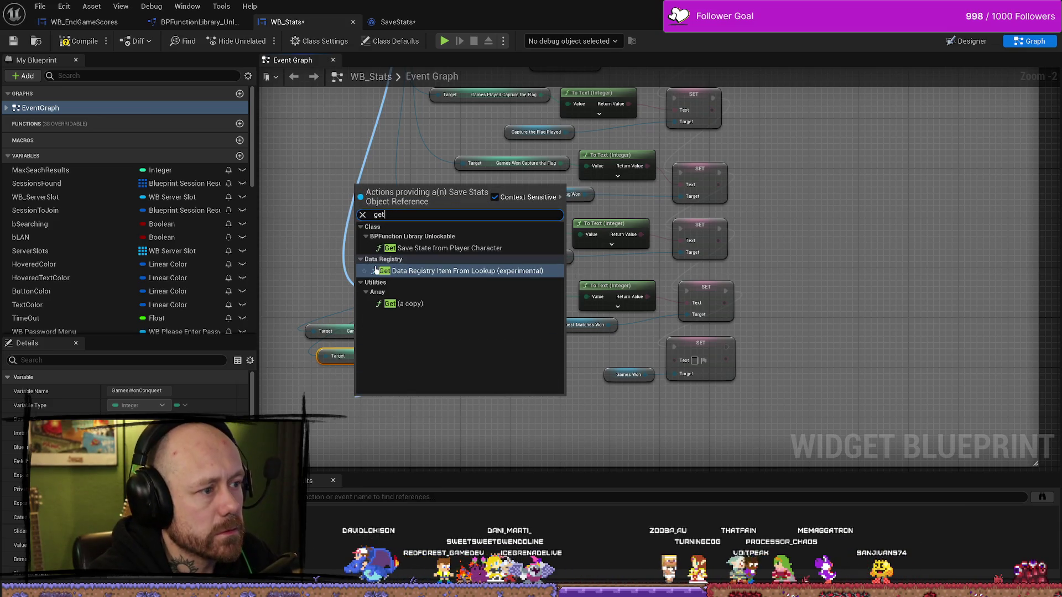
{"action": "key", "text": "BackSpace"}
{"action": "key", "text": "BackSpace"}
{"action": "key", "text": "BackSpace"}
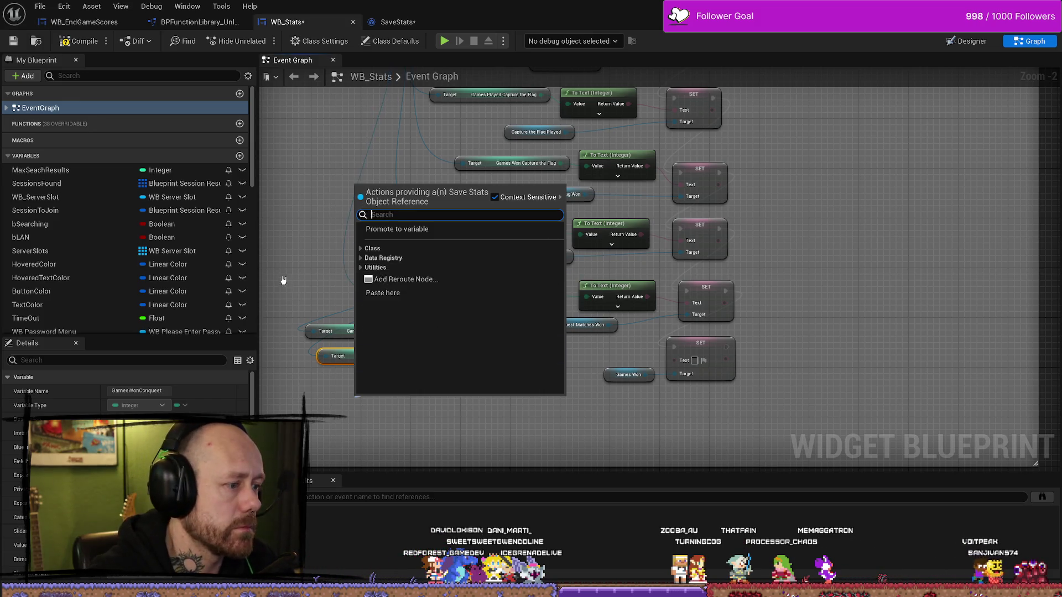
{"action": "key", "text": "Escape"}
{"action": "left_click_drag", "start_coordinate": [374, 290], "coordinate": [406, 406]}
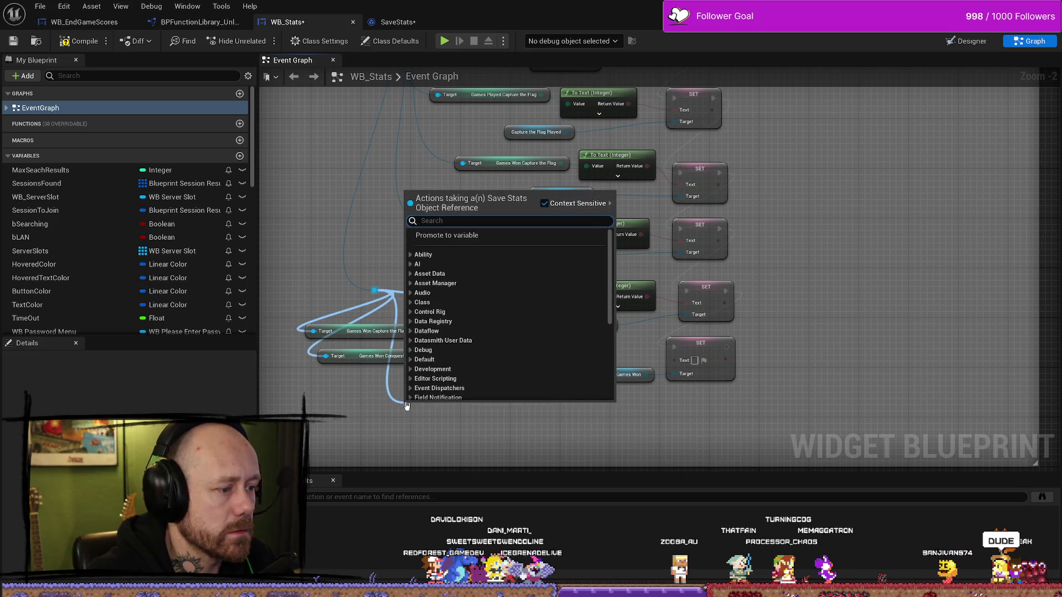
{"action": "type", "text": "won"}
{"action": "key", "text": "Down"}
{"action": "key", "text": "Down"}
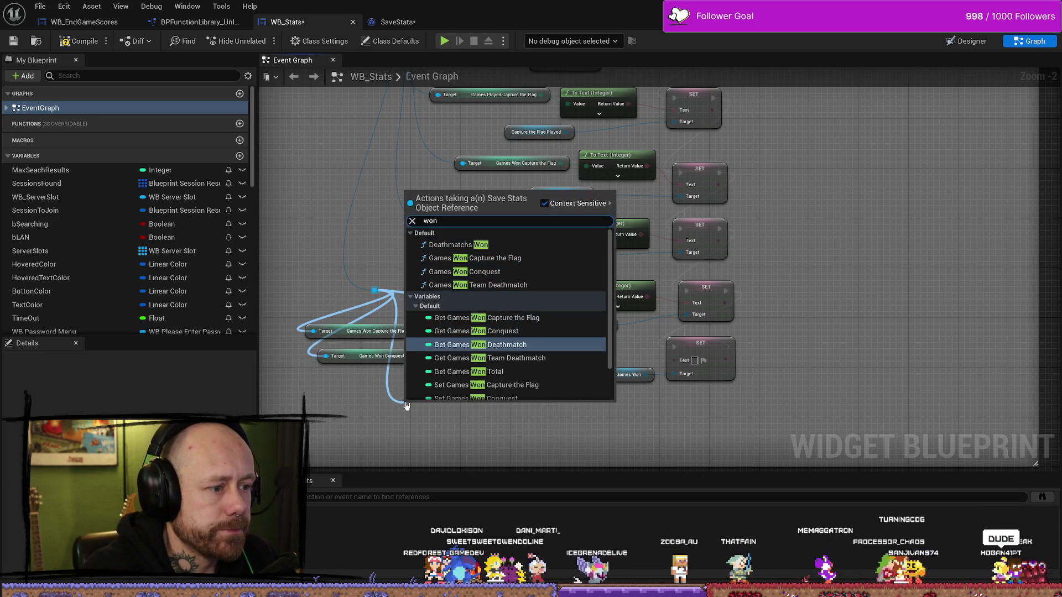
{"action": "key", "text": "Return"}
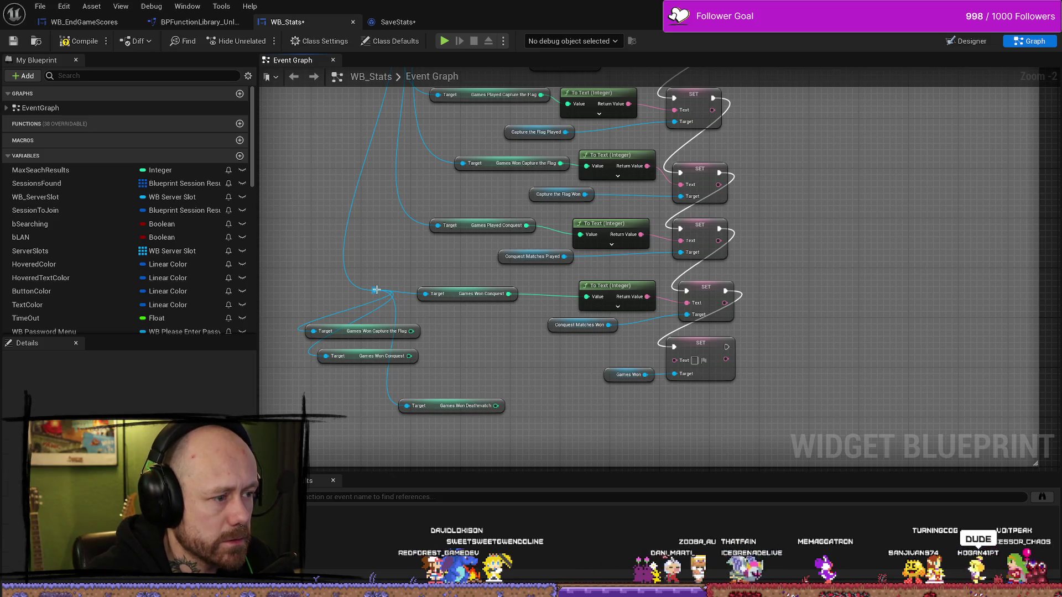
Browse the 'won' results without adding a node, then delete the three stray getters.
{"action": "mouse_move", "coordinate": [376, 290]}
{"action": "left_mouse_down"}
{"action": "mouse_move", "coordinate": [350, 426]}
{"action": "mouse_move", "coordinate": [402, 457]}
{"action": "left_mouse_up"}
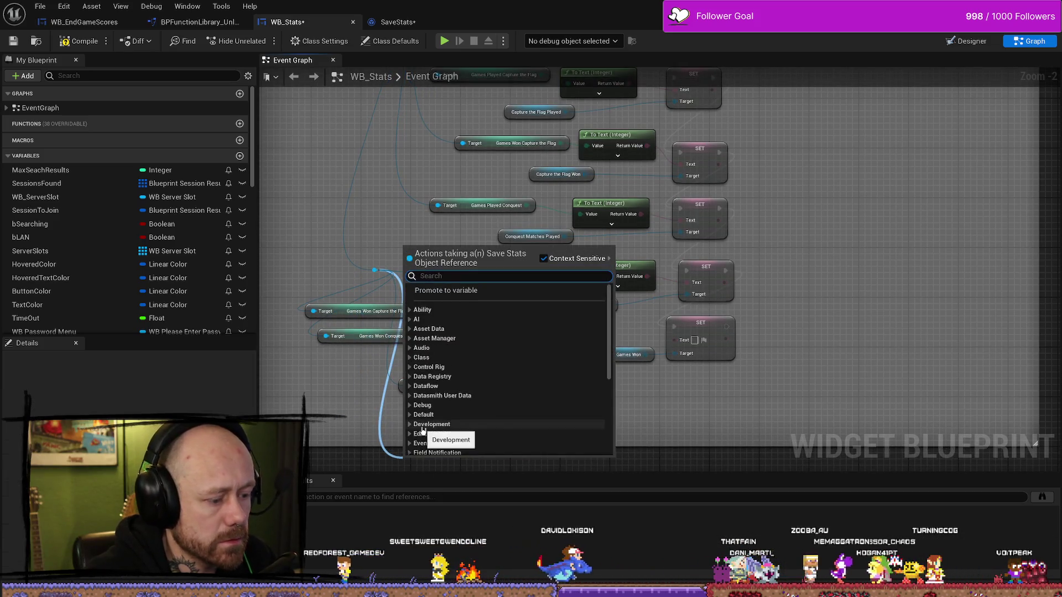
{"action": "type", "text": "won"}
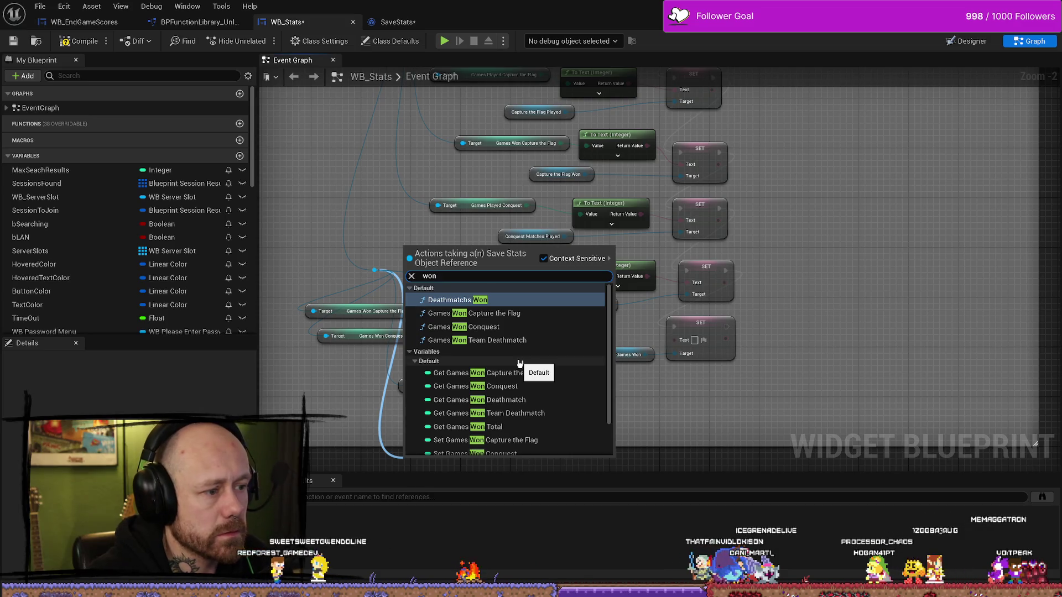
{"action": "key", "text": "Down"}
{"action": "key", "text": "Down"}
{"action": "key", "text": "Down"}
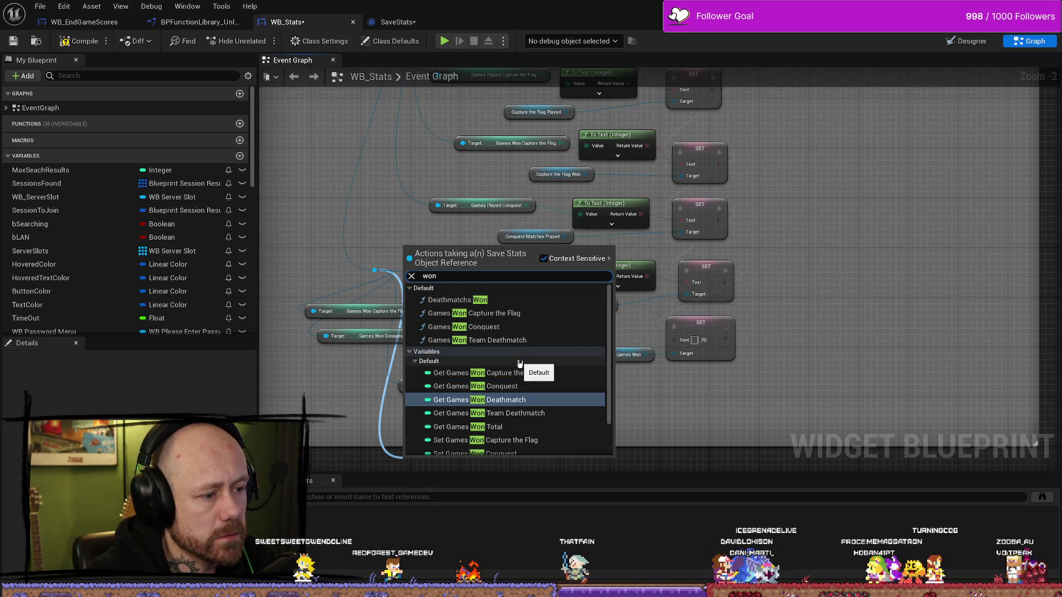
{"action": "key", "text": "Down"}
{"action": "key", "text": "Up"}
{"action": "key", "text": "Up"}
{"action": "key", "text": "Up"}
{"action": "key", "text": "Down"}
{"action": "key", "text": "Down"}
{"action": "key", "text": "Down"}
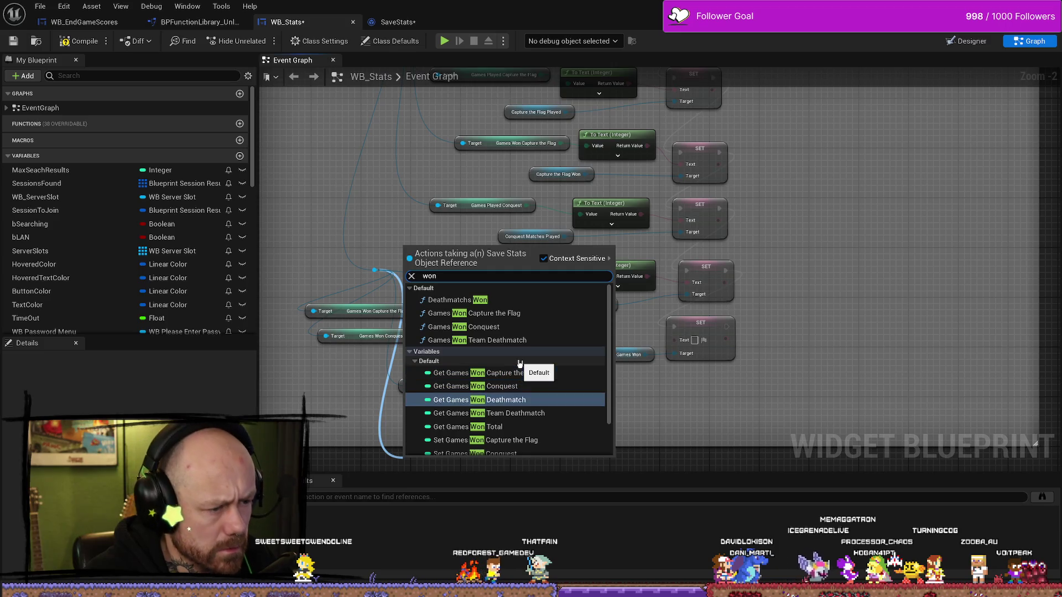
{"action": "key", "text": "Down"}
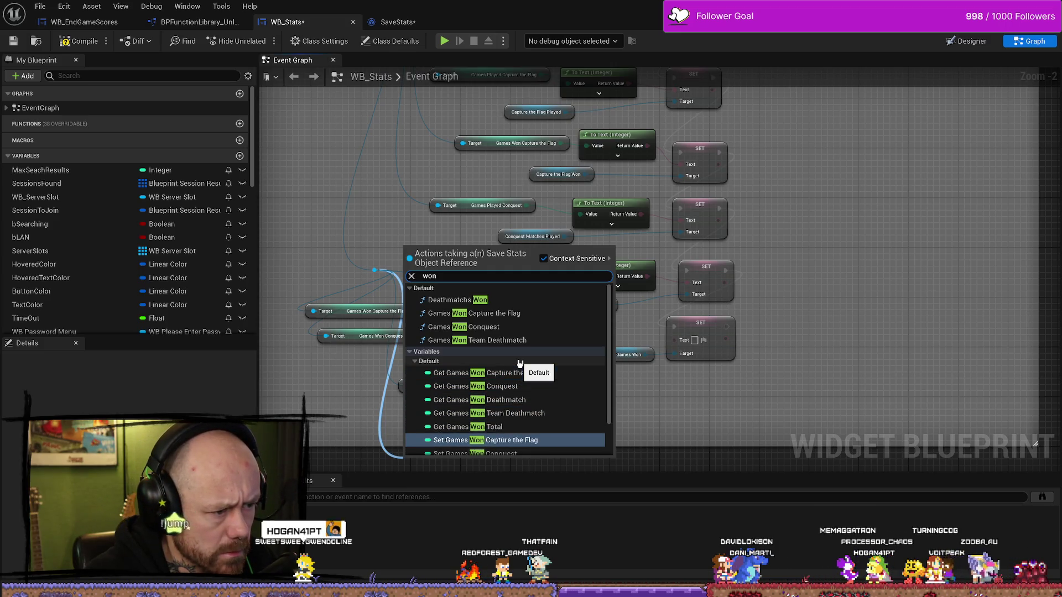
{"action": "key", "text": "Down"}
{"action": "key", "text": "Down"}
{"action": "key", "text": "Down"}
{"action": "key", "text": "Up"}
{"action": "key", "text": "Up"}
{"action": "key", "text": "Up"}
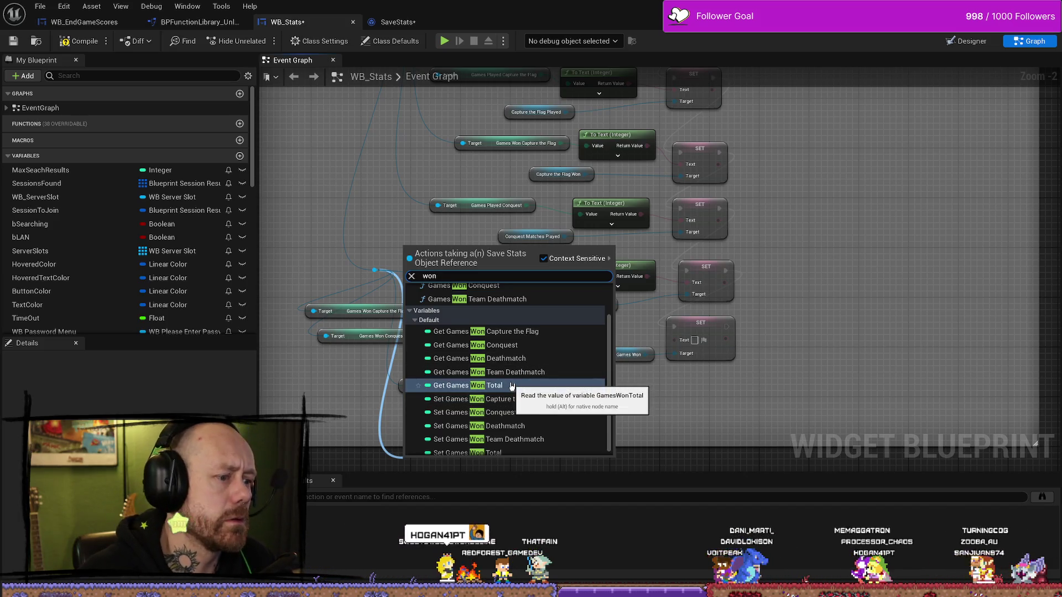
{"action": "left_click", "coordinate": [728, 415]}
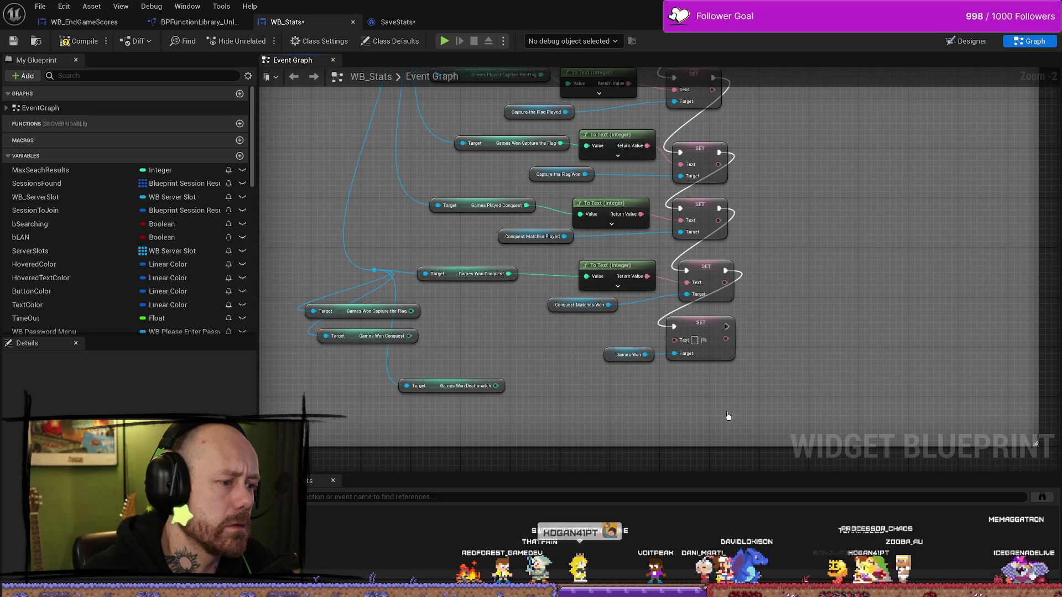
{"action": "left_click_drag", "start_coordinate": [507, 421], "coordinate": [326, 302]}
{"action": "key", "text": "Delete"}
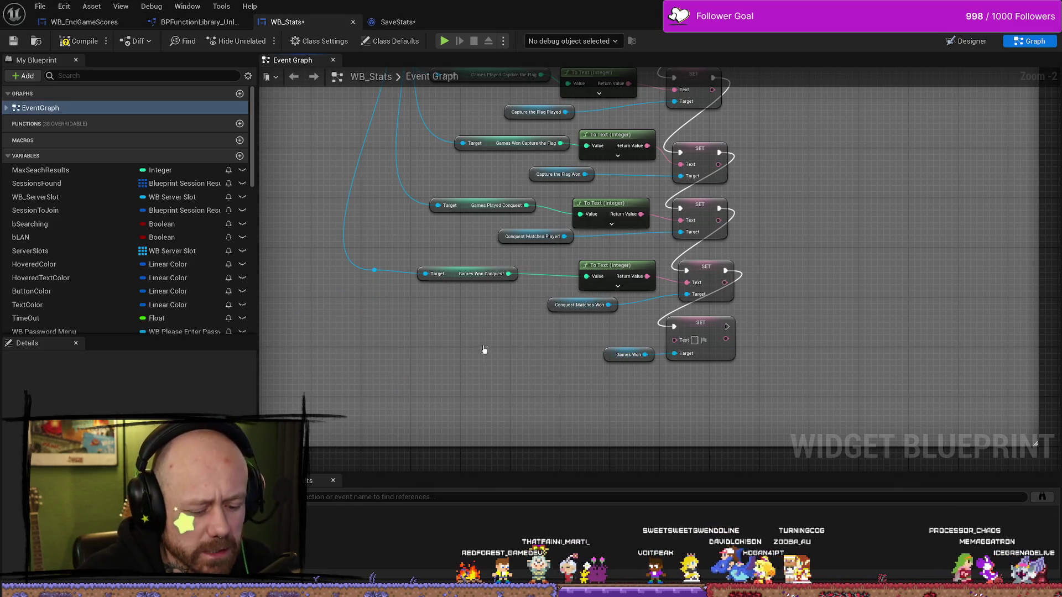
Search 'games won to' from Save Stats and place the Get Games Won Total node.
{"action": "mouse_move", "coordinate": [376, 271]}
{"action": "left_mouse_down"}
{"action": "mouse_move", "coordinate": [367, 343]}
{"action": "mouse_move", "coordinate": [393, 363]}
{"action": "left_mouse_up"}
{"action": "type", "text": "Game"}
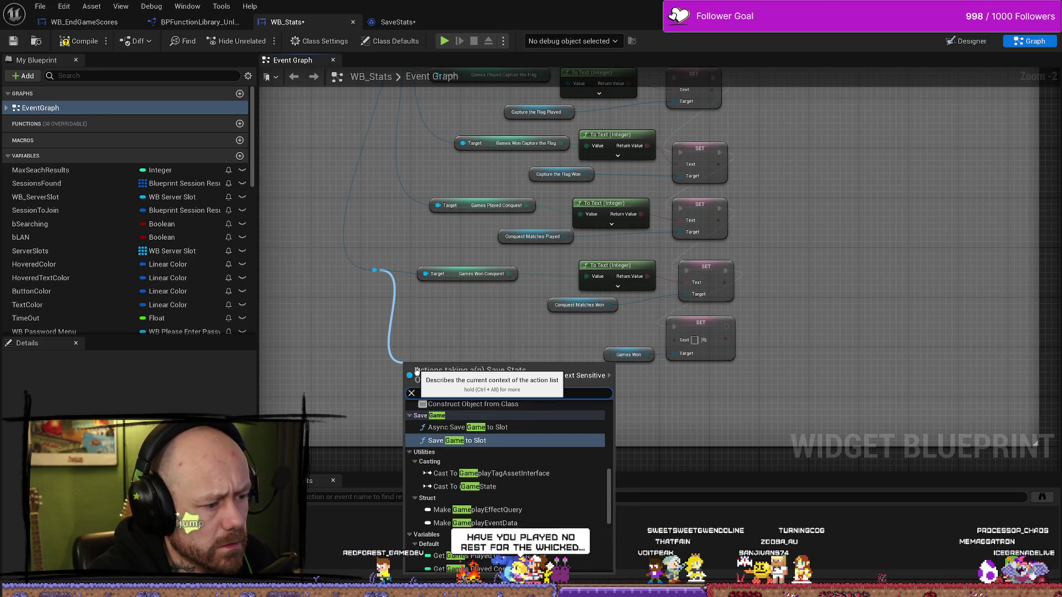
{"action": "type", "text": "w"}
{"action": "key", "text": "BackSpace"}
{"action": "type", "text": "s won"}
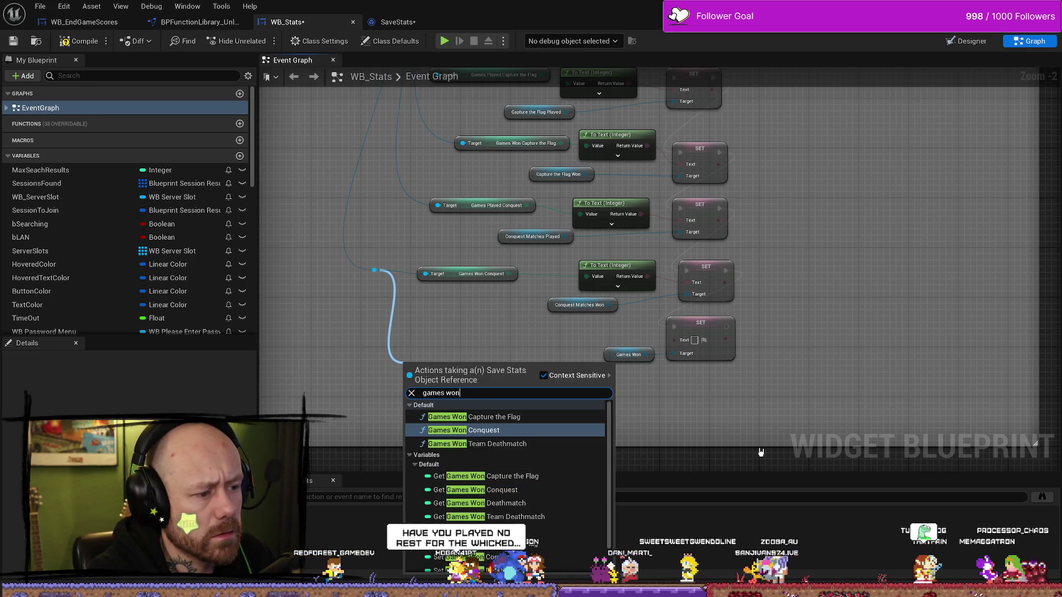
{"action": "type", "text": " to"}
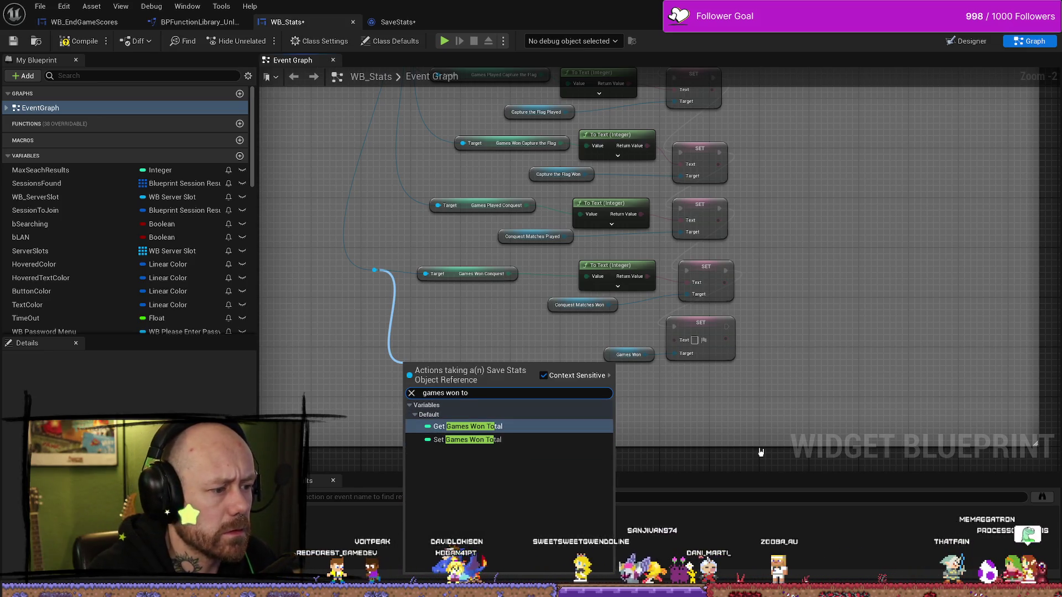
{"action": "key", "text": "Return"}
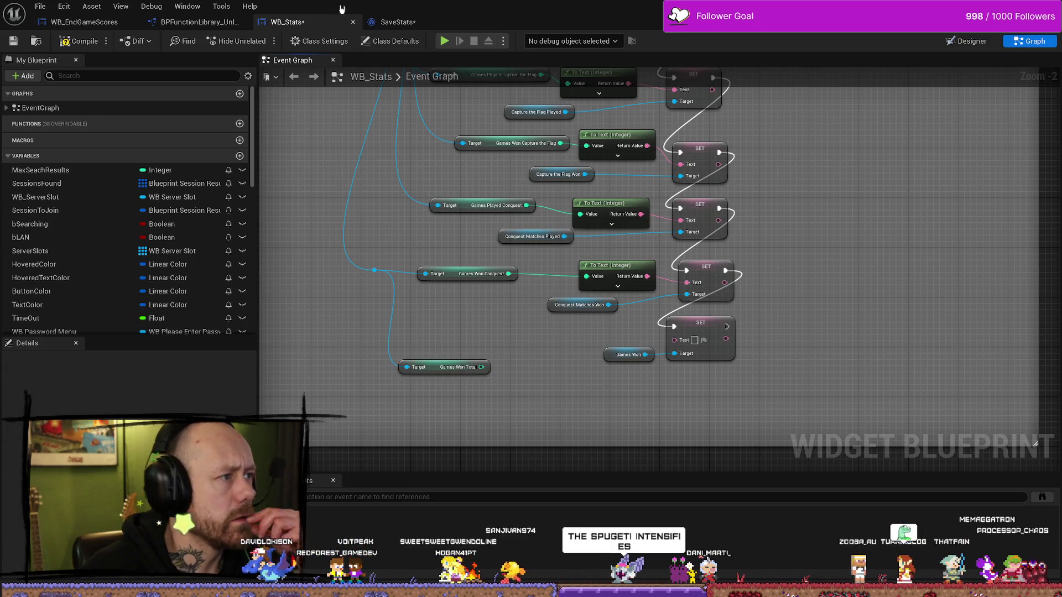
{"action": "left_click", "coordinate": [398, 22]}
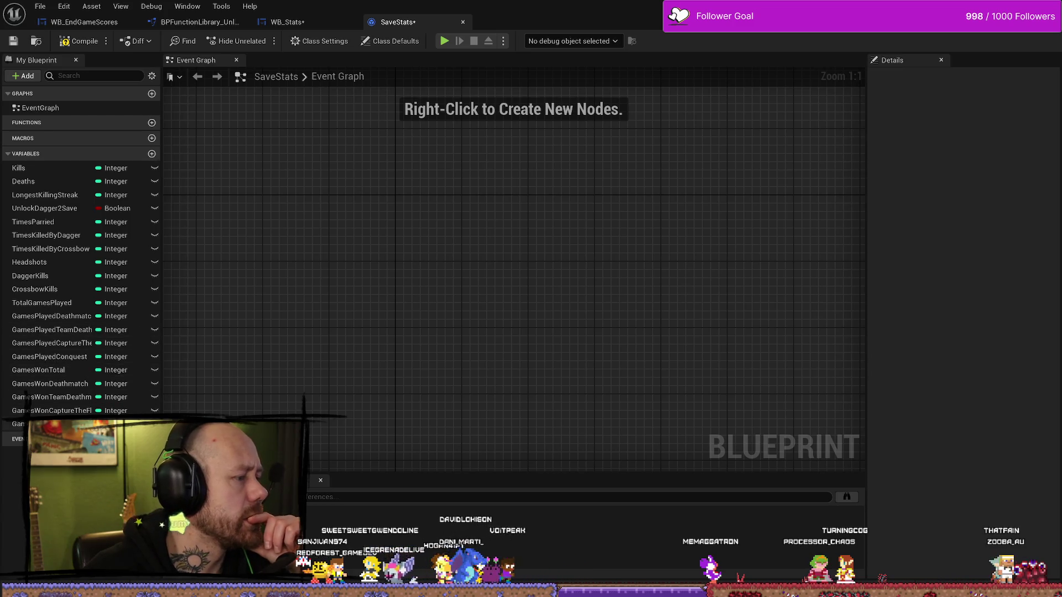
Inspect the GamesWonTotal variable's properties and save the SaveStats blueprint.
{"action": "left_click", "coordinate": [39, 371]}
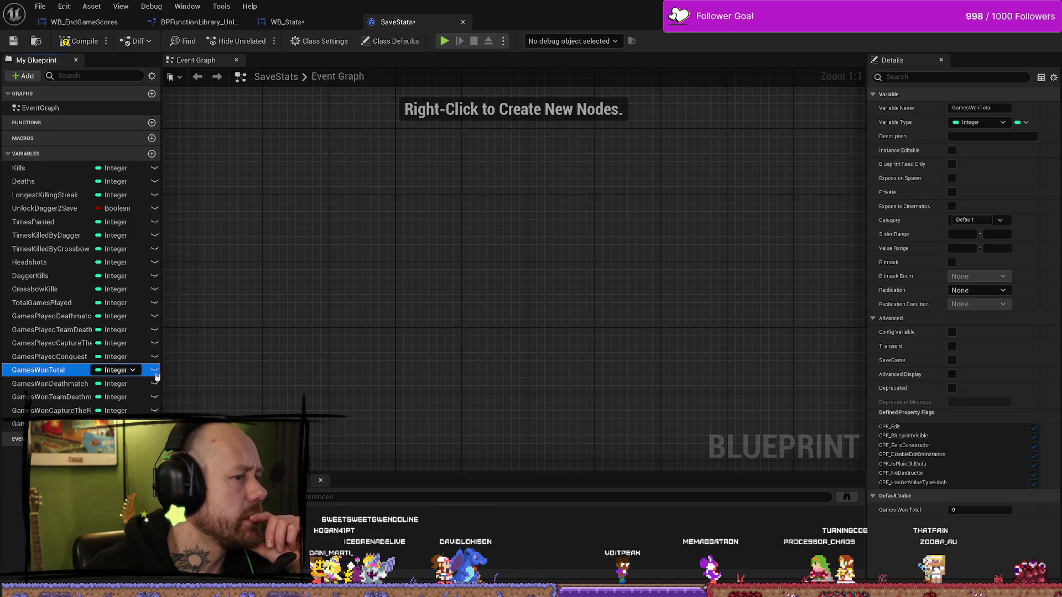
{"action": "left_click_drag", "start_coordinate": [520, 332], "coordinate": [576, 304]}
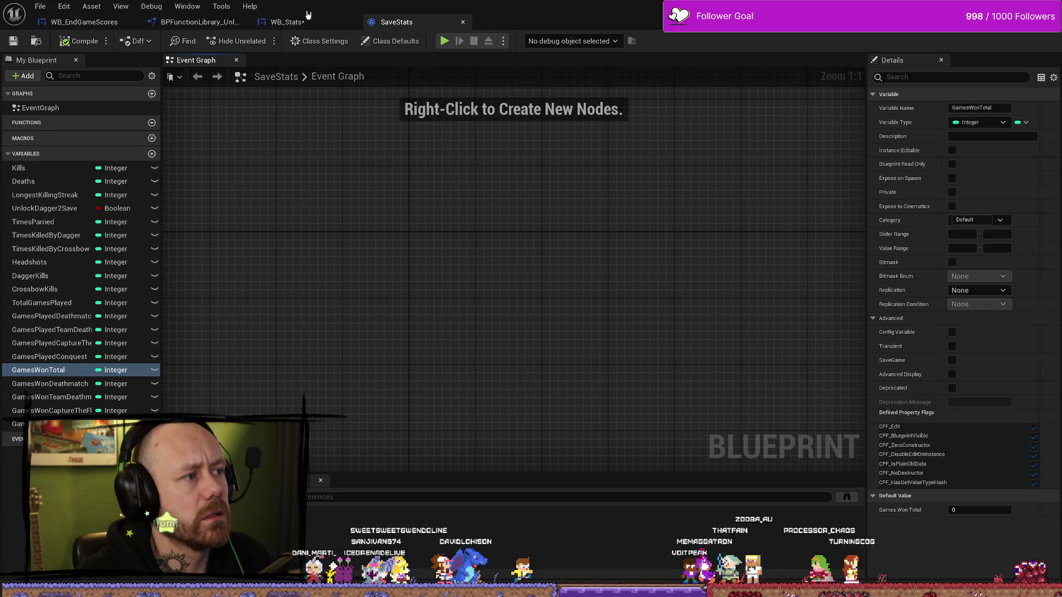
{"action": "left_click", "coordinate": [41, 7]}
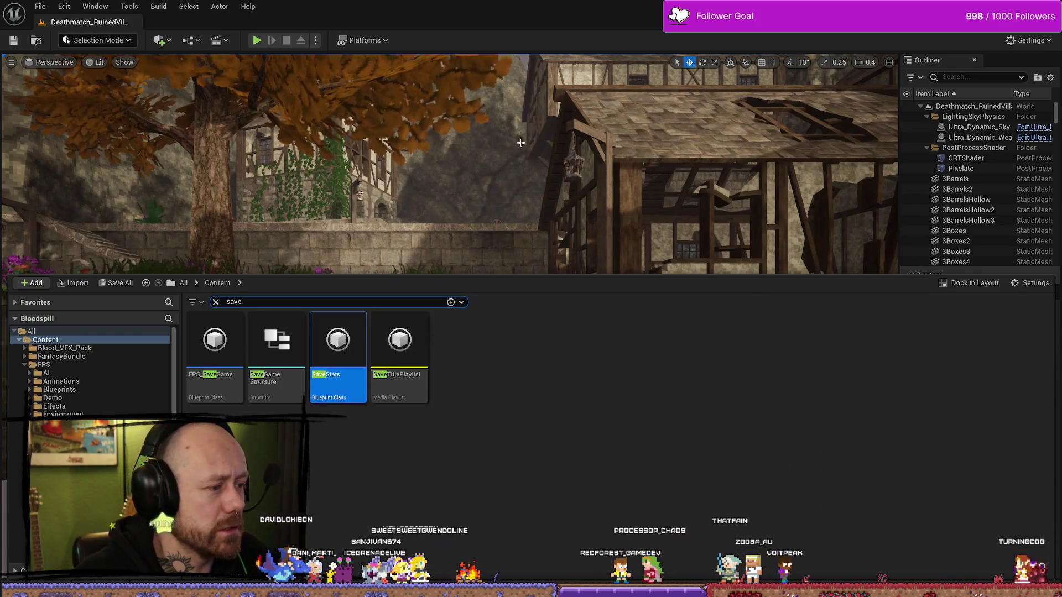
{"action": "left_click_drag", "start_coordinate": [401, 243], "coordinate": [400, 215]}
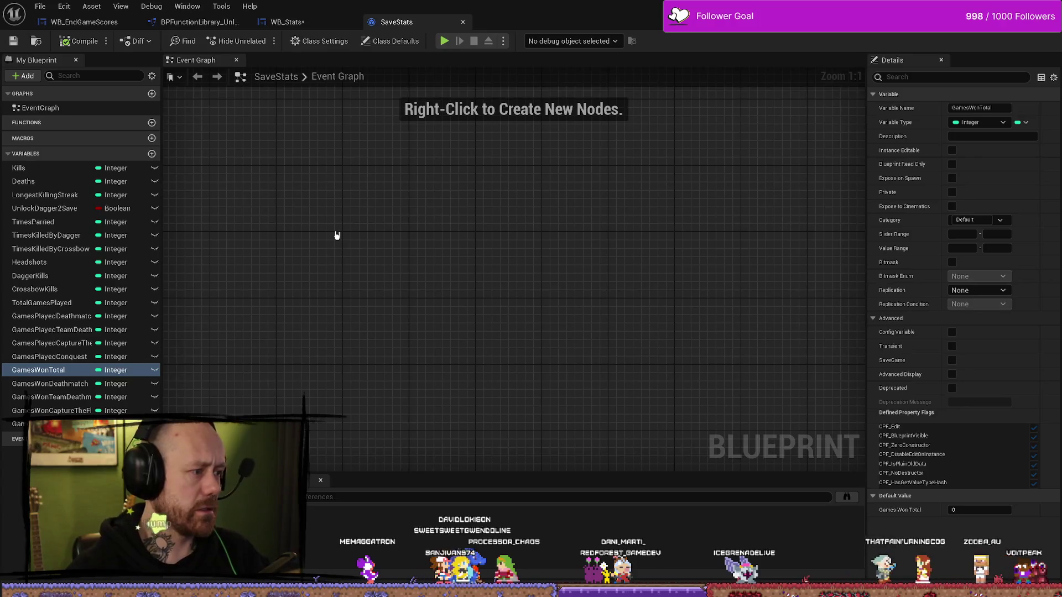
{"action": "scroll", "coordinate": [336, 235], "scroll_direction": "down", "scroll_amount": 4}
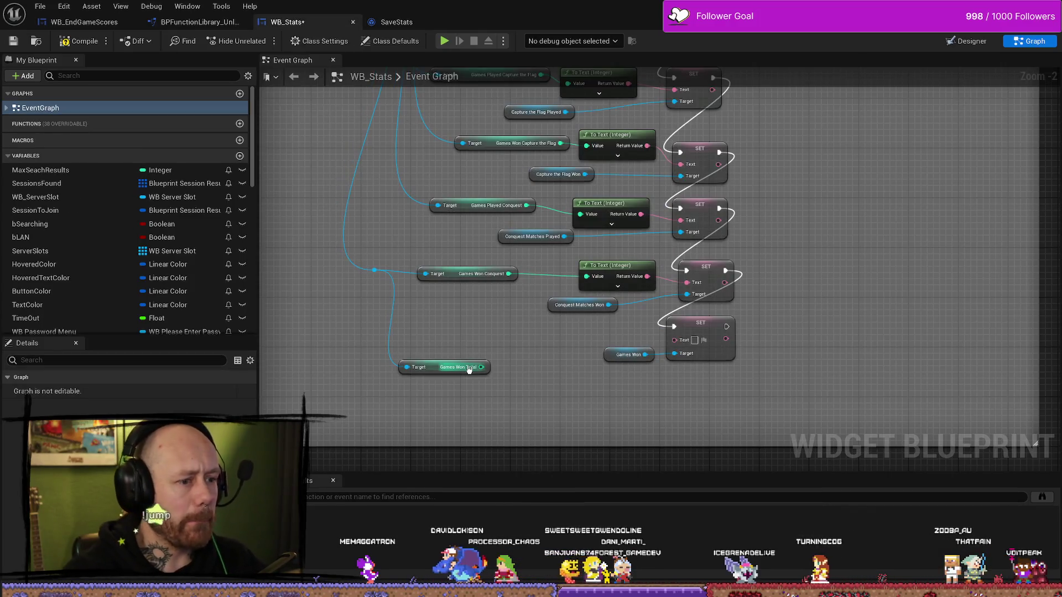
Wire Games Won Total into the Games Won setter, align it with its To Text node, and save.
{"action": "left_click_drag", "start_coordinate": [481, 367], "coordinate": [682, 339]}
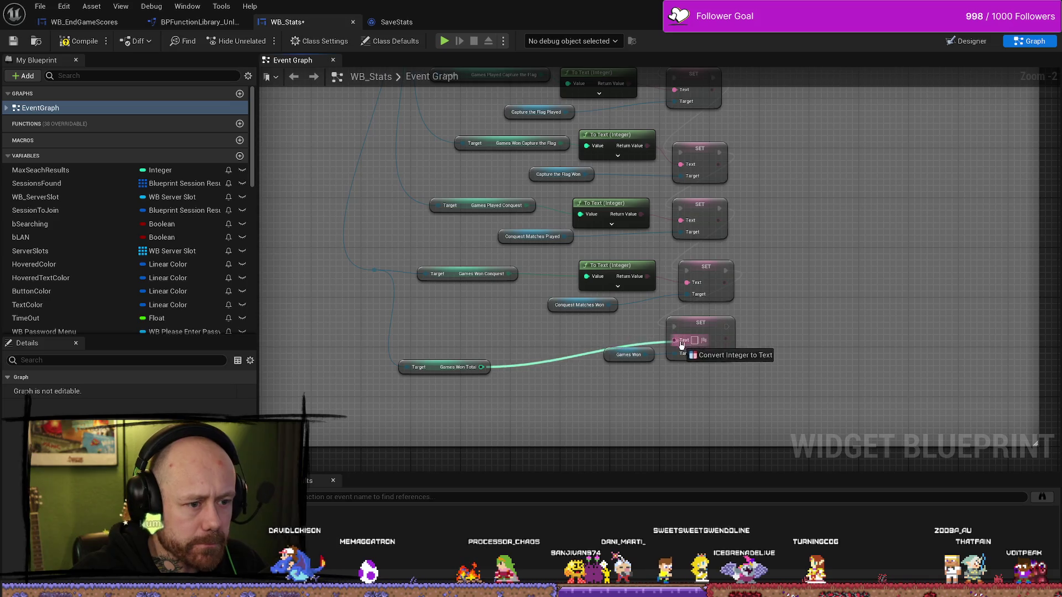
{"action": "left_click", "coordinate": [436, 359]}
{"action": "left_click_drag", "start_coordinate": [436, 360], "coordinate": [466, 327]}
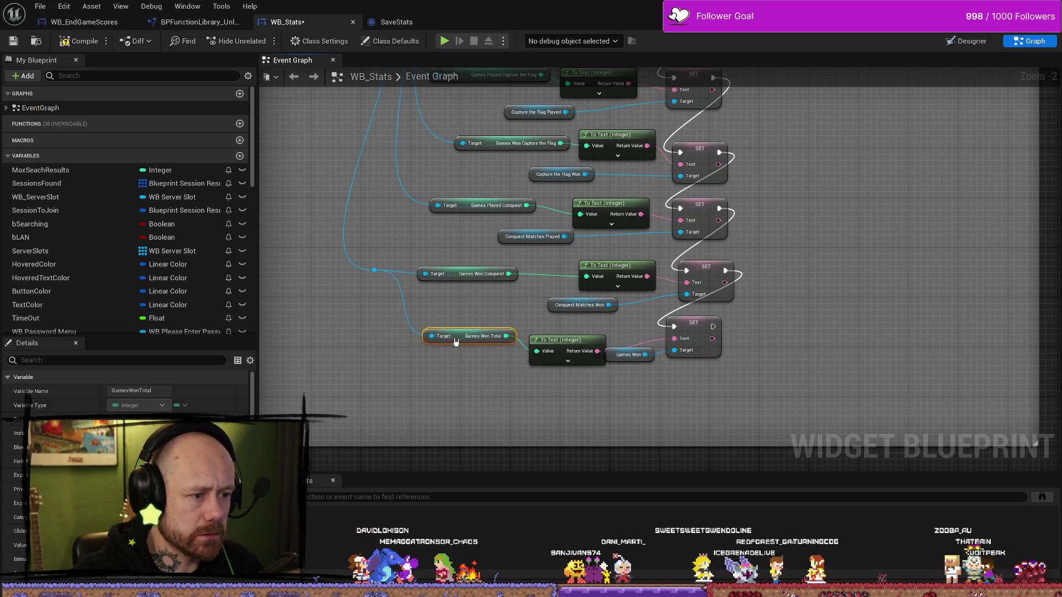
{"action": "left_click", "coordinate": [558, 342], "text": "ctrl"}
{"action": "left_click_drag", "start_coordinate": [557, 342], "coordinate": [545, 330]}
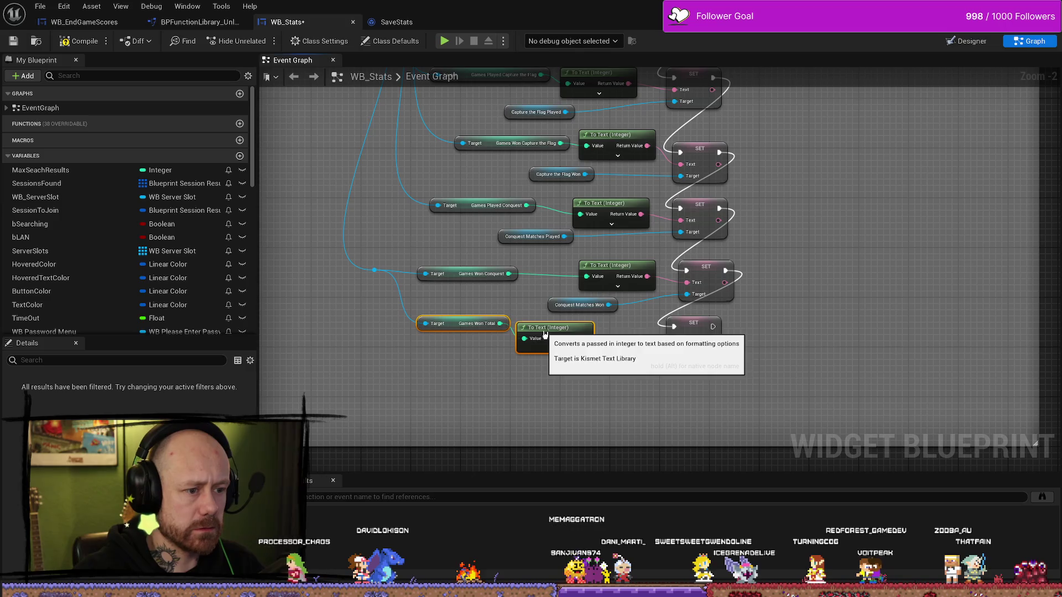
{"action": "left_click", "coordinate": [14, 43]}
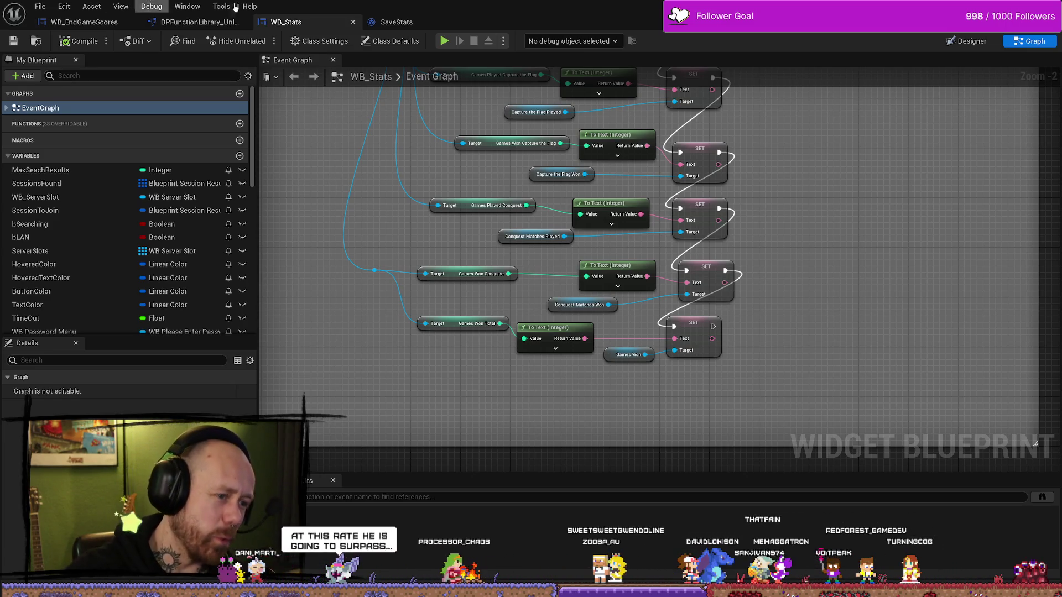
Compare against the Capture the Flag row and nudge the last SET node into line.
{"action": "left_click", "coordinate": [455, 323]}
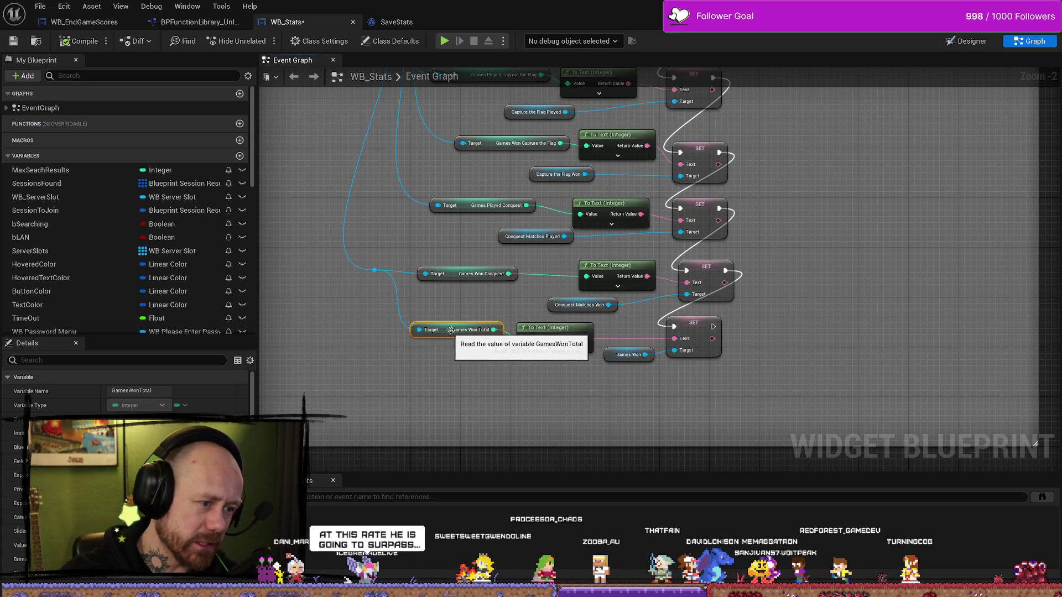
{"action": "scroll", "coordinate": [493, 268], "scroll_direction": "up", "scroll_amount": 2}
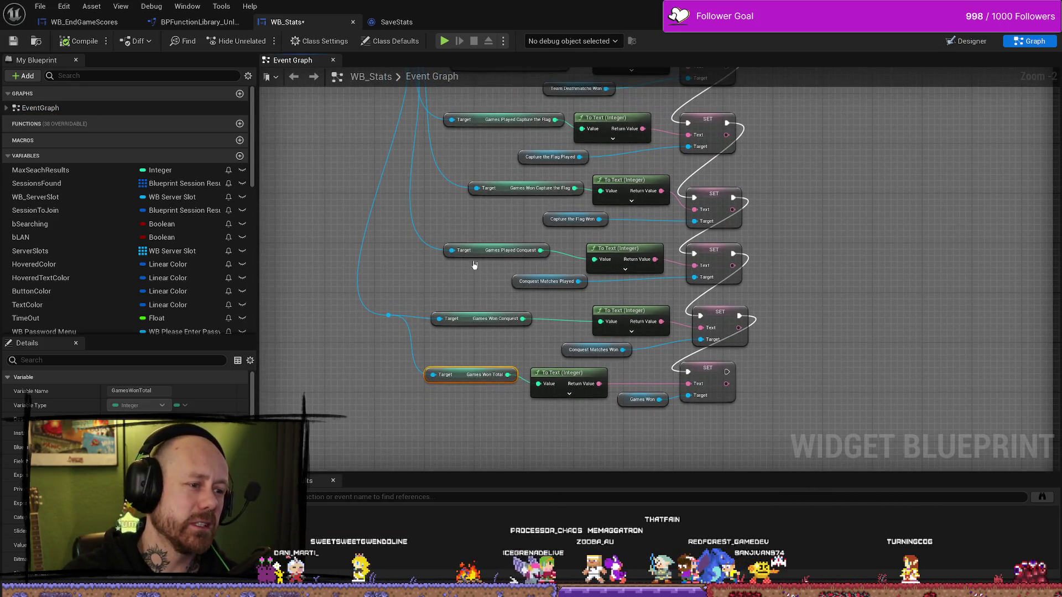
{"action": "scroll", "coordinate": [471, 183], "scroll_direction": "up", "scroll_amount": 2}
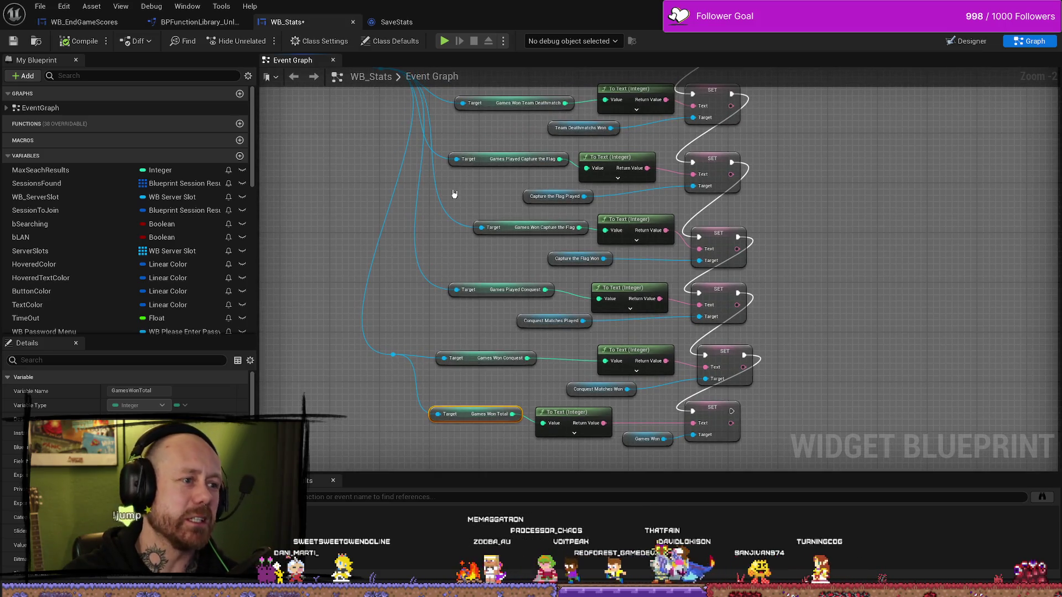
{"action": "left_click", "coordinate": [511, 228]}
{"action": "scroll", "coordinate": [476, 288], "scroll_direction": "down", "scroll_amount": 1}
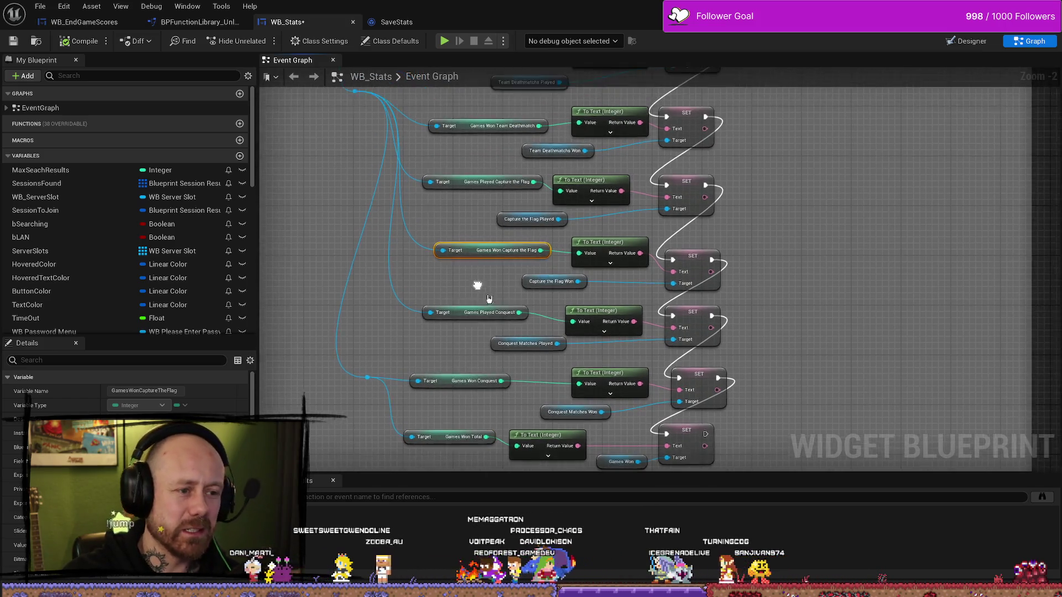
{"action": "scroll", "coordinate": [810, 298], "scroll_direction": "down", "scroll_amount": 8}
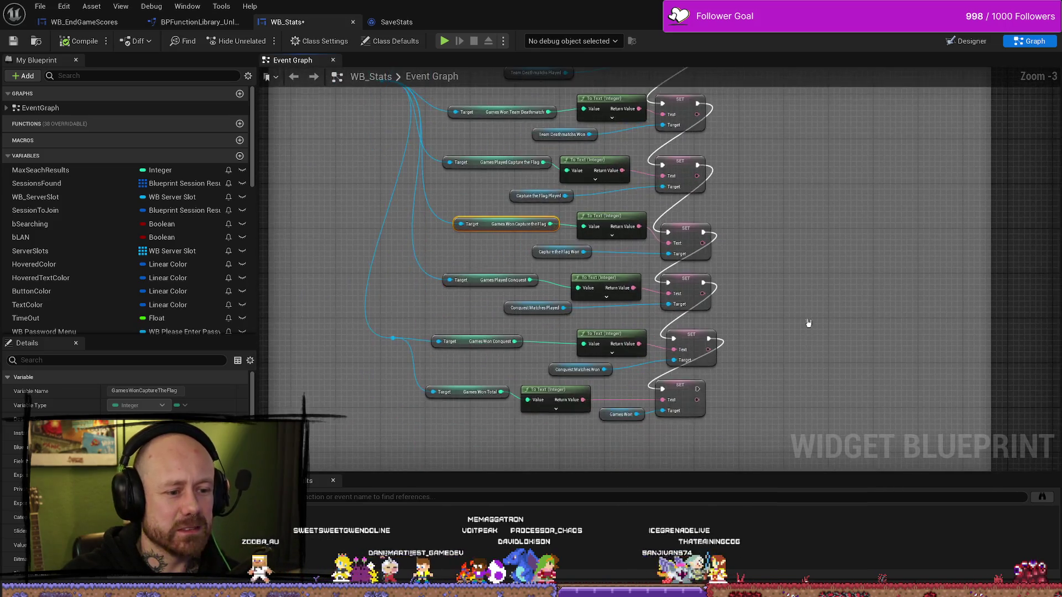
{"action": "left_click", "coordinate": [680, 321]}
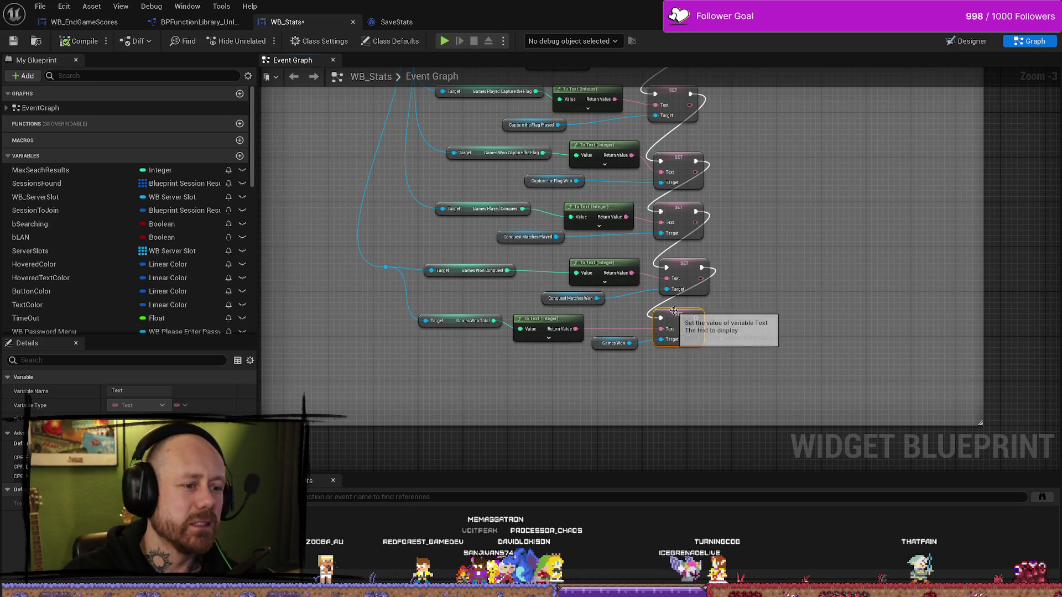
{"action": "left_click_drag", "start_coordinate": [674, 314], "coordinate": [684, 314]}
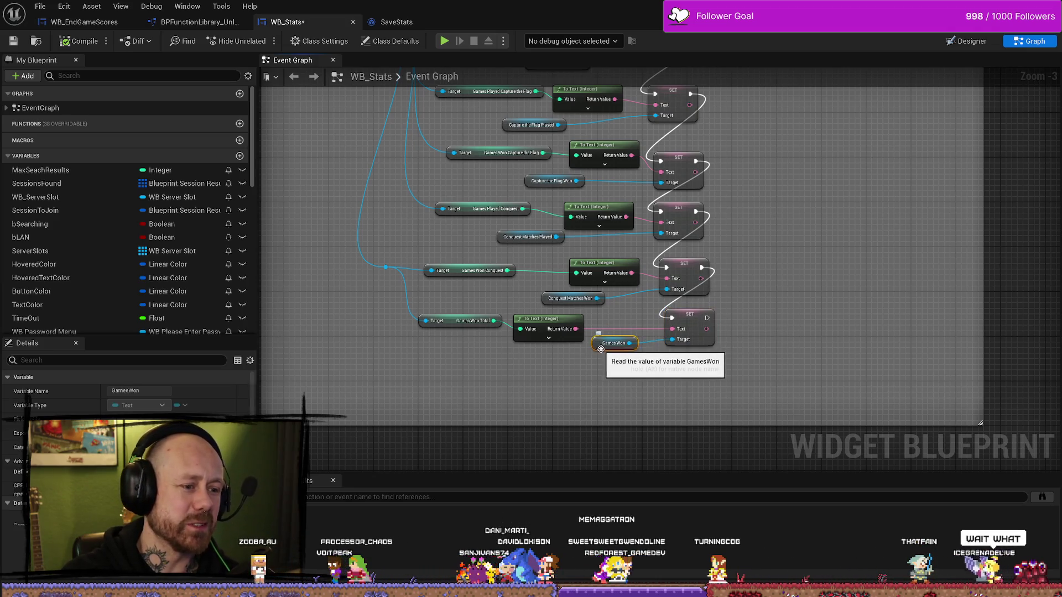
{"action": "left_click", "coordinate": [607, 344]}
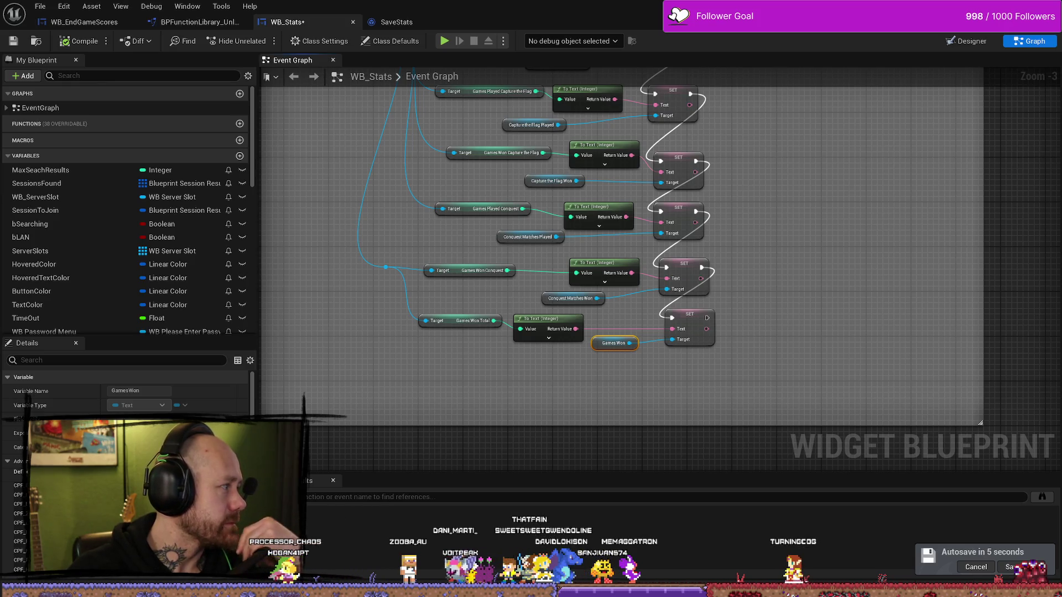
{"action": "key", "text": "alt+Tab"}
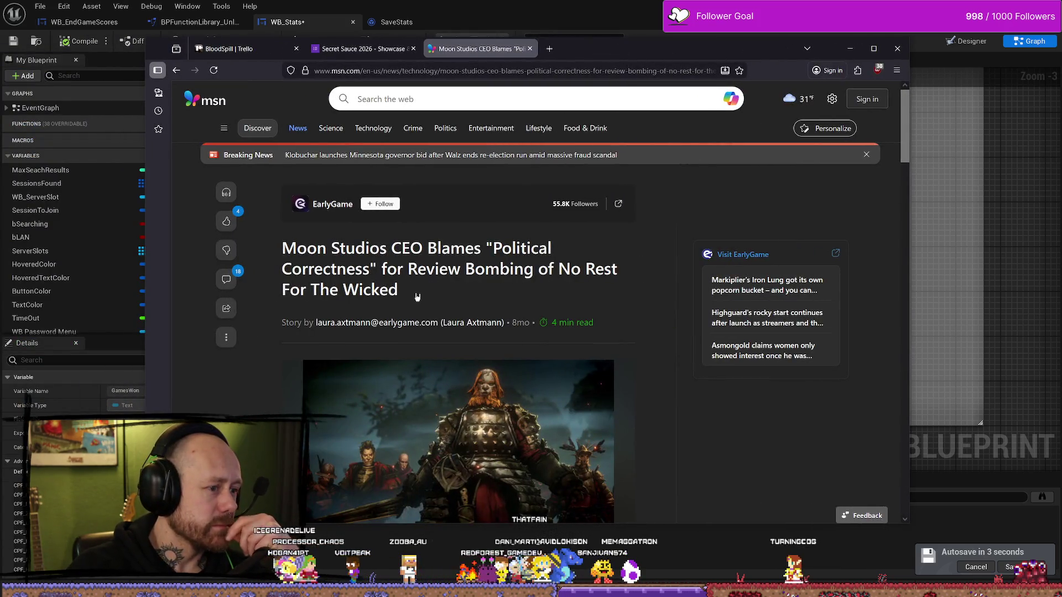
{"action": "mouse_move", "coordinate": [282, 247]}
{"action": "left_mouse_down"}
{"action": "mouse_move", "coordinate": [558, 259]}
{"action": "mouse_move", "coordinate": [376, 267]}
{"action": "left_mouse_up"}
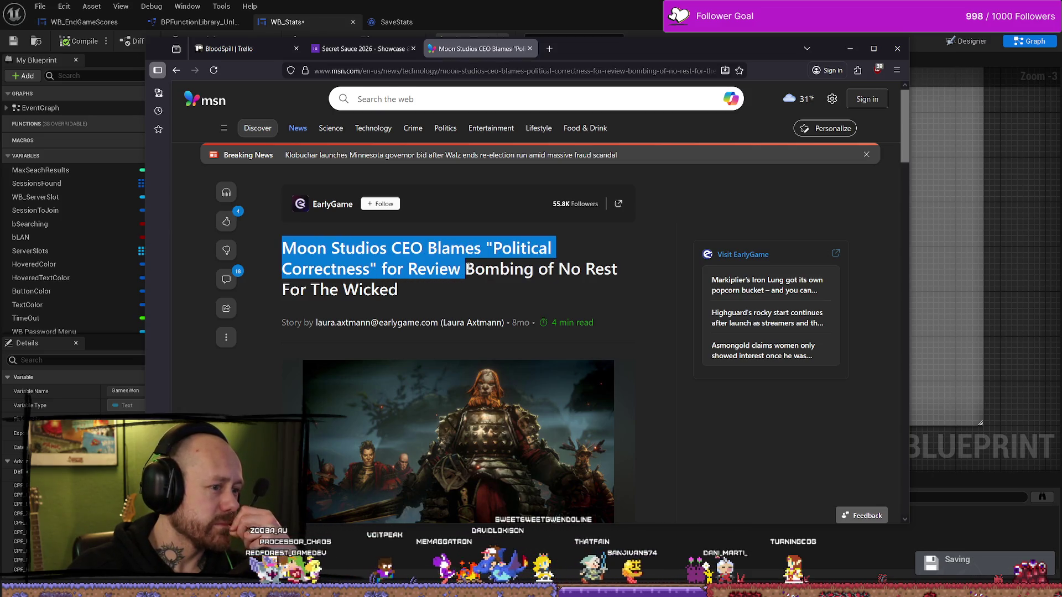
{"action": "left_click", "coordinate": [556, 272]}
{"action": "scroll", "coordinate": [526, 276], "scroll_direction": "down", "scroll_amount": 8}
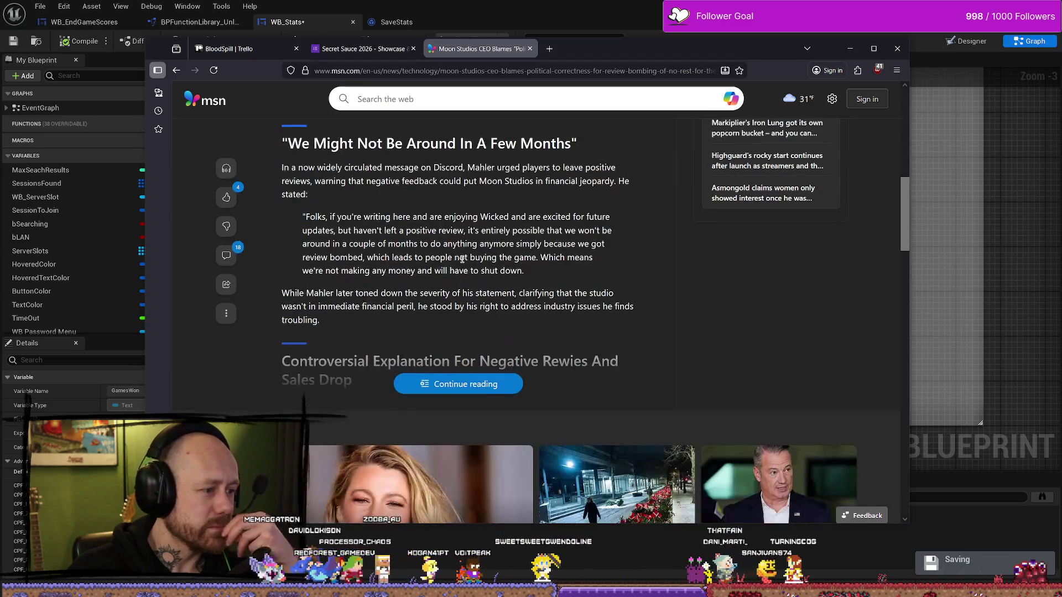
{"action": "scroll", "coordinate": [489, 259], "scroll_direction": "up", "scroll_amount": 3}
{"action": "scroll", "coordinate": [489, 260], "scroll_direction": "up", "scroll_amount": 3}
{"action": "scroll", "coordinate": [523, 254], "scroll_direction": "down", "scroll_amount": 1}
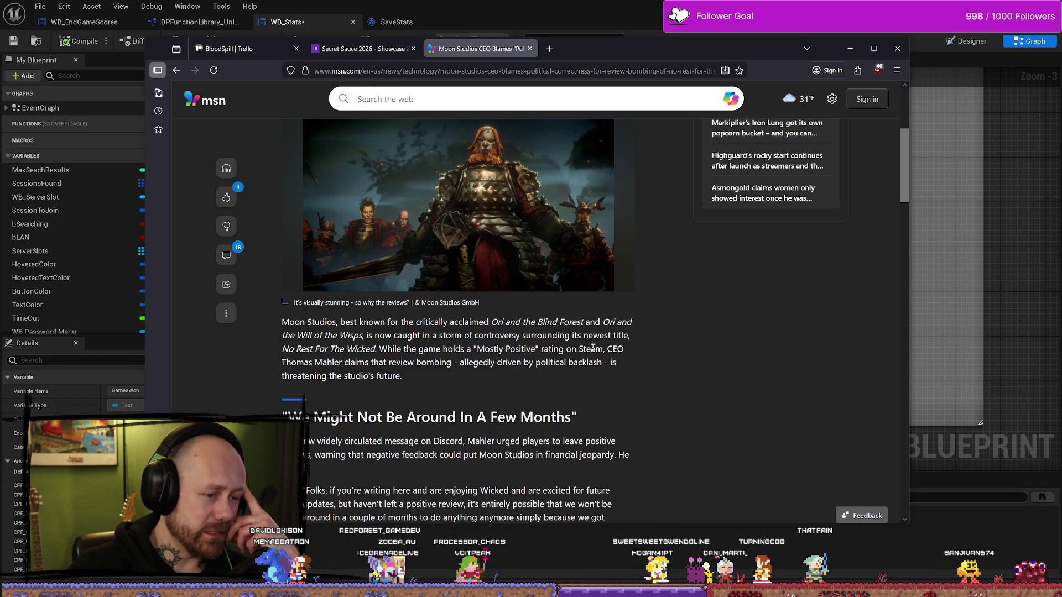
{"action": "mouse_move", "coordinate": [602, 49]}
{"action": "left_mouse_down"}
{"action": "mouse_move", "coordinate": [640, 50]}
{"action": "mouse_move", "coordinate": [0, 50]}
{"action": "left_mouse_up"}
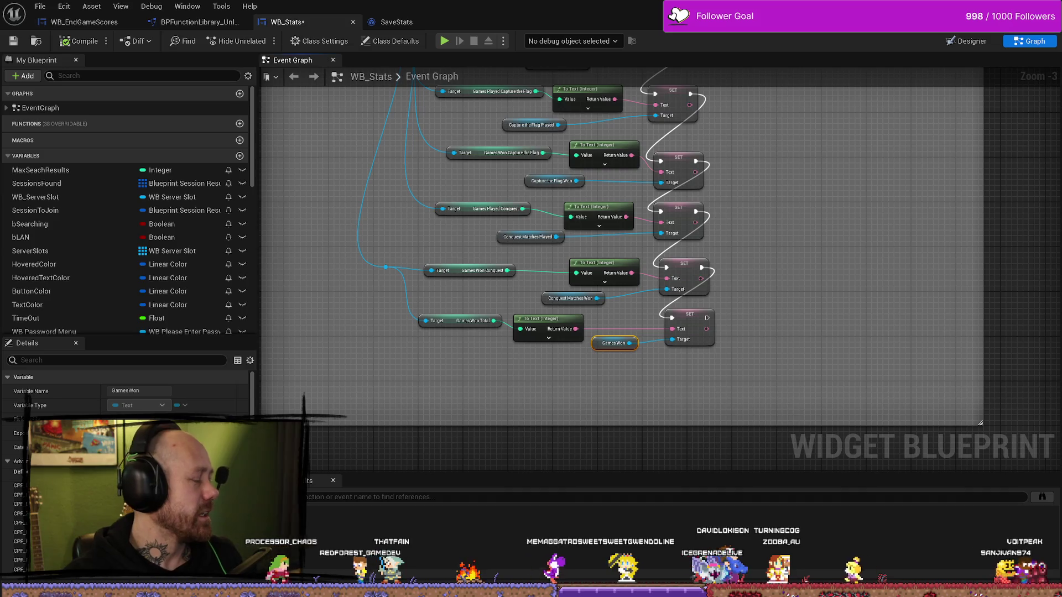
Align the Games Won Conquest, Capture the Flag and Total getters into a single column.
{"action": "mouse_move", "coordinate": [669, 383]}
{"action": "left_mouse_down"}
{"action": "mouse_move", "coordinate": [697, 386]}
{"action": "mouse_move", "coordinate": [465, 327]}
{"action": "mouse_move", "coordinate": [382, 323]}
{"action": "left_mouse_up"}
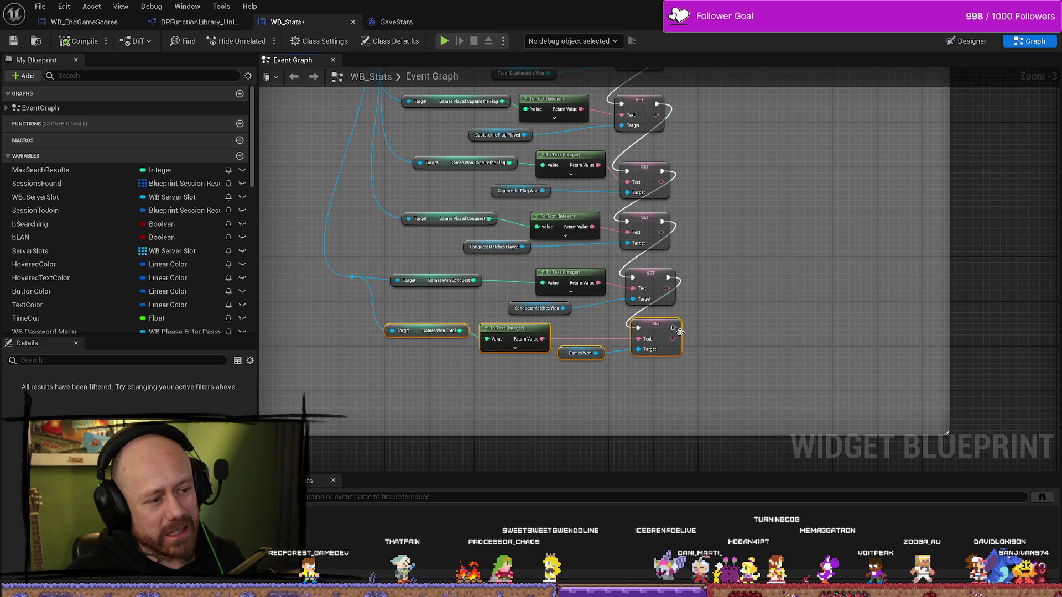
{"action": "left_click_drag", "start_coordinate": [661, 330], "coordinate": [678, 336]}
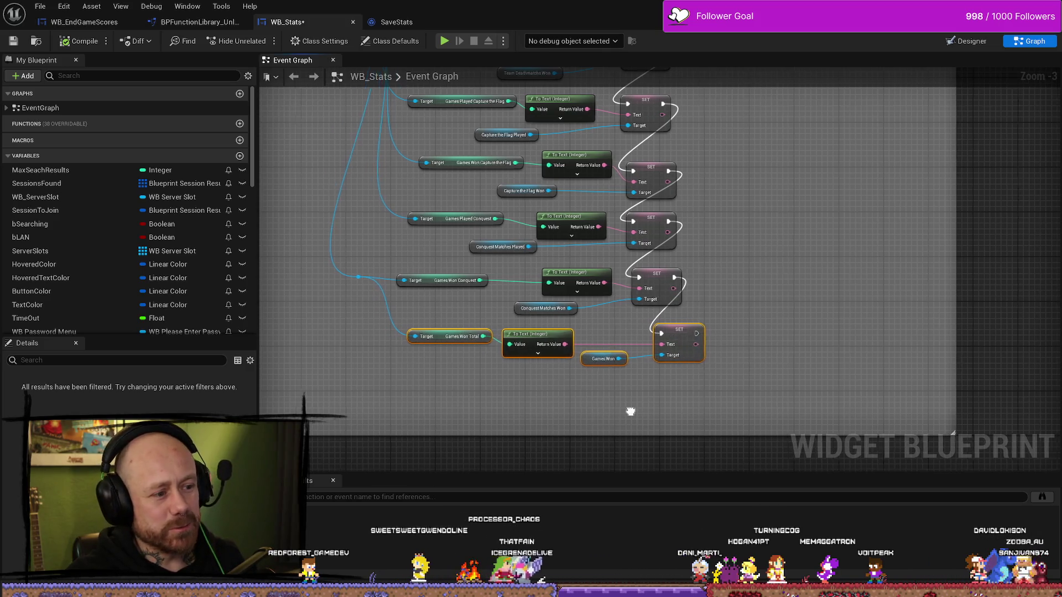
{"action": "left_click_drag", "start_coordinate": [442, 281], "coordinate": [453, 279]}
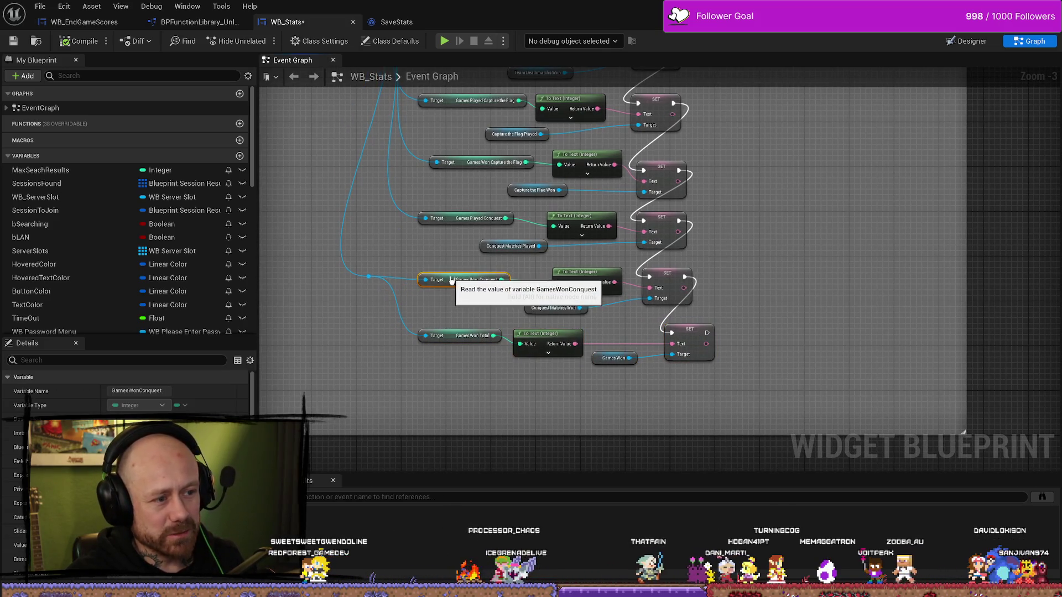
{"action": "left_click_drag", "start_coordinate": [445, 186], "coordinate": [456, 380]}
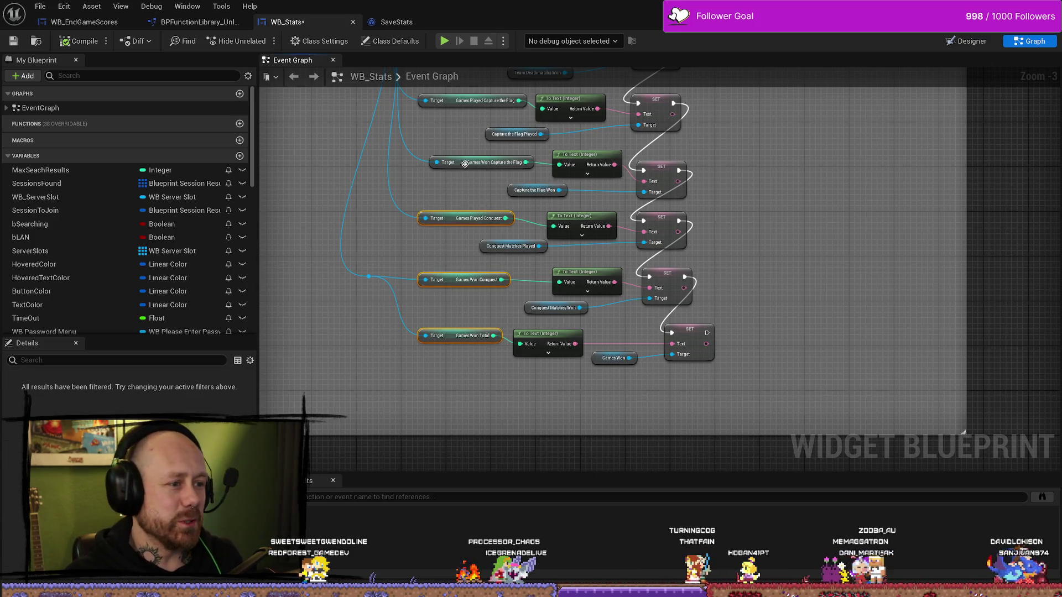
{"action": "mouse_move", "coordinate": [481, 162]}
{"action": "left_mouse_down"}
{"action": "mouse_move", "coordinate": [470, 162]}
{"action": "mouse_move", "coordinate": [416, 333]}
{"action": "mouse_move", "coordinate": [419, 385]}
{"action": "left_mouse_up"}
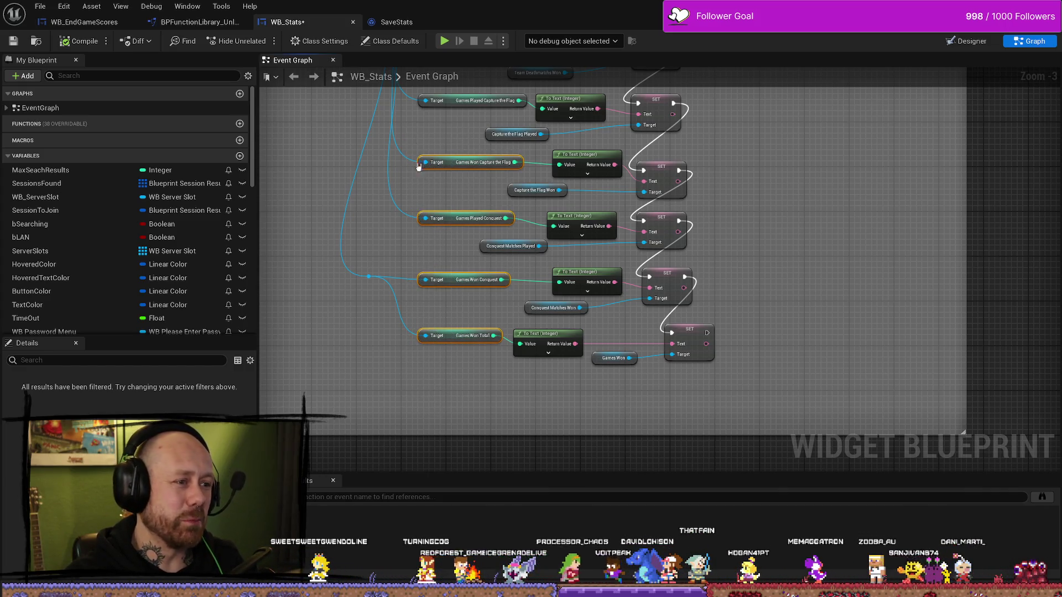
{"action": "mouse_move", "coordinate": [412, 142]}
{"action": "left_mouse_down"}
{"action": "mouse_move", "coordinate": [389, 299]}
{"action": "mouse_move", "coordinate": [442, 385]}
{"action": "mouse_move", "coordinate": [450, 376]}
{"action": "left_mouse_up"}
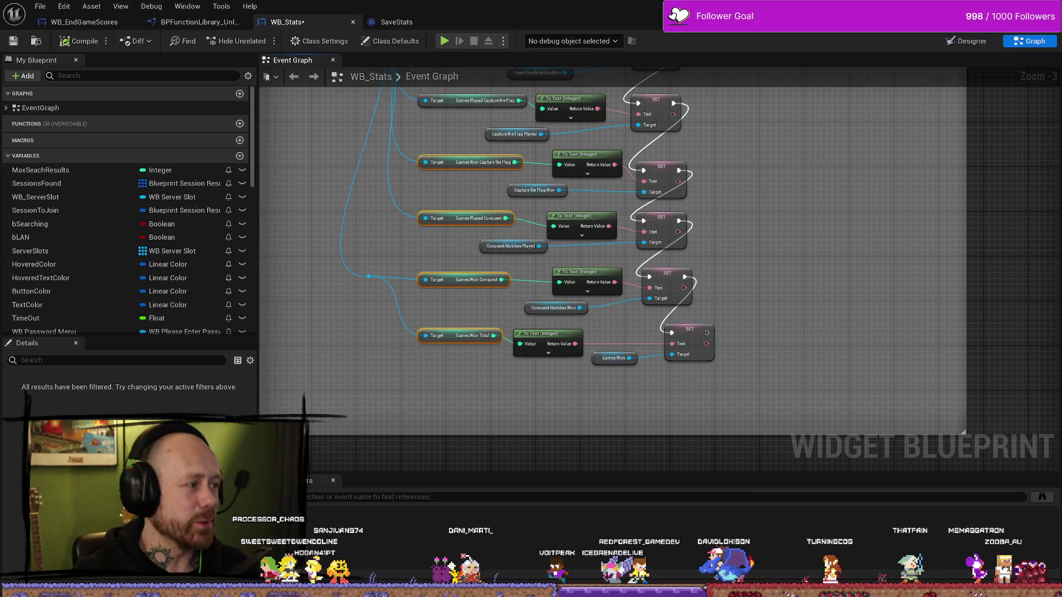
{"action": "key", "text": "super+d"}
{"action": "key", "text": "super+d"}
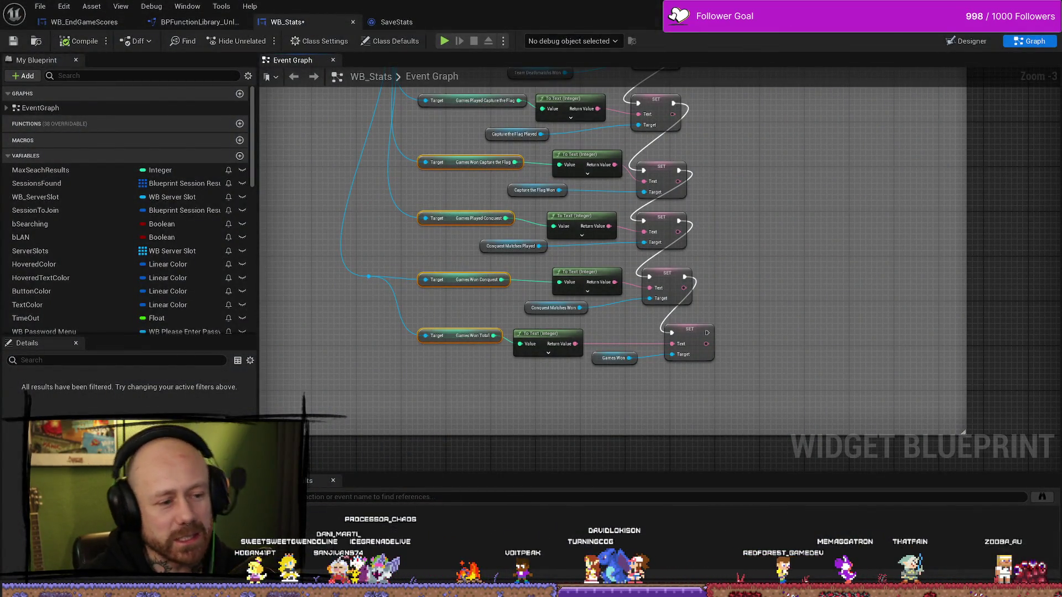
Shift the Games Won getter down-left and align the top two SET nodes.
{"action": "mouse_move", "coordinate": [718, 384]}
{"action": "left_mouse_down"}
{"action": "mouse_move", "coordinate": [633, 343]}
{"action": "mouse_move", "coordinate": [674, 330]}
{"action": "left_mouse_up"}
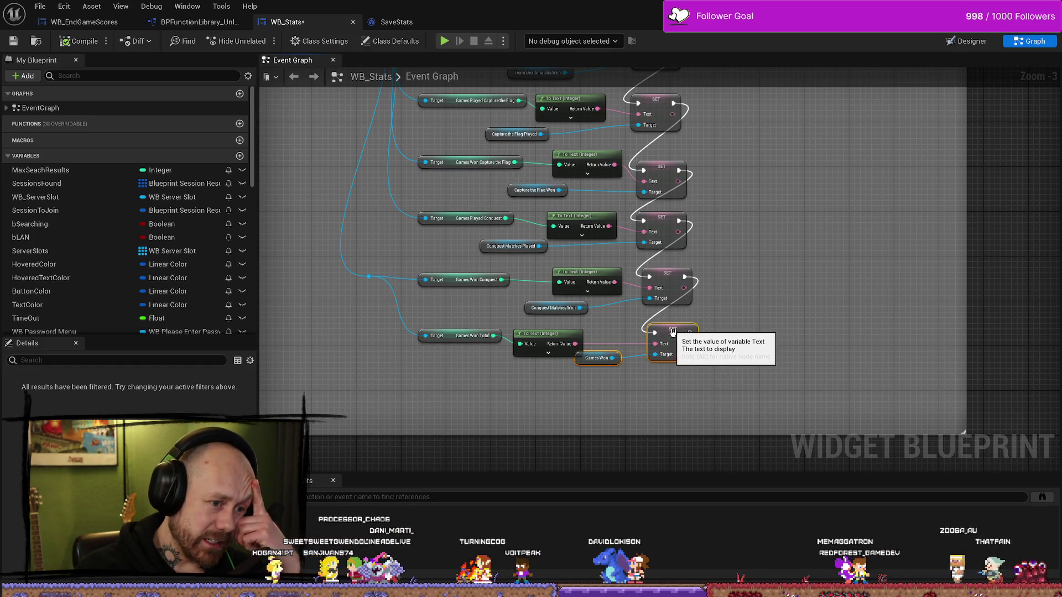
{"action": "left_click_drag", "start_coordinate": [586, 363], "coordinate": [580, 375]}
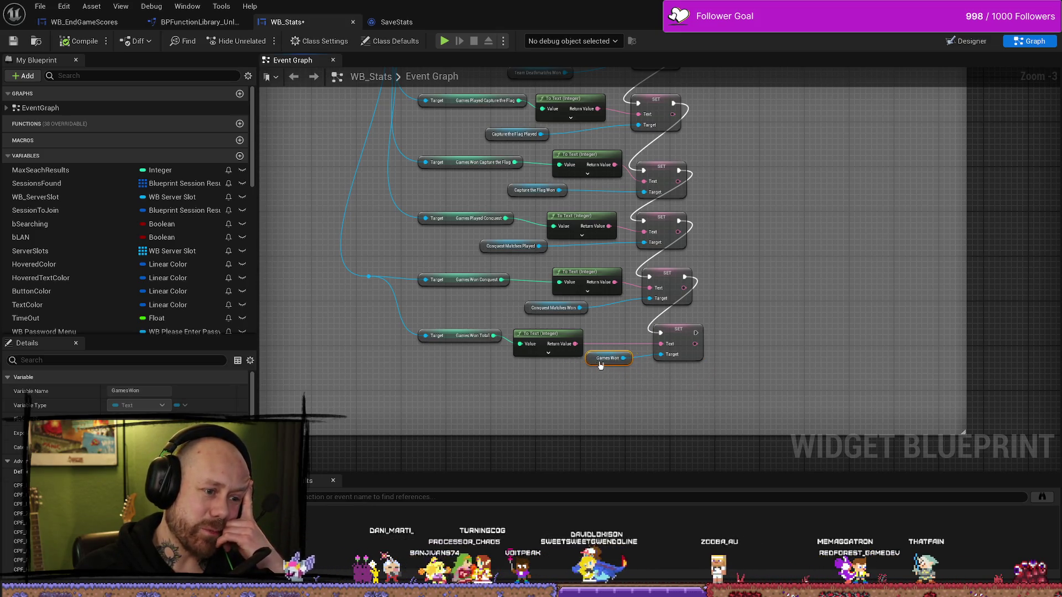
{"action": "mouse_move", "coordinate": [765, 379]}
{"action": "left_mouse_down"}
{"action": "mouse_move", "coordinate": [742, 320]}
{"action": "mouse_move", "coordinate": [746, 397]}
{"action": "left_mouse_up"}
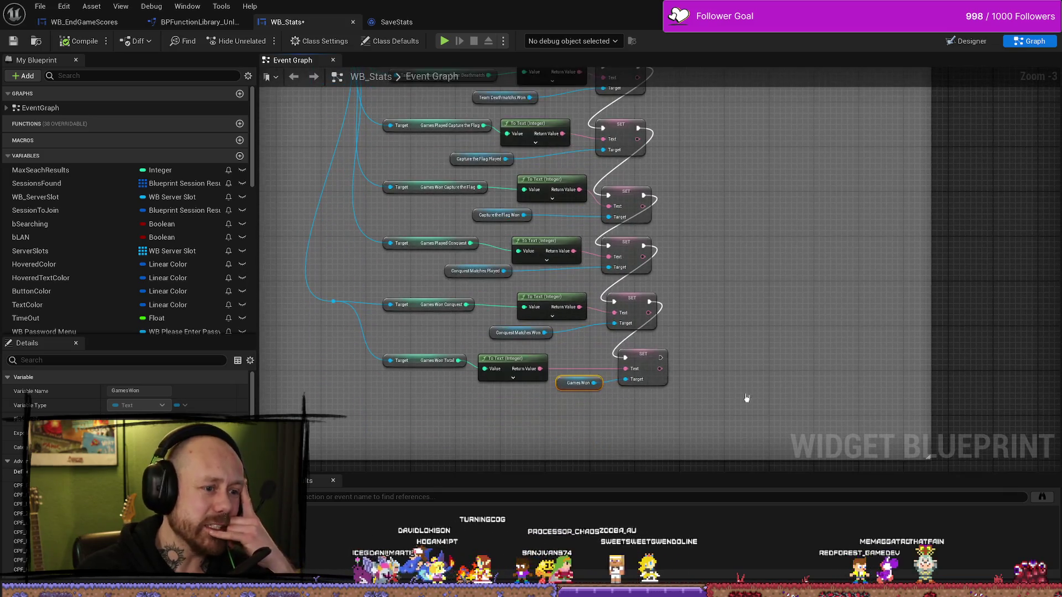
{"action": "left_click_drag", "start_coordinate": [619, 225], "coordinate": [619, 227]}
{"action": "mouse_move", "coordinate": [691, 184]}
{"action": "left_mouse_down"}
{"action": "mouse_move", "coordinate": [713, 466]}
{"action": "mouse_move", "coordinate": [706, 237]}
{"action": "mouse_move", "coordinate": [677, 230]}
{"action": "left_mouse_up"}
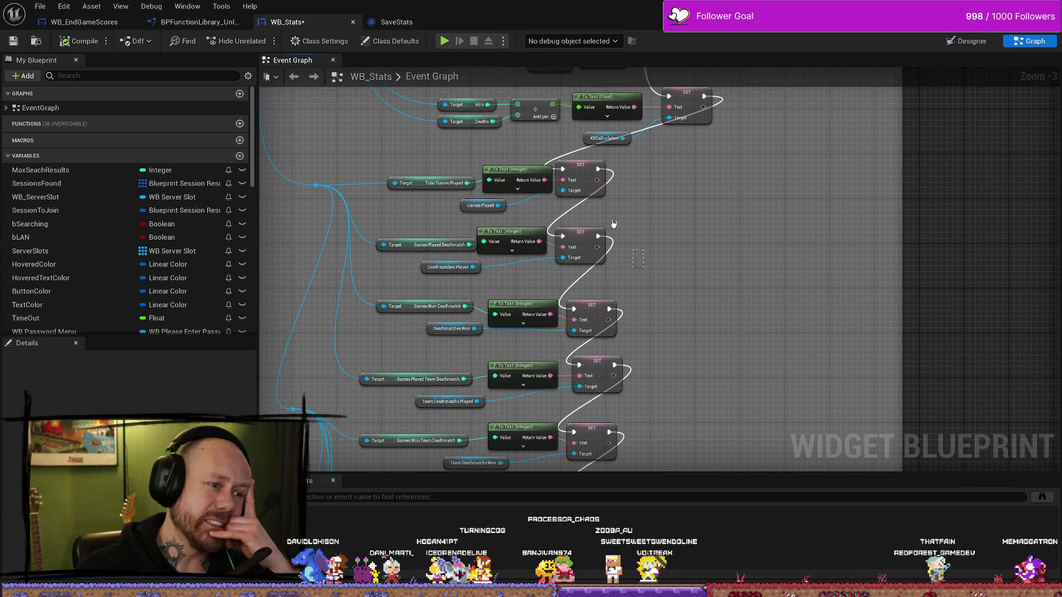
{"action": "mouse_move", "coordinate": [613, 223]}
{"action": "left_mouse_down"}
{"action": "mouse_move", "coordinate": [587, 177]}
{"action": "mouse_move", "coordinate": [604, 183]}
{"action": "left_mouse_up"}
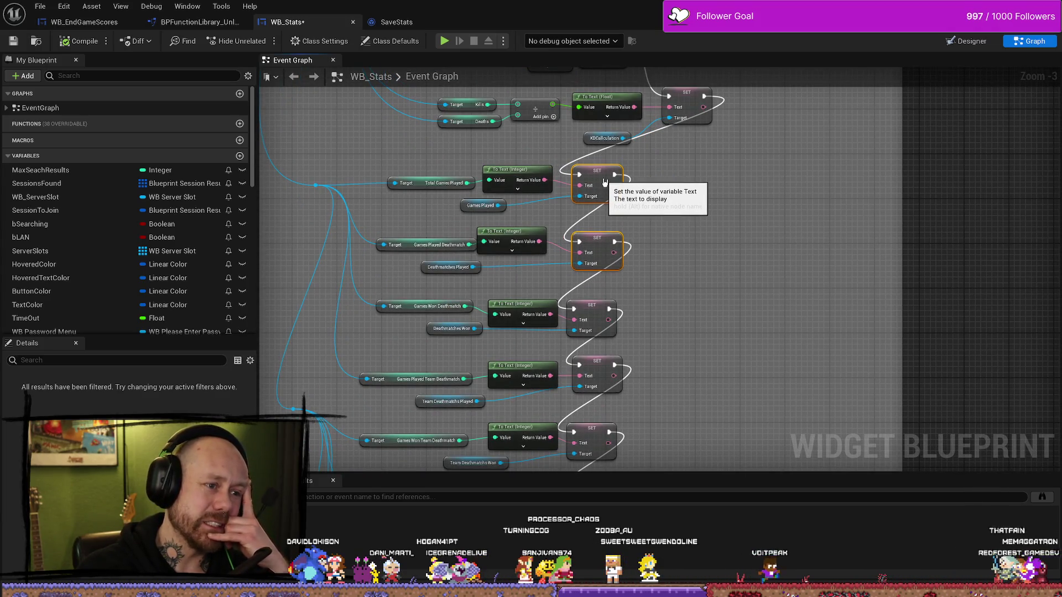
{"action": "mouse_move", "coordinate": [723, 179]}
{"action": "left_mouse_down"}
{"action": "mouse_move", "coordinate": [721, 223]}
{"action": "mouse_move", "coordinate": [655, 218]}
{"action": "left_mouse_up"}
{"action": "left_click", "coordinate": [636, 210]}
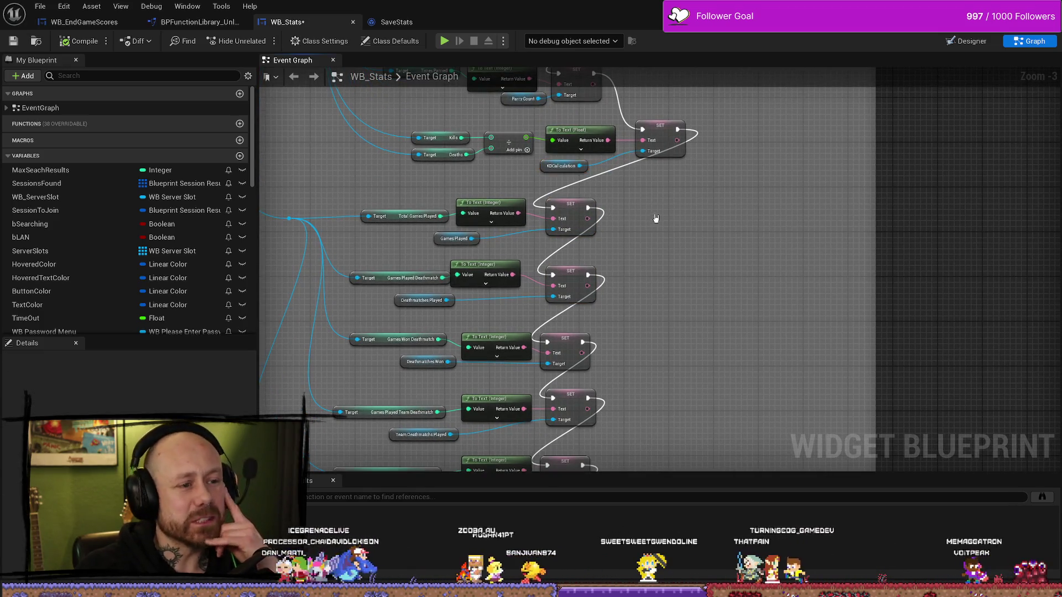
Move the To Text and SET column right and nudge the upper reroute node right.
{"action": "scroll", "coordinate": [630, 206], "scroll_direction": "down", "scroll_amount": 3}
{"action": "scroll", "coordinate": [631, 194], "scroll_direction": "up", "scroll_amount": 2}
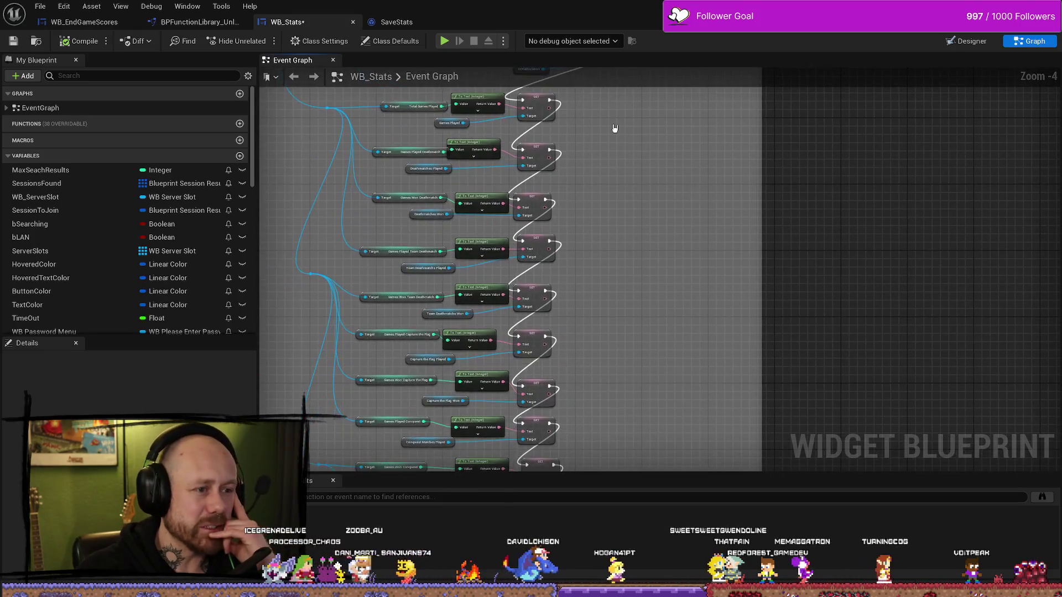
{"action": "scroll", "coordinate": [608, 124], "scroll_direction": "down", "scroll_amount": 1}
{"action": "key", "text": "ctrl+a"}
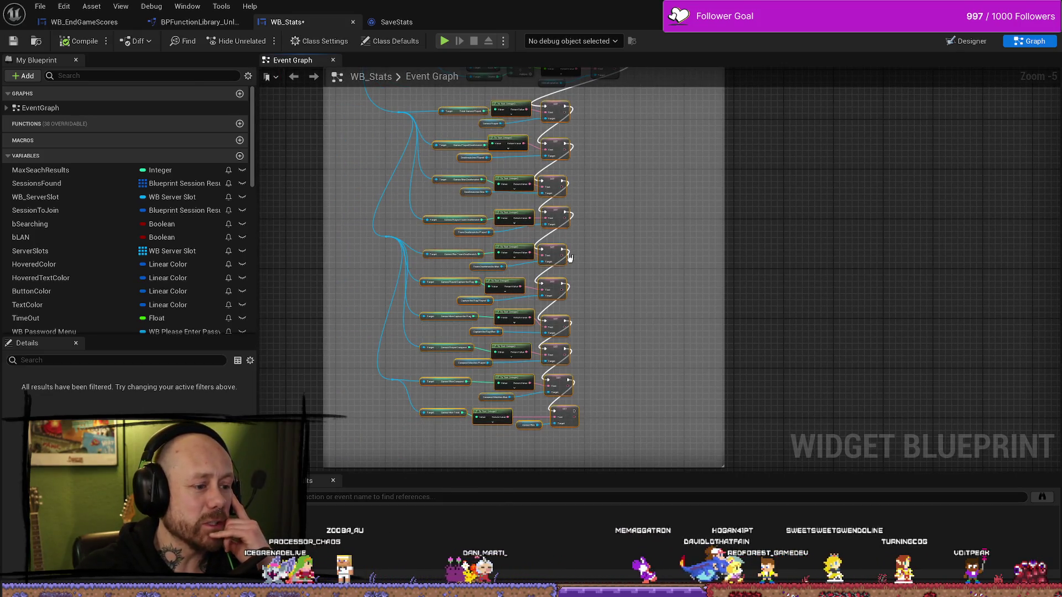
{"action": "left_click_drag", "start_coordinate": [569, 257], "coordinate": [571, 226]}
{"action": "left_click_drag", "start_coordinate": [557, 172], "coordinate": [647, 165]}
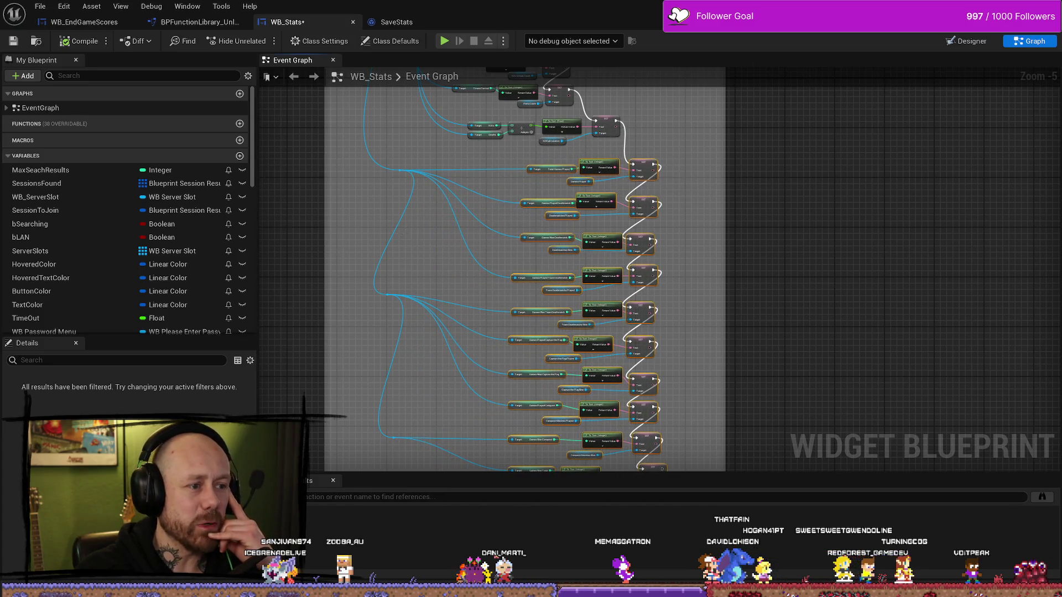
{"action": "left_click", "coordinate": [405, 169]}
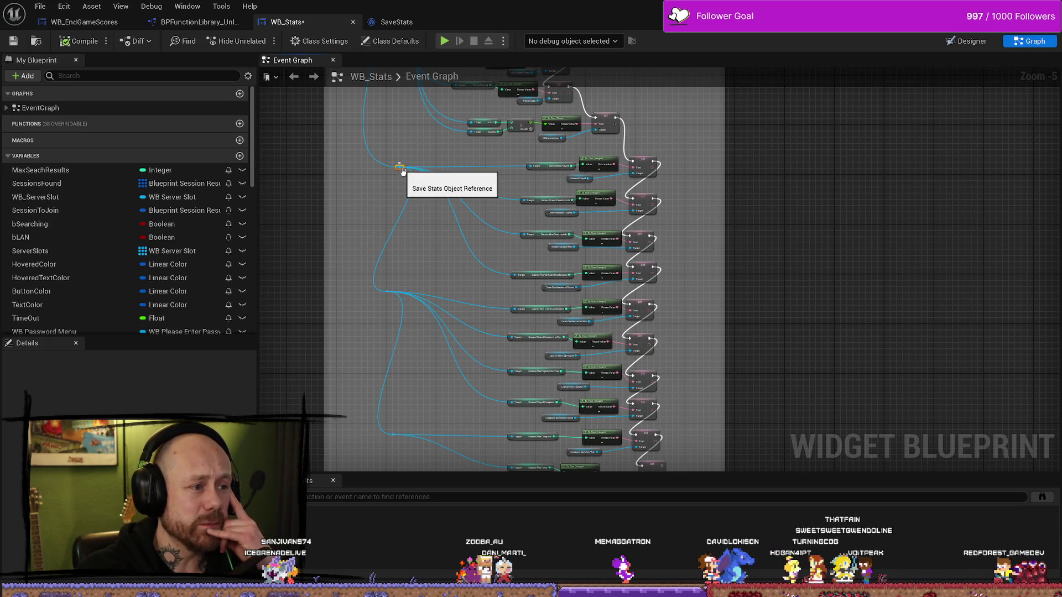
{"action": "left_click_drag", "start_coordinate": [403, 168], "coordinate": [415, 171]}
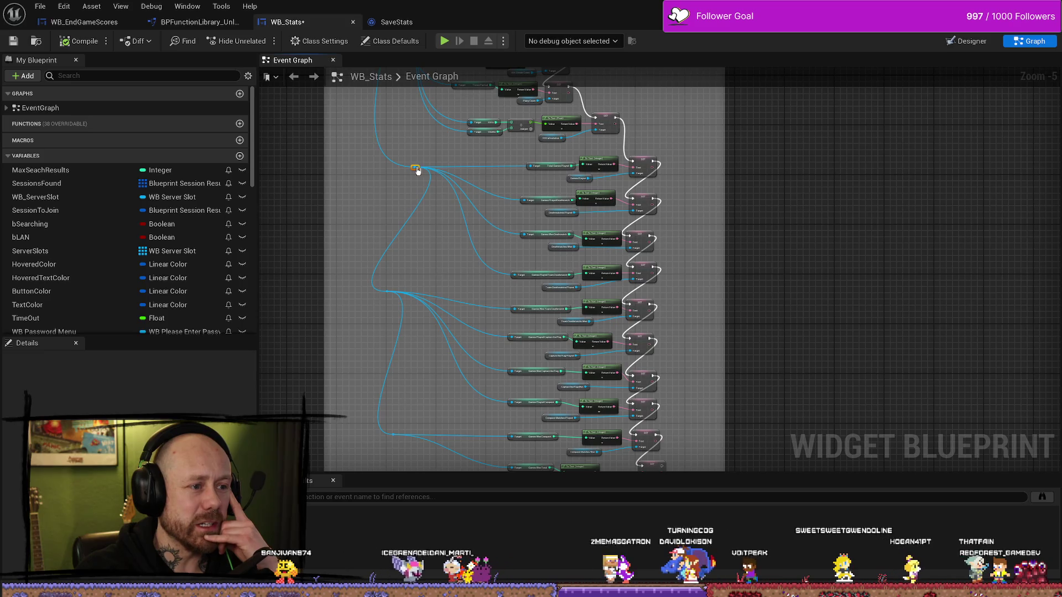
Adjust the bottom reroute node, recentre the graph, and save WB_Stats.
{"action": "left_click", "coordinate": [385, 292]}
{"action": "scroll", "coordinate": [387, 260], "scroll_direction": "down", "scroll_amount": 2}
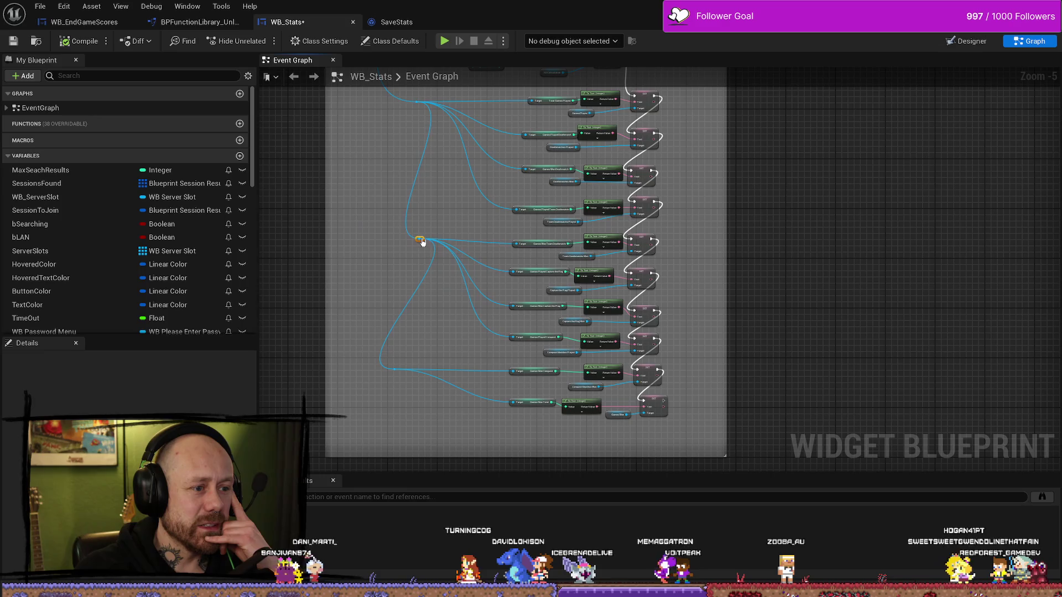
{"action": "scroll", "coordinate": [425, 250], "scroll_direction": "down", "scroll_amount": 2}
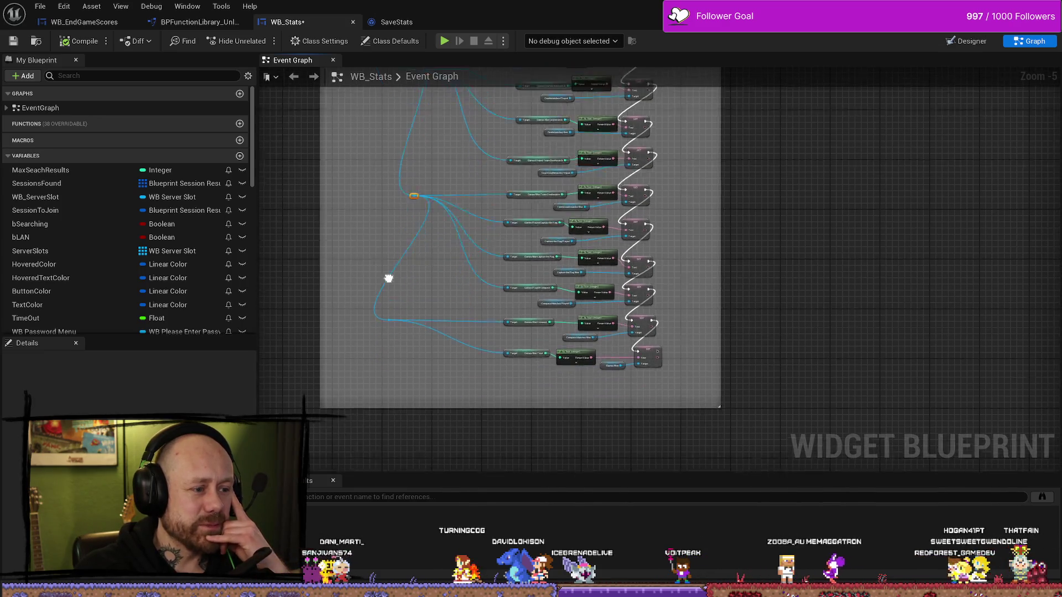
{"action": "left_click_drag", "start_coordinate": [412, 286], "coordinate": [353, 344]}
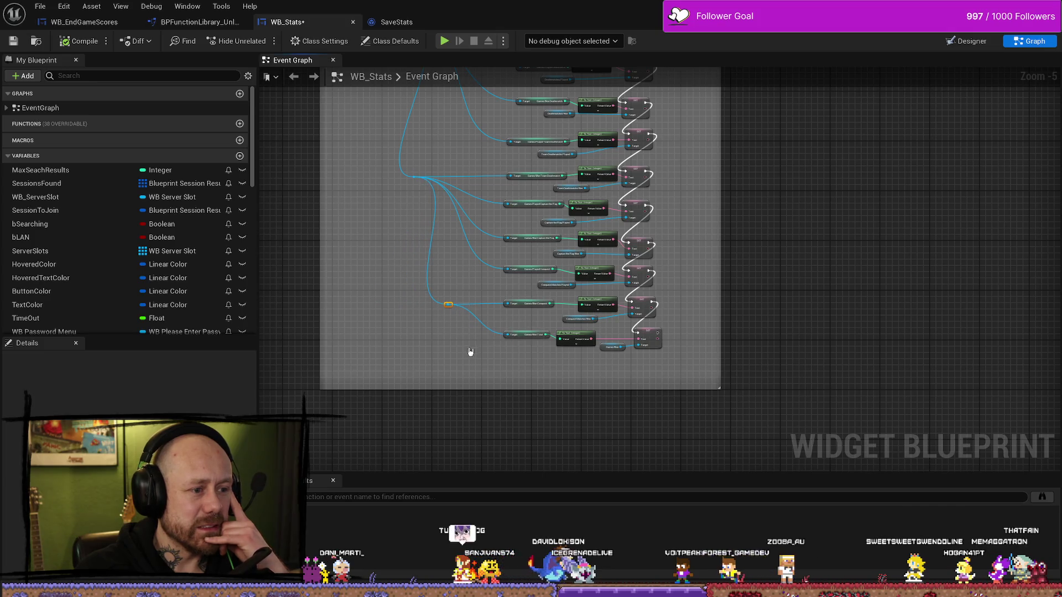
{"action": "left_click_drag", "start_coordinate": [470, 351], "coordinate": [439, 393]}
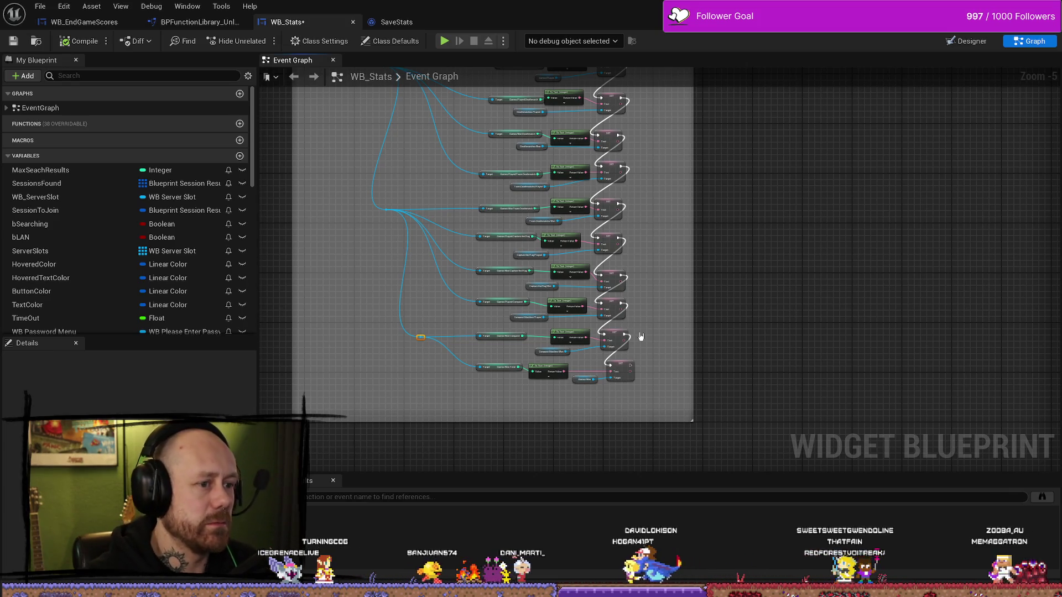
{"action": "mouse_move", "coordinate": [748, 273]}
{"action": "left_mouse_down"}
{"action": "mouse_move", "coordinate": [647, 339]}
{"action": "mouse_move", "coordinate": [662, 383]}
{"action": "mouse_move", "coordinate": [718, 242]}
{"action": "left_mouse_up"}
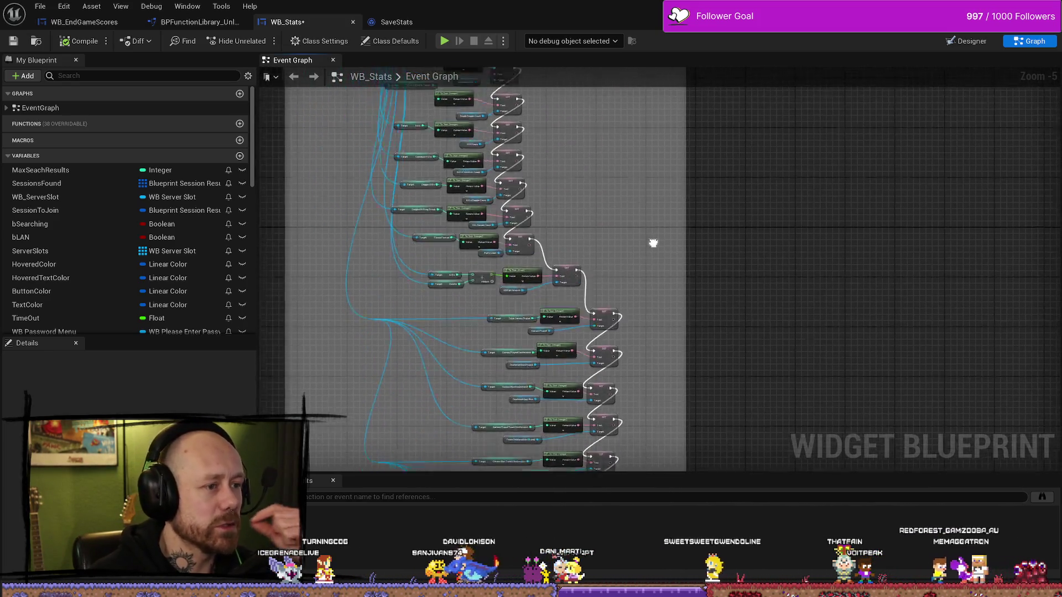
{"action": "left_click", "coordinate": [11, 41]}
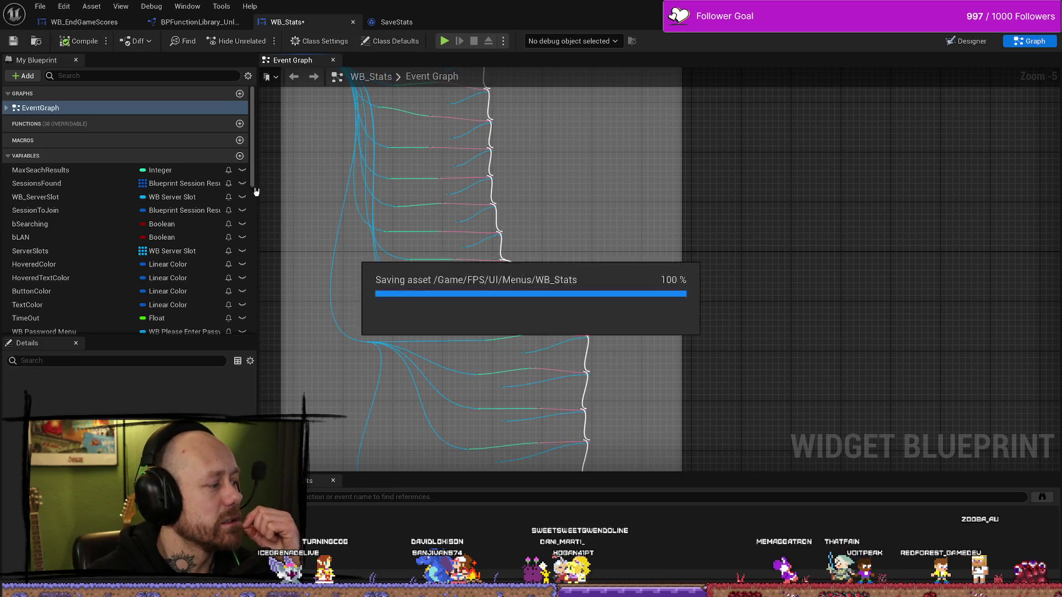
Nudge the top SET node under SetStats slightly right into line.
{"action": "scroll", "coordinate": [558, 138], "scroll_direction": "up", "scroll_amount": 3}
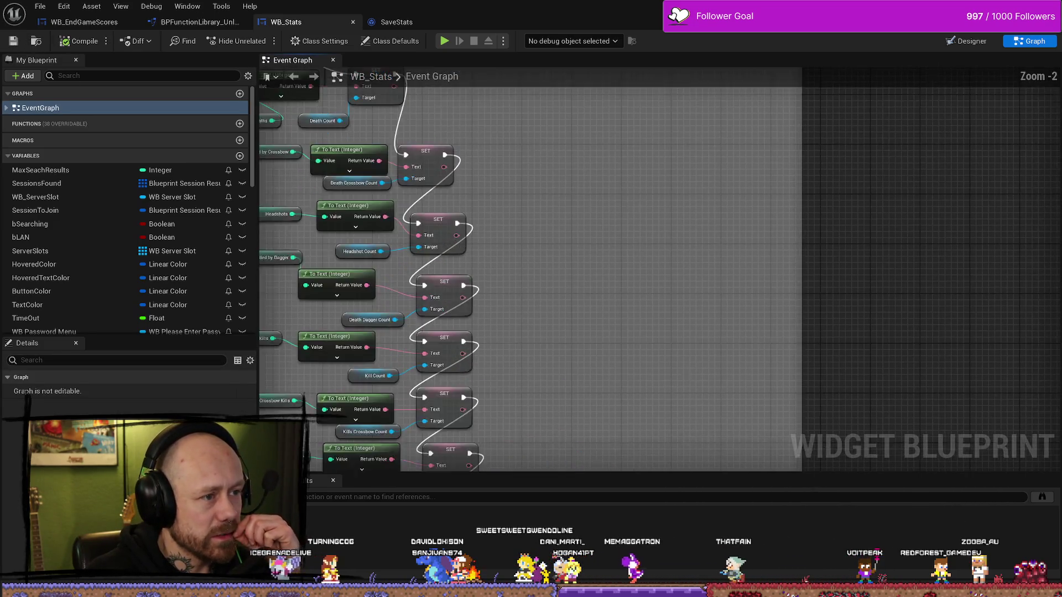
{"action": "mouse_move", "coordinate": [486, 206]}
{"action": "left_mouse_down"}
{"action": "mouse_move", "coordinate": [511, 212]}
{"action": "mouse_move", "coordinate": [509, 196]}
{"action": "mouse_move", "coordinate": [481, 206]}
{"action": "left_mouse_up"}
{"action": "left_click", "coordinate": [483, 185]}
{"action": "left_click", "coordinate": [469, 174]}
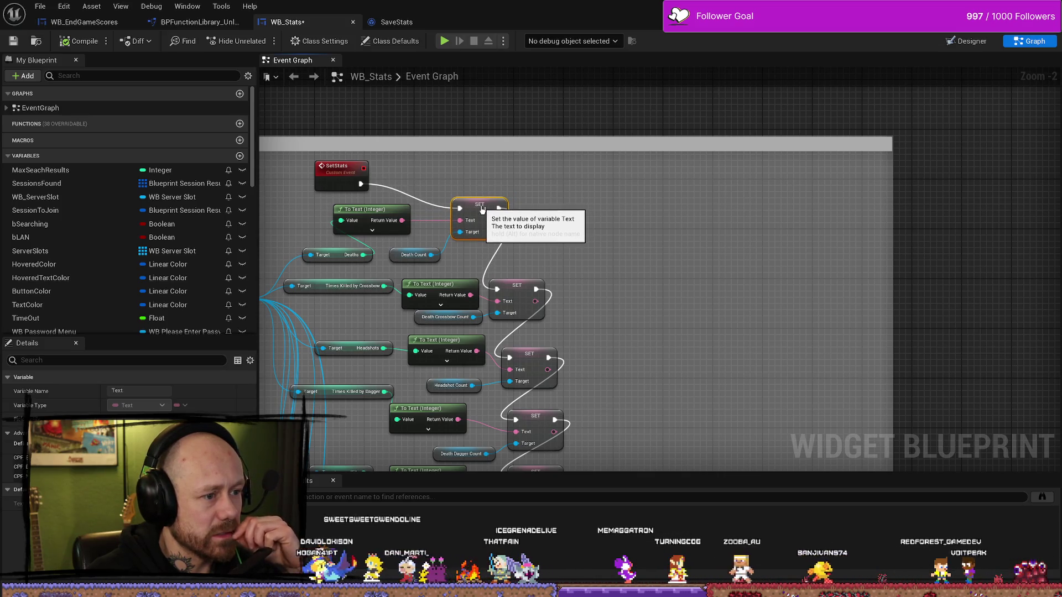
Save WB_Stats and start playing Deathmatch_RuinedVillage in the editor.
{"action": "left_click_drag", "start_coordinate": [351, 166], "coordinate": [613, 158]}
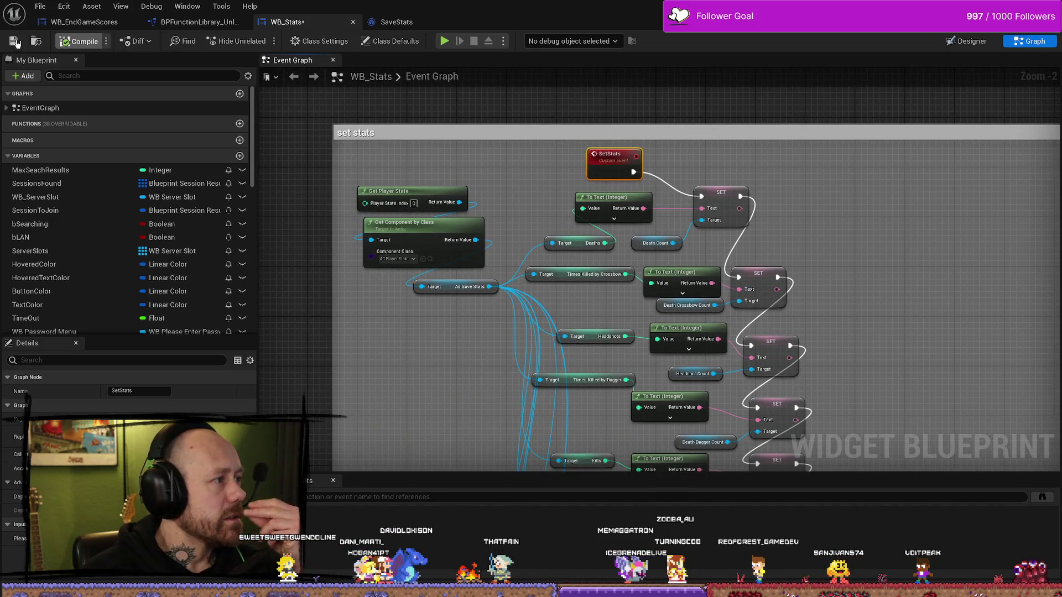
{"action": "left_click", "coordinate": [14, 42]}
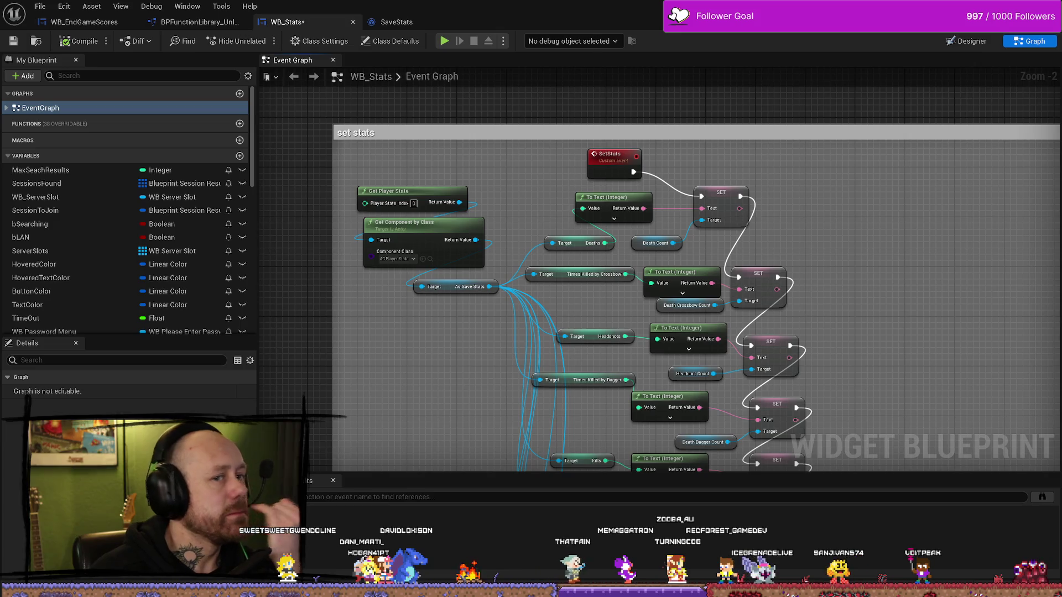
{"action": "key", "text": "alt+Tab"}
{"action": "left_click", "coordinate": [260, 41]}
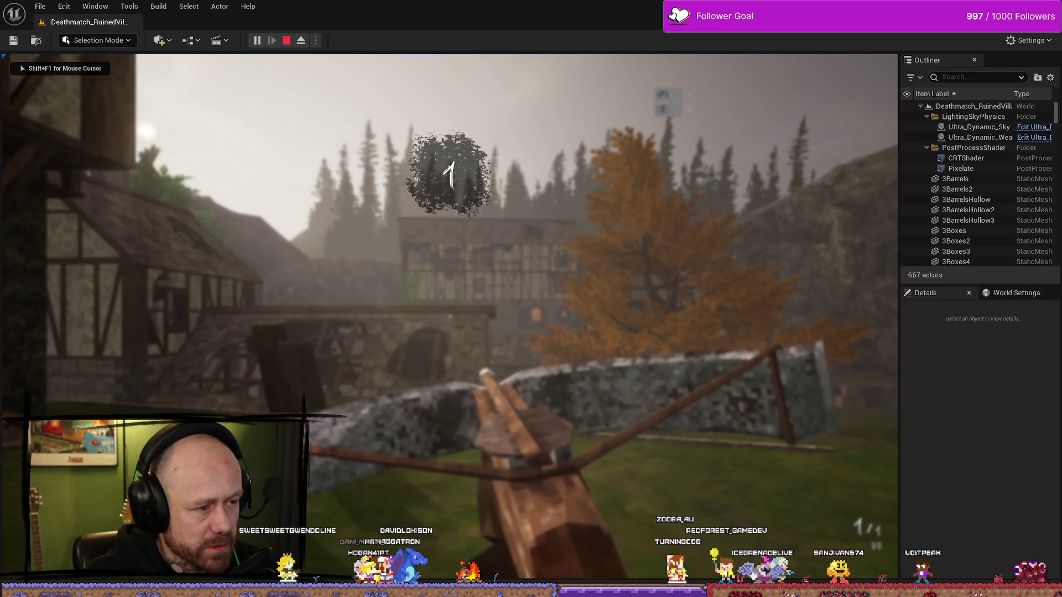
Quit the match, check the Stats screen showing Games Won 0, return and stop playing.
{"action": "key", "text": "Escape"}
{"action": "left_click", "coordinate": [160, 293]}
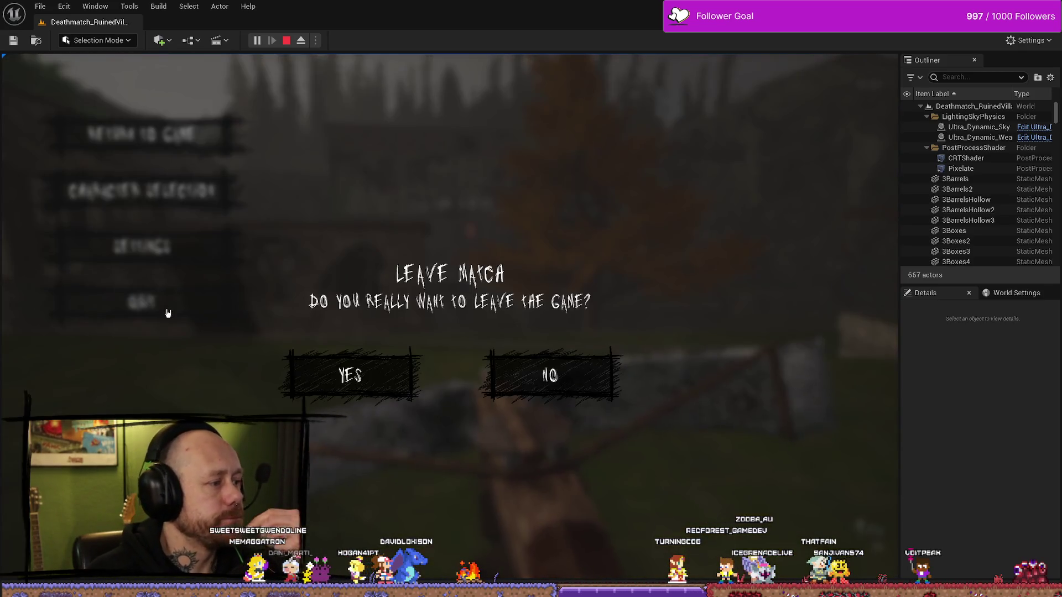
{"action": "left_click", "coordinate": [348, 372]}
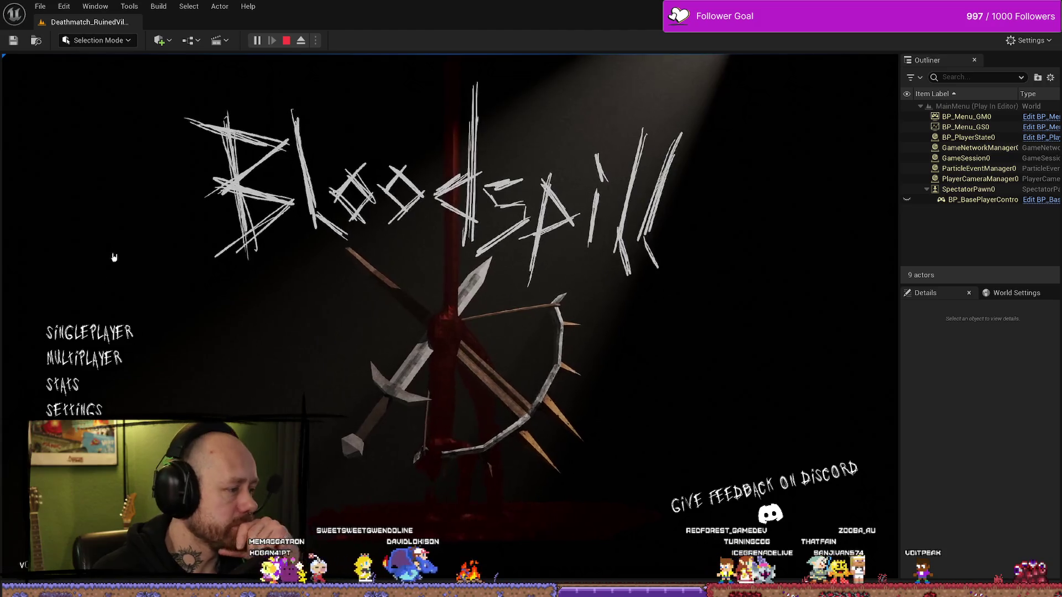
{"action": "left_click", "coordinate": [62, 384]}
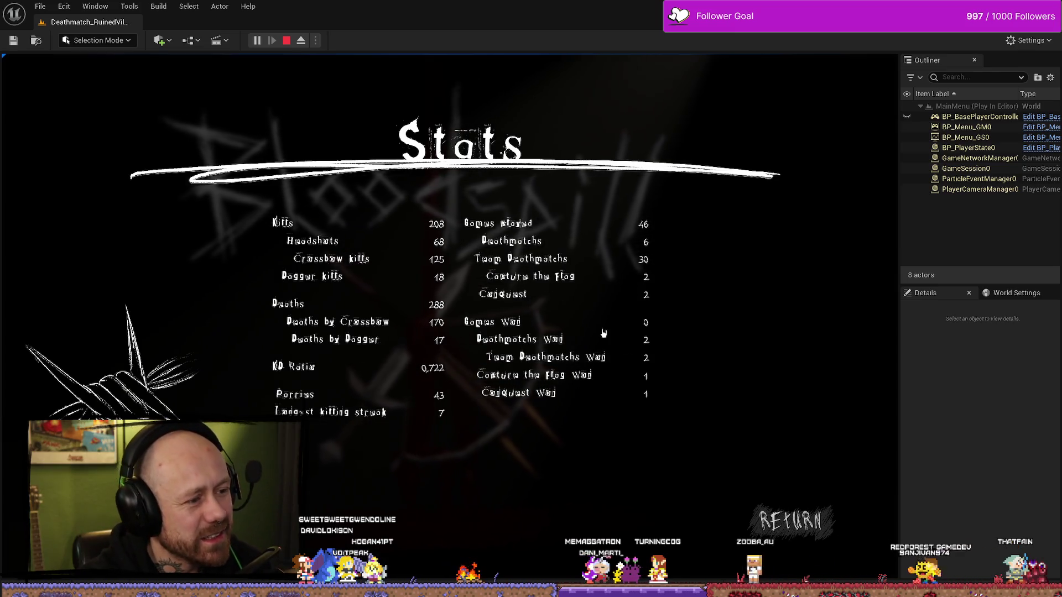
{"action": "left_click", "coordinate": [794, 530]}
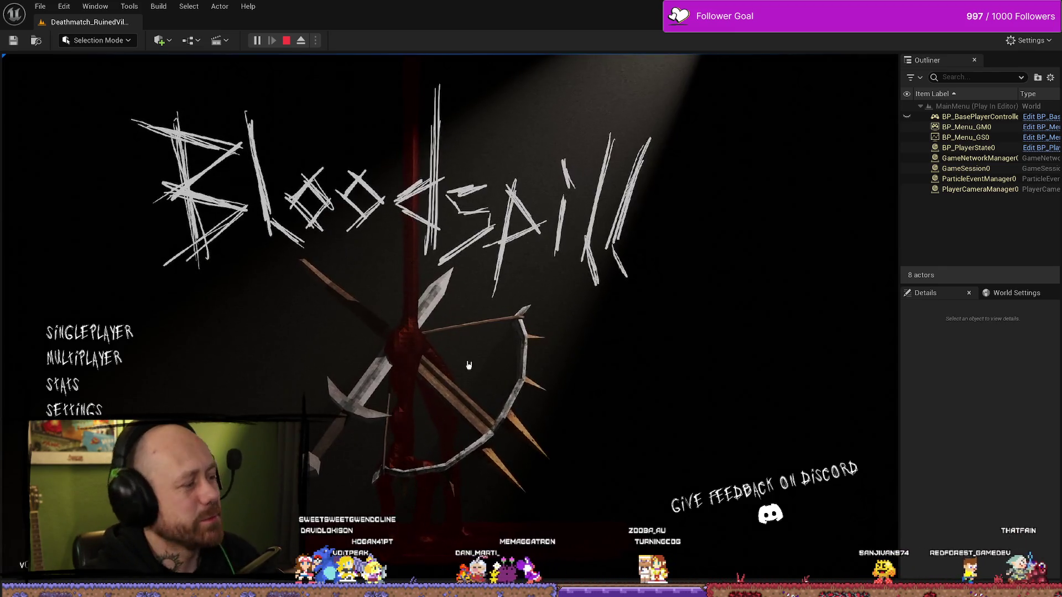
{"action": "key", "text": "Escape"}
Return to the WB_Stats Event Graph and select the Get Player State and Get Component by Class nodes.
{"action": "key", "text": "ctrl+space"}
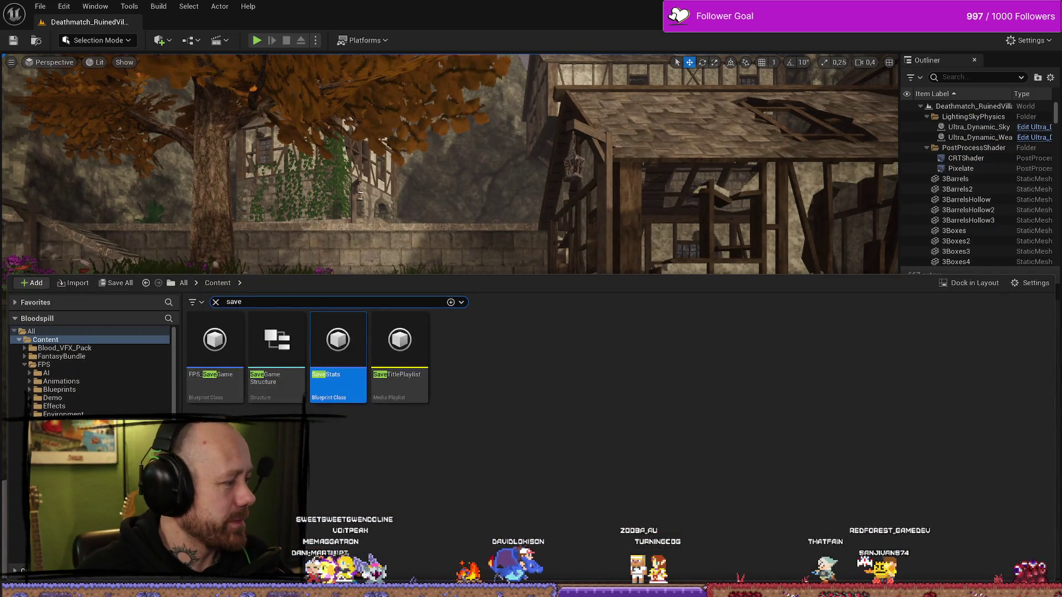
{"action": "key", "text": "alt+Tab"}
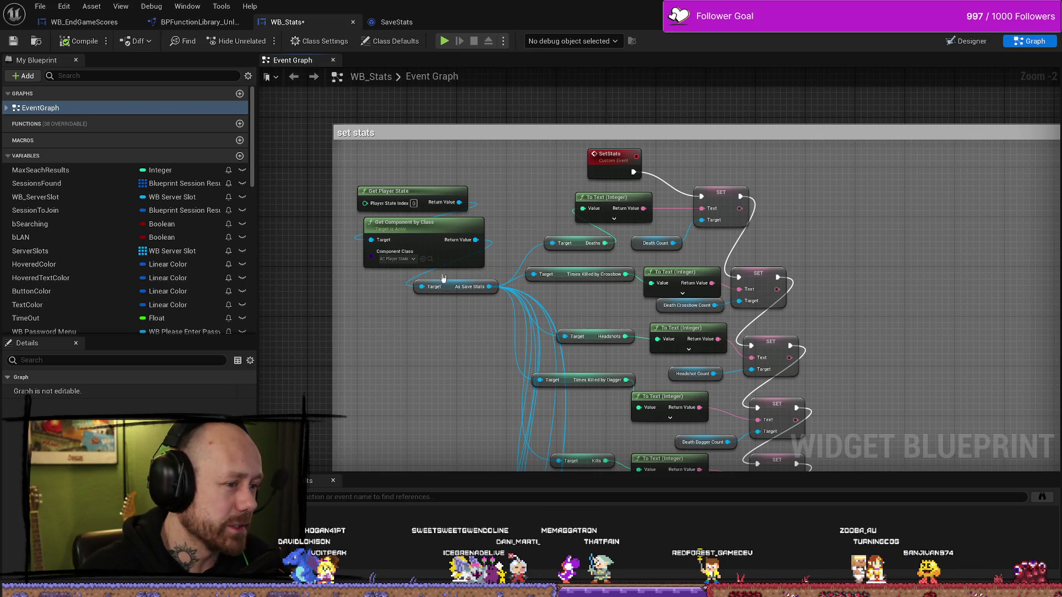
{"action": "mouse_move", "coordinate": [397, 180]}
{"action": "left_mouse_down"}
{"action": "mouse_move", "coordinate": [403, 232]}
{"action": "mouse_move", "coordinate": [415, 220]}
{"action": "left_mouse_up"}
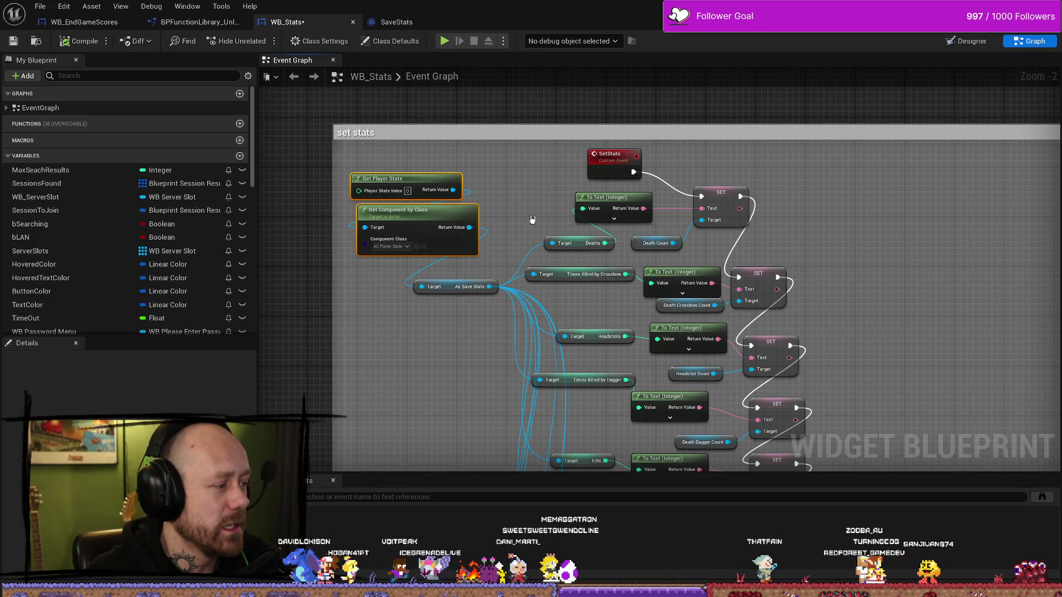
Nudge Get Player State and Get Component by Class down and As Save Stats left.
{"action": "left_click_drag", "start_coordinate": [519, 223], "coordinate": [551, 199]}
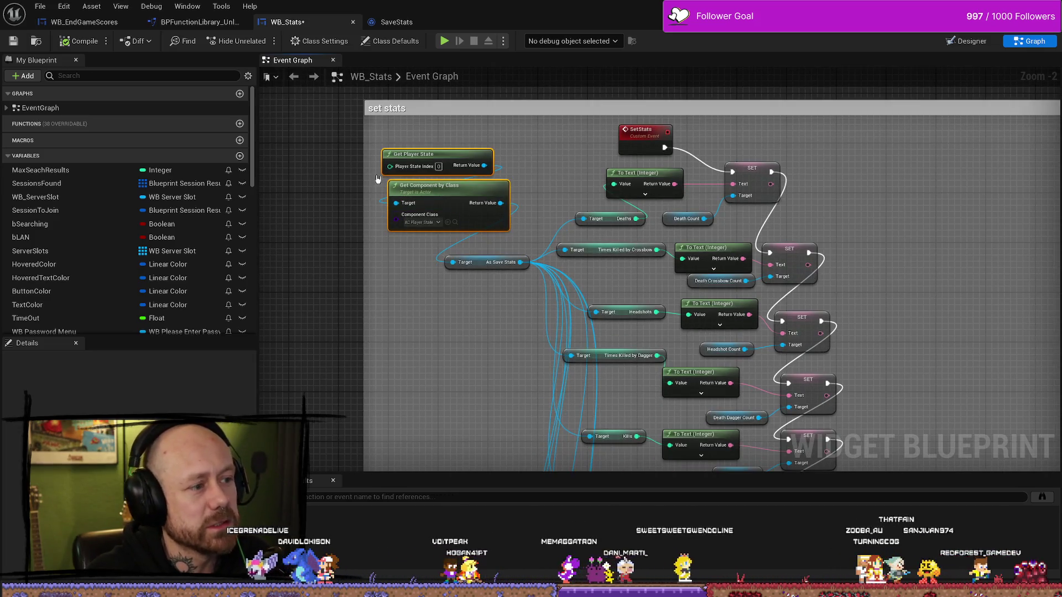
{"action": "left_click_drag", "start_coordinate": [470, 194], "coordinate": [471, 200]}
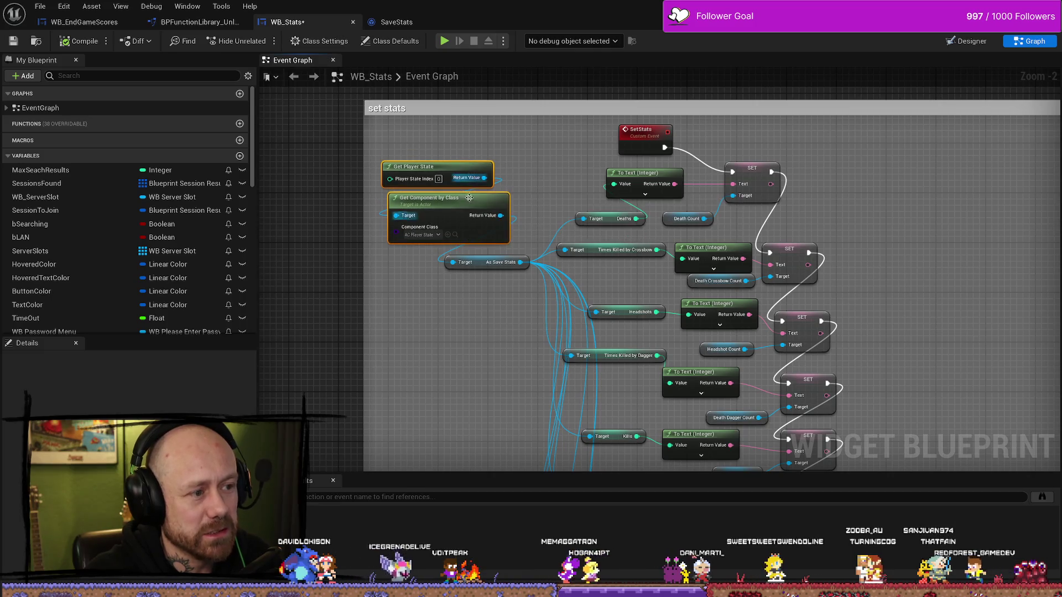
{"action": "left_click", "coordinate": [453, 150]}
{"action": "left_click_drag", "start_coordinate": [452, 150], "coordinate": [423, 229]}
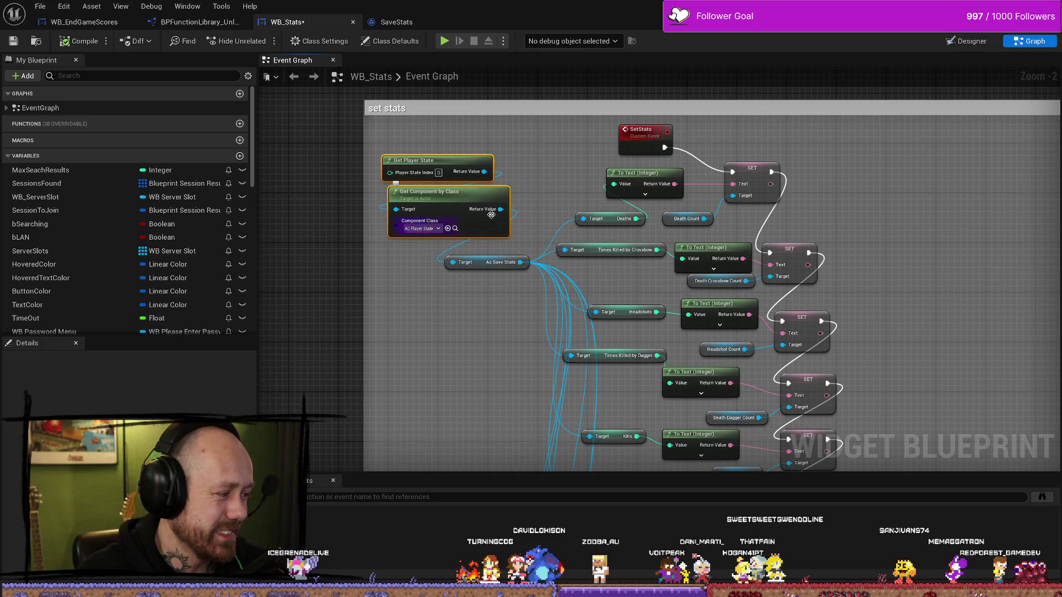
{"action": "mouse_move", "coordinate": [562, 135]}
{"action": "left_mouse_down"}
{"action": "mouse_move", "coordinate": [540, 171]}
{"action": "mouse_move", "coordinate": [498, 166]}
{"action": "mouse_move", "coordinate": [501, 140]}
{"action": "left_mouse_up"}
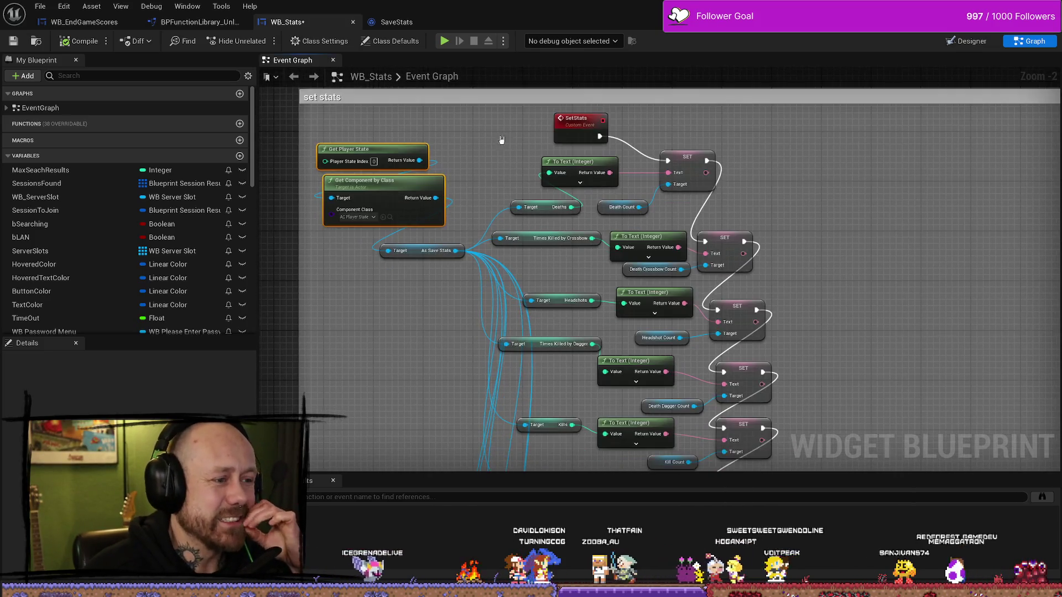
{"action": "mouse_move", "coordinate": [416, 250]}
{"action": "left_mouse_down"}
{"action": "mouse_move", "coordinate": [433, 244]}
{"action": "mouse_move", "coordinate": [417, 254]}
{"action": "mouse_move", "coordinate": [391, 238]}
{"action": "mouse_move", "coordinate": [331, 386]}
{"action": "mouse_move", "coordinate": [398, 270]}
{"action": "left_mouse_up"}
Inspect the reroute nodes and rows from Total Games Played down to Games Won Total.
{"action": "scroll", "coordinate": [391, 239], "scroll_direction": "down", "scroll_amount": 2}
{"action": "left_click", "coordinate": [422, 286]}
{"action": "scroll", "coordinate": [396, 302], "scroll_direction": "down", "scroll_amount": 1}
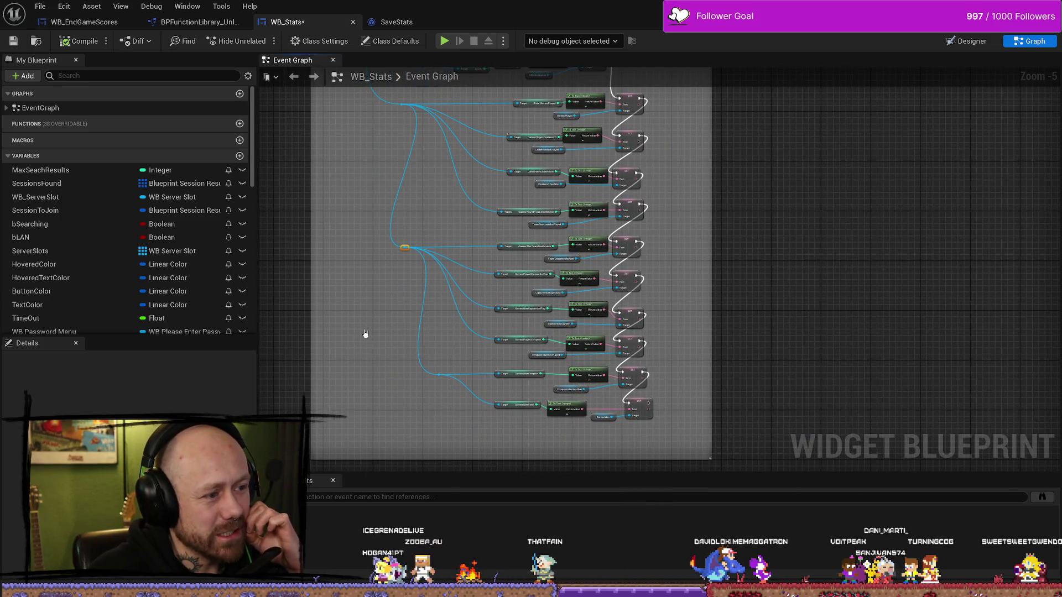
{"action": "scroll", "coordinate": [365, 333], "scroll_direction": "up", "scroll_amount": 3}
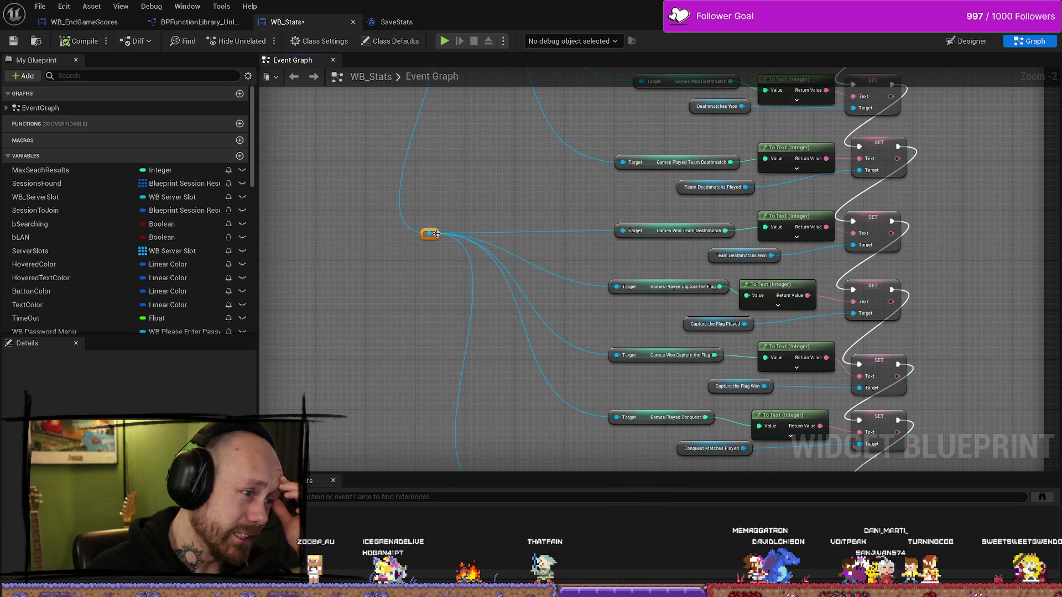
{"action": "mouse_move", "coordinate": [479, 236]}
{"action": "left_mouse_down"}
{"action": "mouse_move", "coordinate": [486, 296]}
{"action": "mouse_move", "coordinate": [439, 314]}
{"action": "left_mouse_up"}
{"action": "mouse_move", "coordinate": [398, 215]}
{"action": "left_mouse_down"}
{"action": "mouse_move", "coordinate": [410, 212]}
{"action": "mouse_move", "coordinate": [396, 205]}
{"action": "mouse_move", "coordinate": [422, 215]}
{"action": "left_mouse_up"}
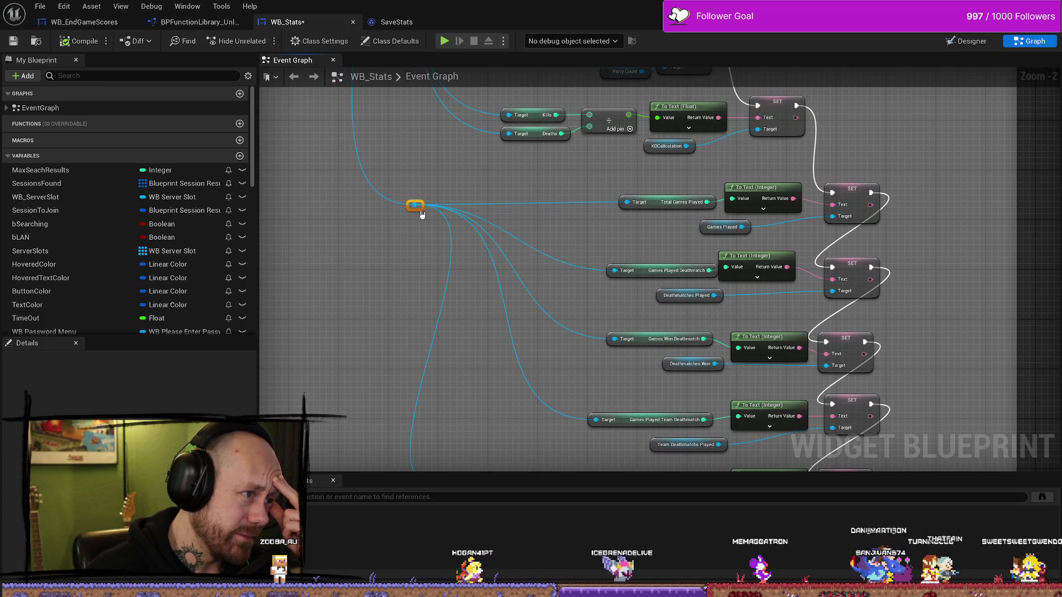
{"action": "scroll", "coordinate": [372, 221], "scroll_direction": "down", "scroll_amount": 10}
{"action": "left_click", "coordinate": [447, 351]}
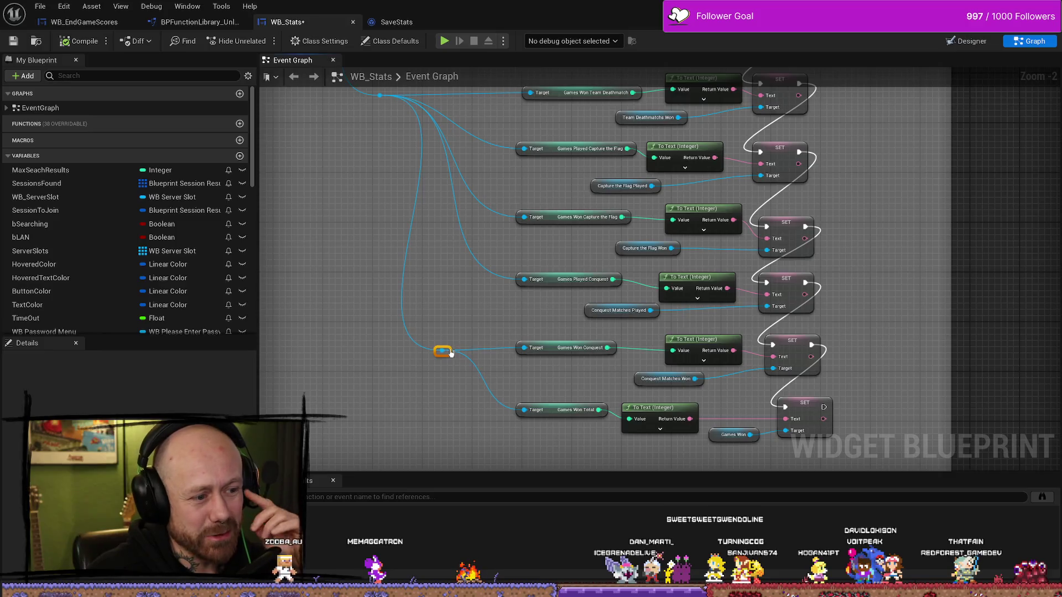
{"action": "left_click", "coordinate": [552, 349]}
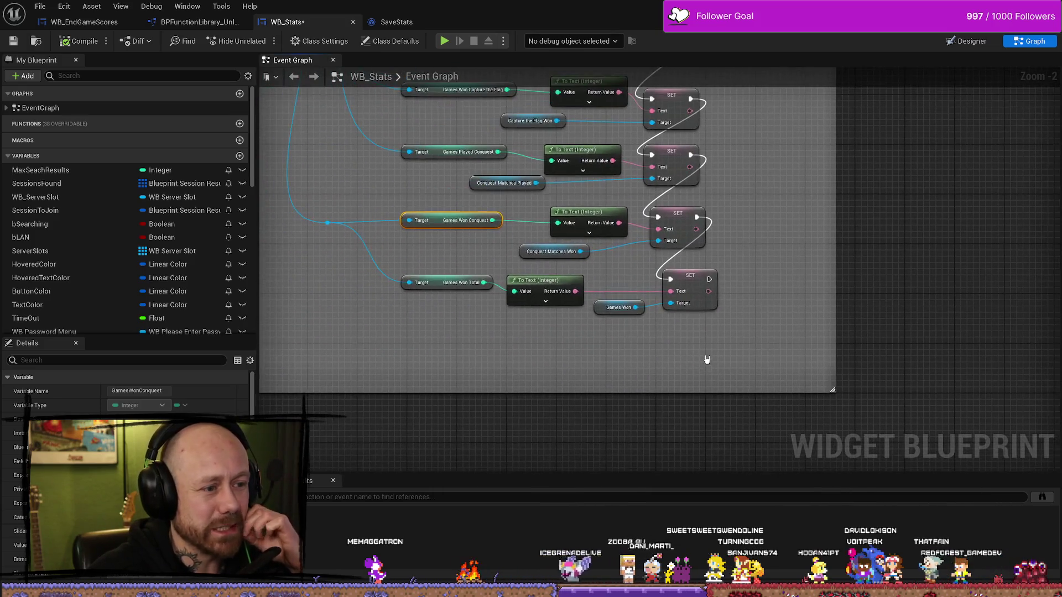
{"action": "left_click_drag", "start_coordinate": [716, 337], "coordinate": [401, 268]}
Nudge the Games Won Deathmatch SET node slightly right into line.
{"action": "scroll", "coordinate": [735, 205], "scroll_direction": "up", "scroll_amount": 5}
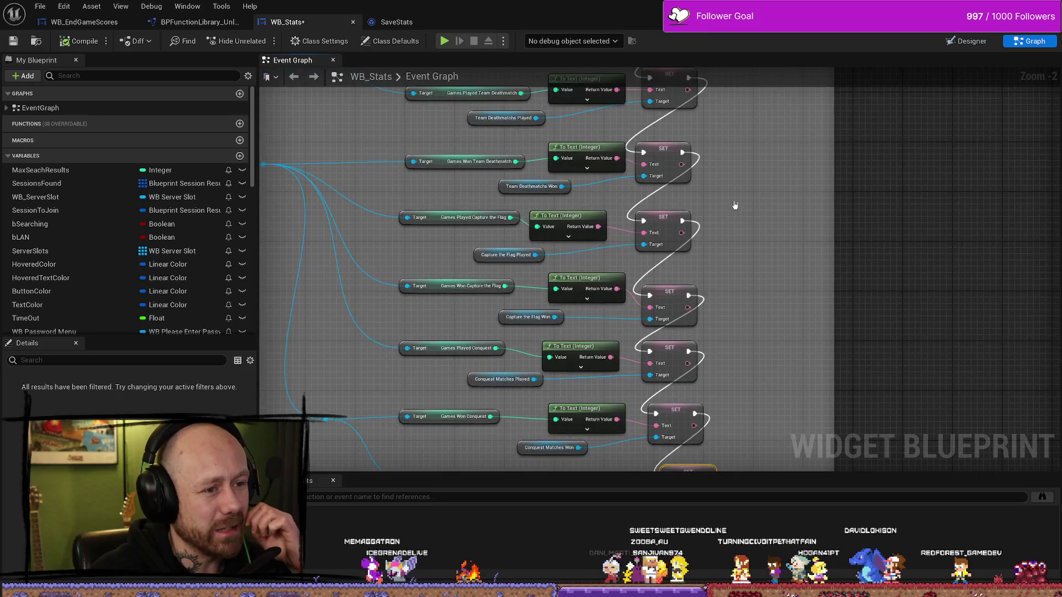
{"action": "scroll", "coordinate": [738, 199], "scroll_direction": "up", "scroll_amount": 4}
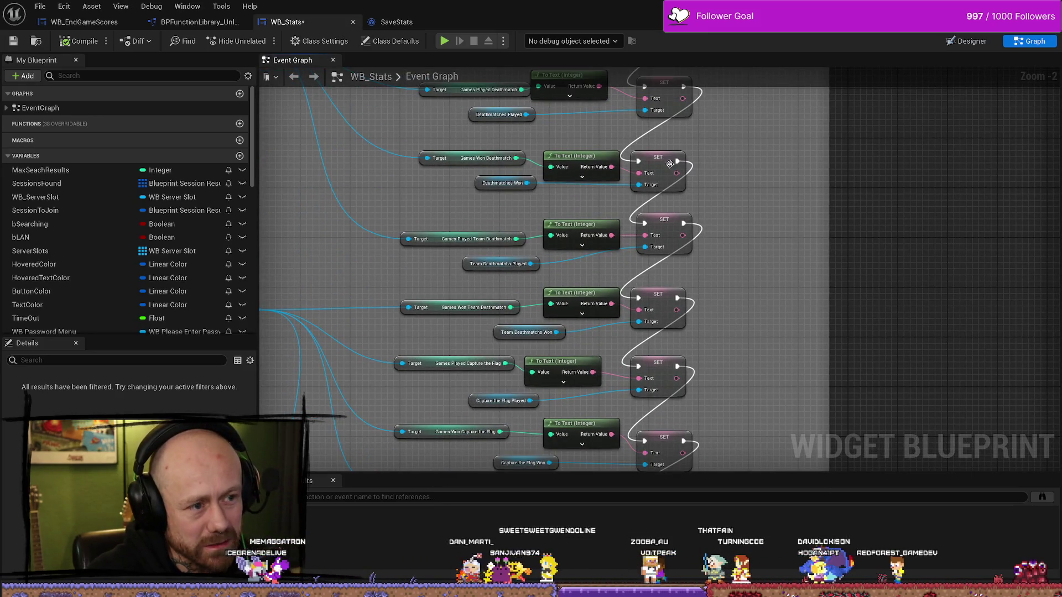
{"action": "left_click_drag", "start_coordinate": [669, 164], "coordinate": [682, 164]}
{"action": "scroll", "coordinate": [770, 163], "scroll_direction": "up", "scroll_amount": 2}
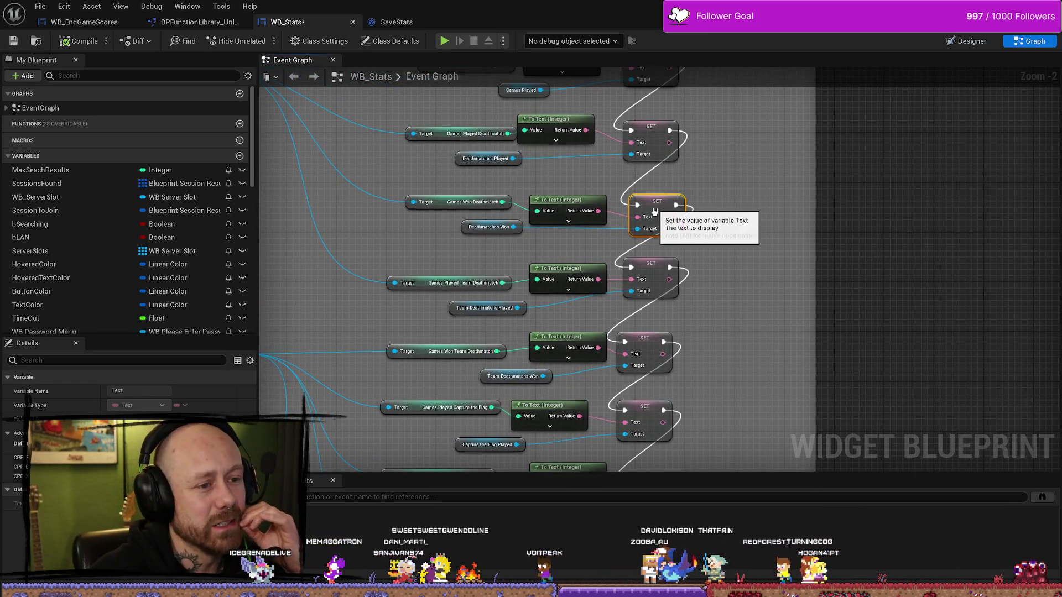
{"action": "scroll", "coordinate": [703, 238], "scroll_direction": "up", "scroll_amount": 5}
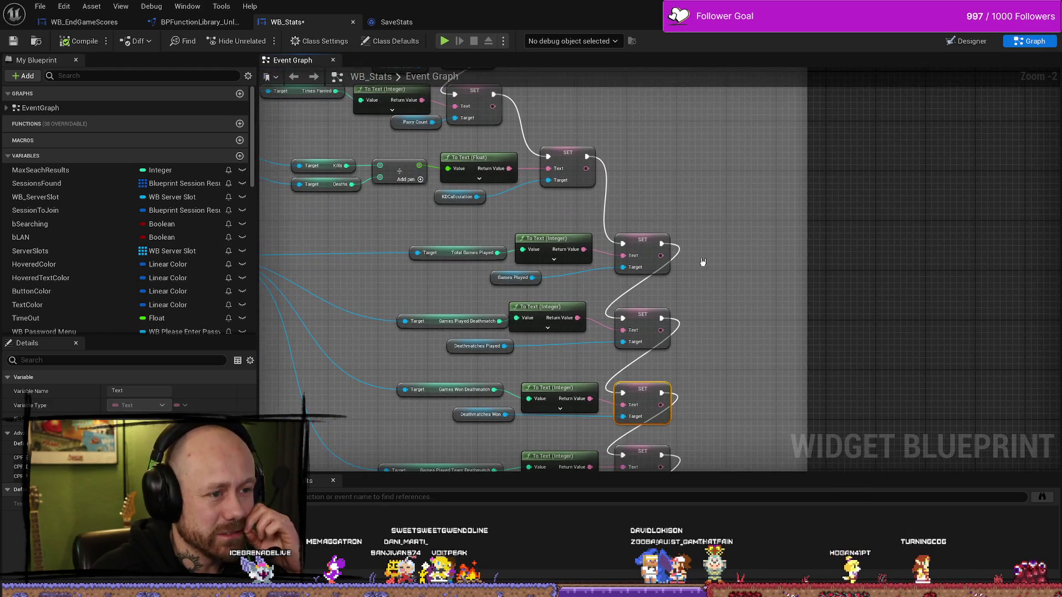
{"action": "scroll", "coordinate": [702, 261], "scroll_direction": "up", "scroll_amount": 3}
{"action": "scroll", "coordinate": [702, 261], "scroll_direction": "left", "scroll_amount": 4}
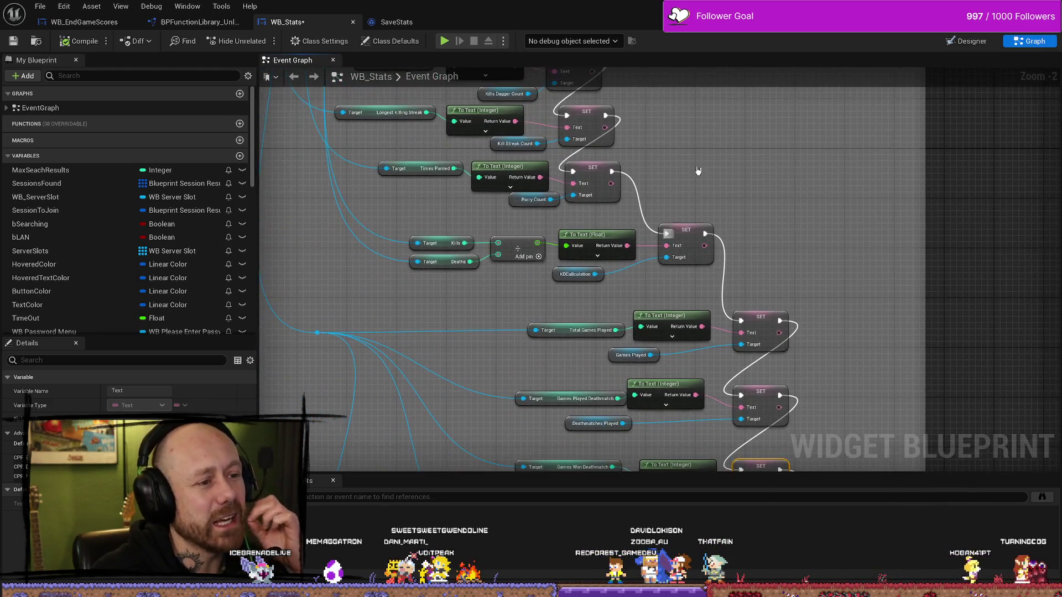
{"action": "scroll", "coordinate": [697, 170], "scroll_direction": "up", "scroll_amount": 4}
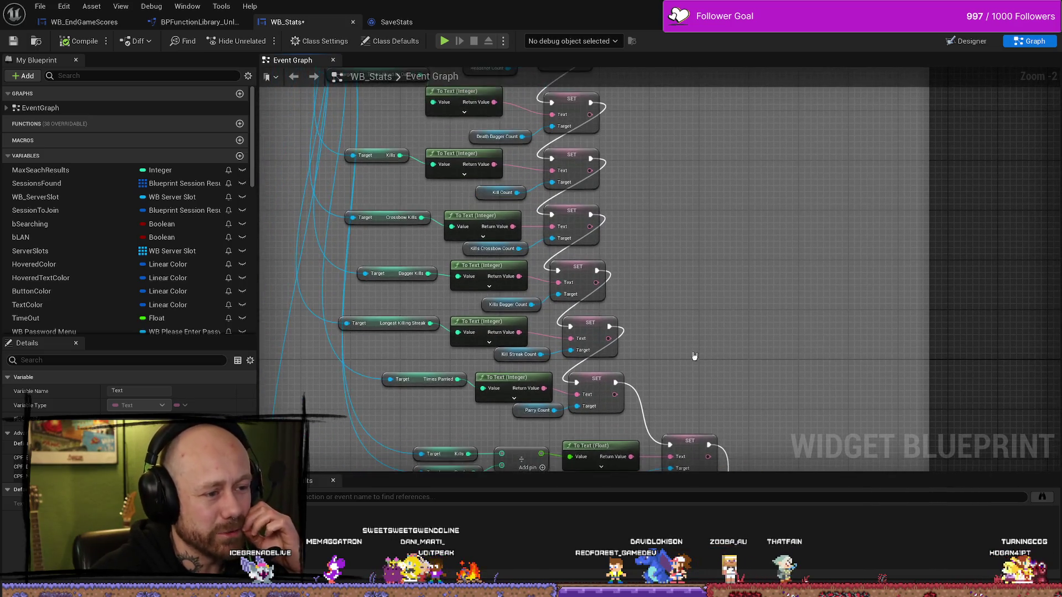
{"action": "scroll", "coordinate": [696, 277], "scroll_direction": "up", "scroll_amount": 7}
{"action": "scroll", "coordinate": [687, 238], "scroll_direction": "down", "scroll_amount": 3}
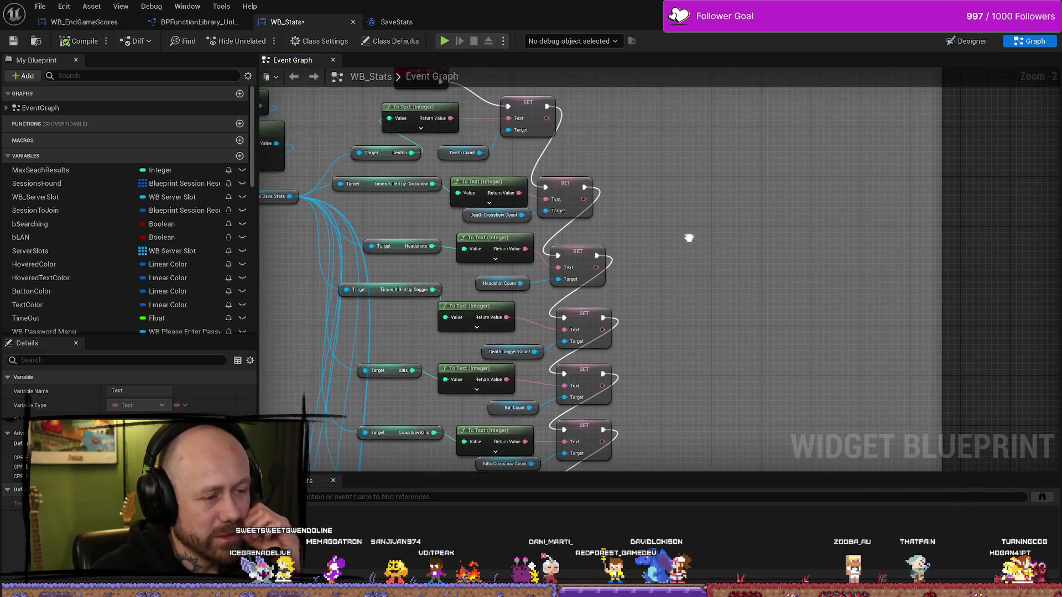
{"action": "scroll", "coordinate": [695, 268], "scroll_direction": "up", "scroll_amount": 4}
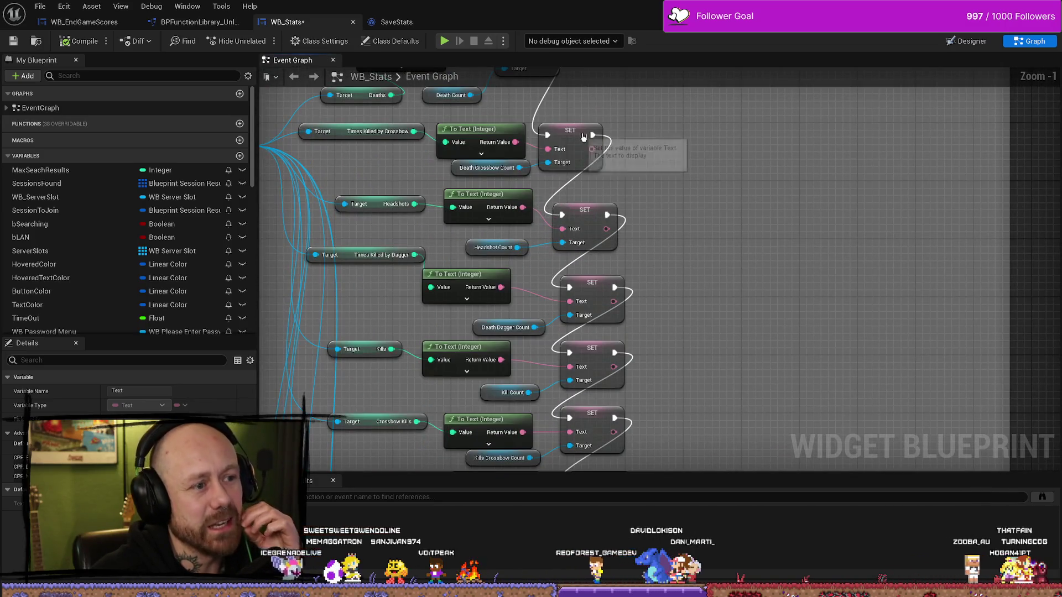
Check the top SET node, scroll back to the last rows, and open the Content Drawer for SaveStats.
{"action": "left_click", "coordinate": [581, 135]}
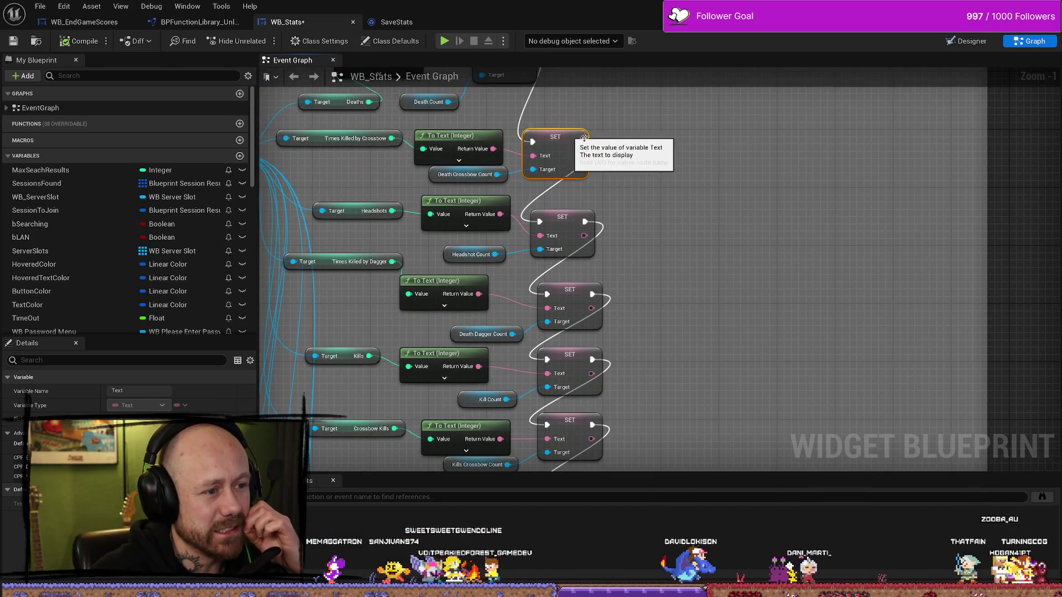
{"action": "scroll", "coordinate": [739, 237], "scroll_direction": "down", "scroll_amount": 3}
{"action": "scroll", "coordinate": [784, 149], "scroll_direction": "down", "scroll_amount": 2}
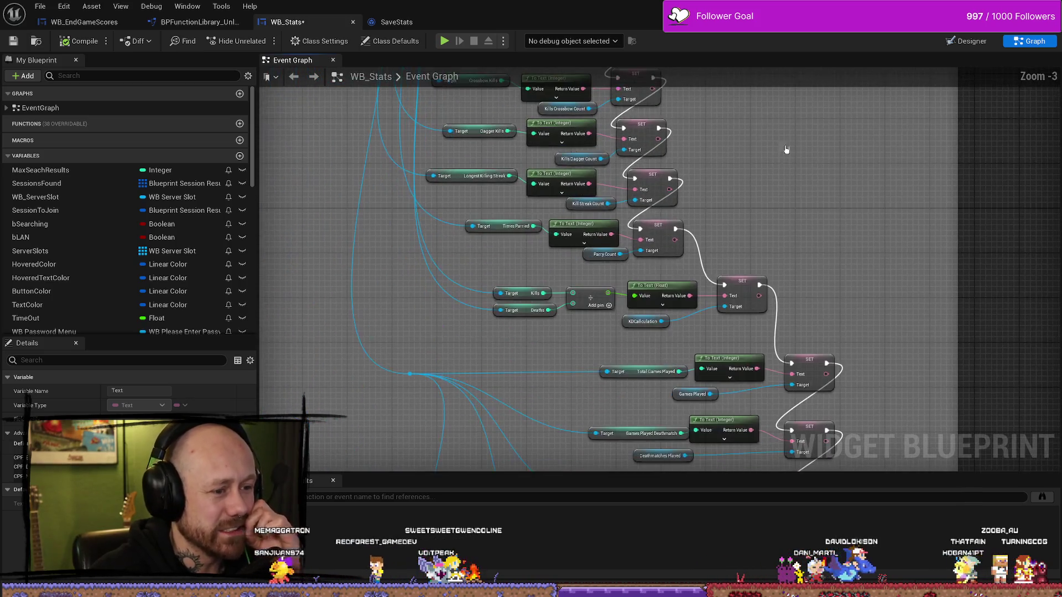
{"action": "scroll", "coordinate": [807, 401], "scroll_direction": "down", "scroll_amount": 10}
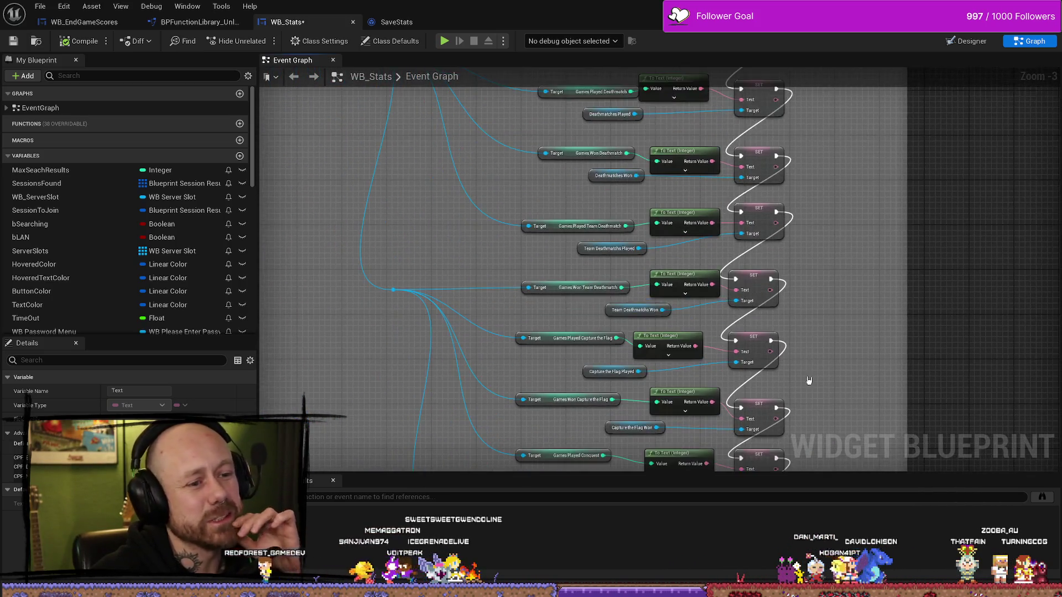
{"action": "scroll", "coordinate": [791, 287], "scroll_direction": "down", "scroll_amount": 2}
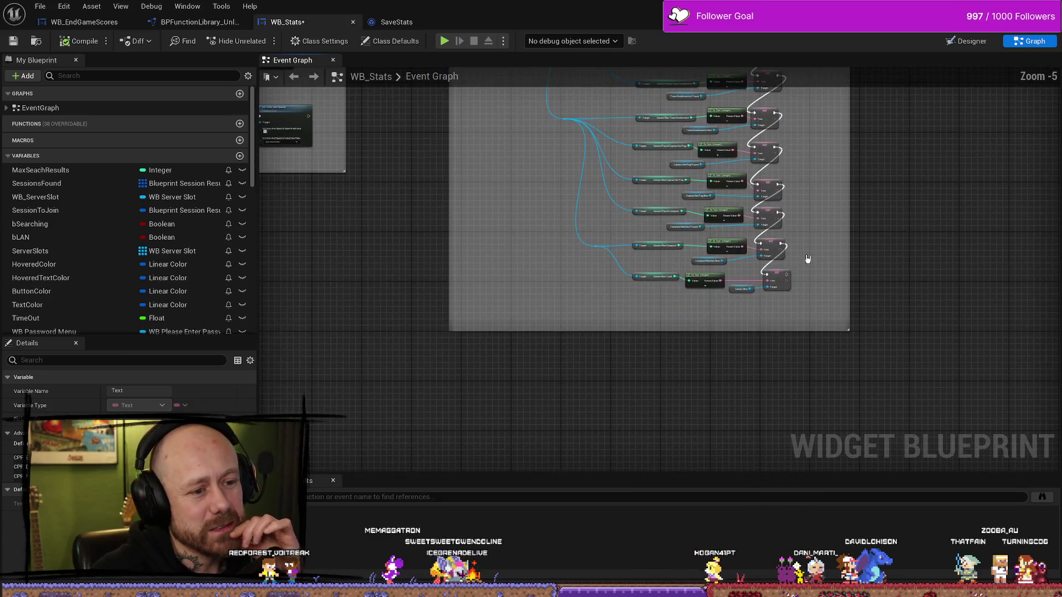
{"action": "scroll", "coordinate": [695, 372], "scroll_direction": "up", "scroll_amount": 6}
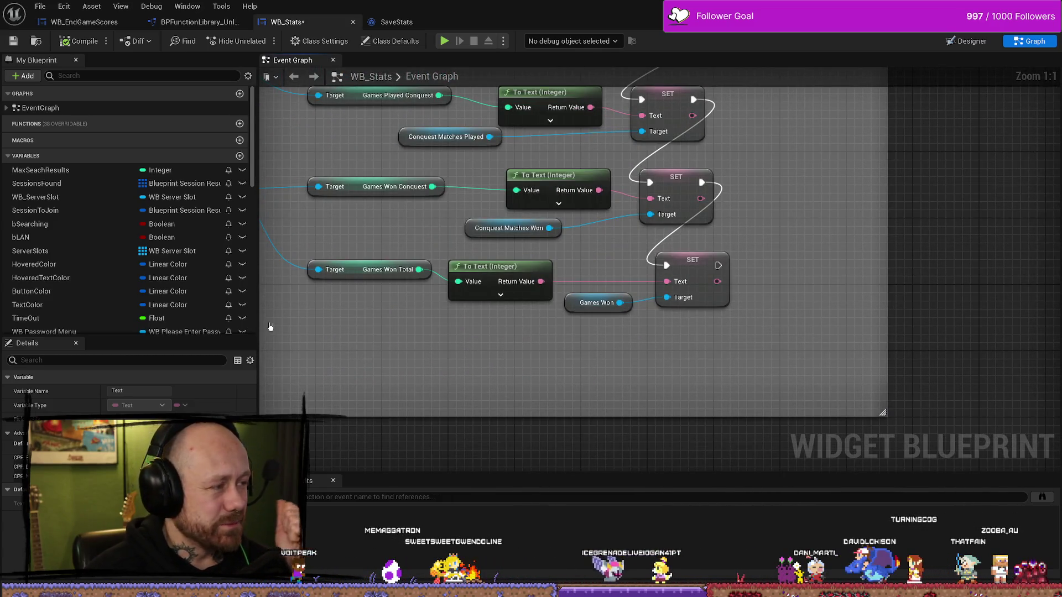
{"action": "left_click_drag", "start_coordinate": [289, 363], "coordinate": [369, 350]}
{"action": "key", "text": "ctrl+space"}
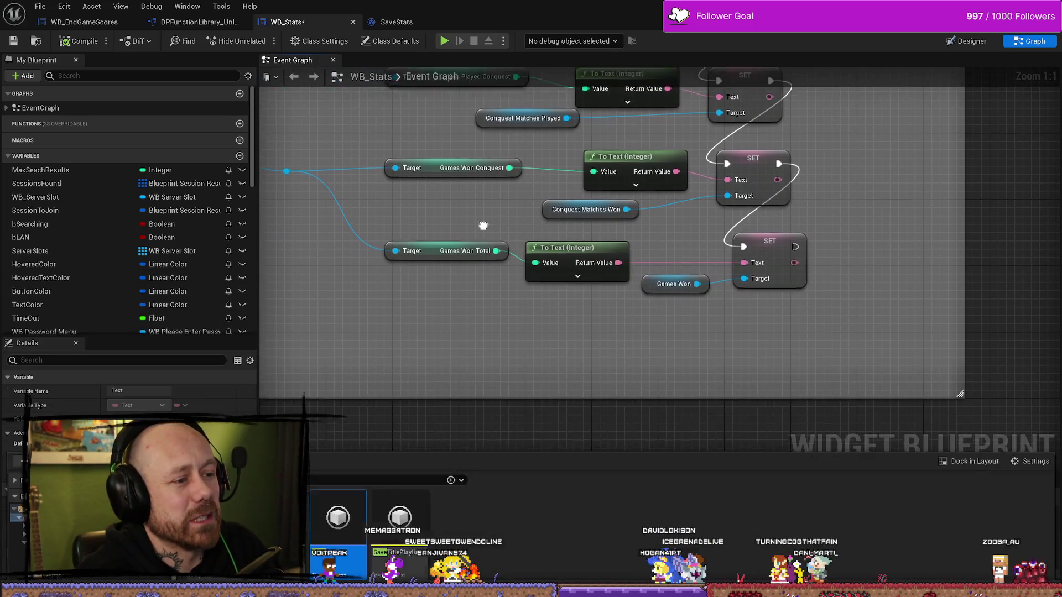
Close the Content Drawer and inspect the Games Won rows.
{"action": "left_click", "coordinate": [369, 350]}
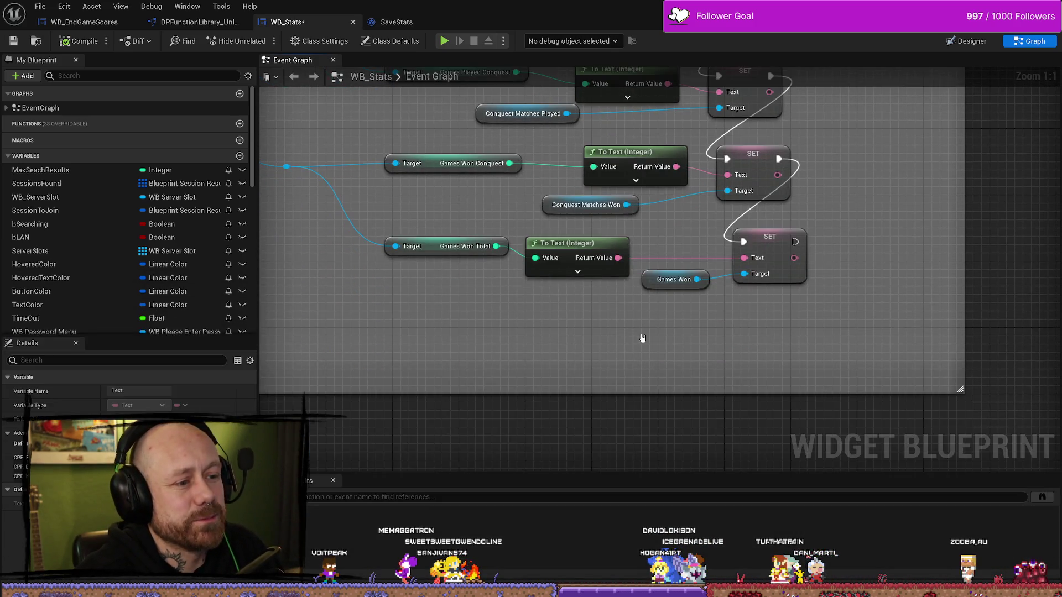
{"action": "left_click", "coordinate": [650, 284]}
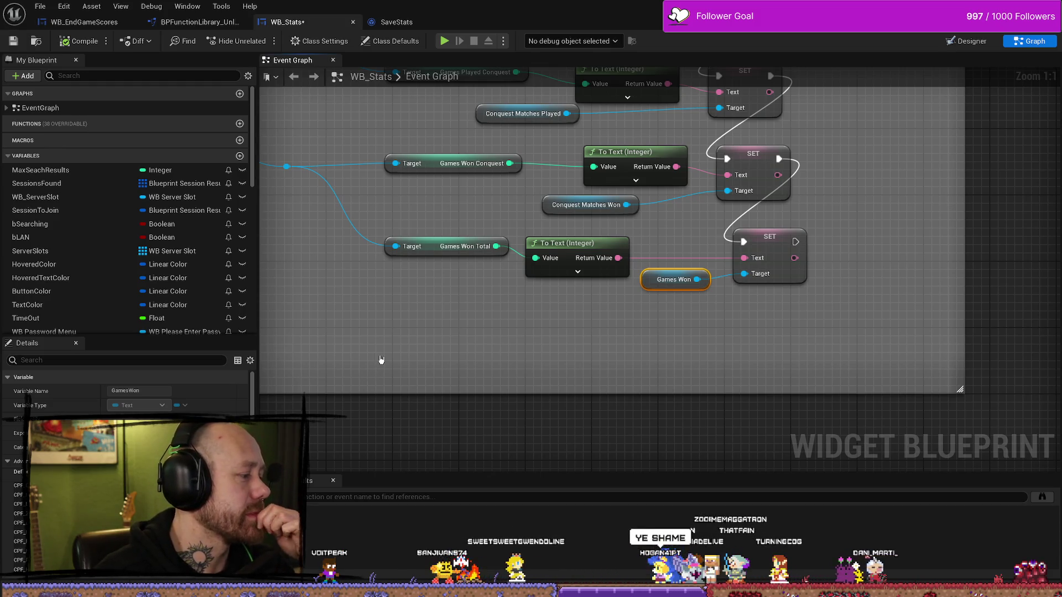
{"action": "left_click_drag", "start_coordinate": [417, 345], "coordinate": [451, 367]}
{"action": "left_click", "coordinate": [442, 157]}
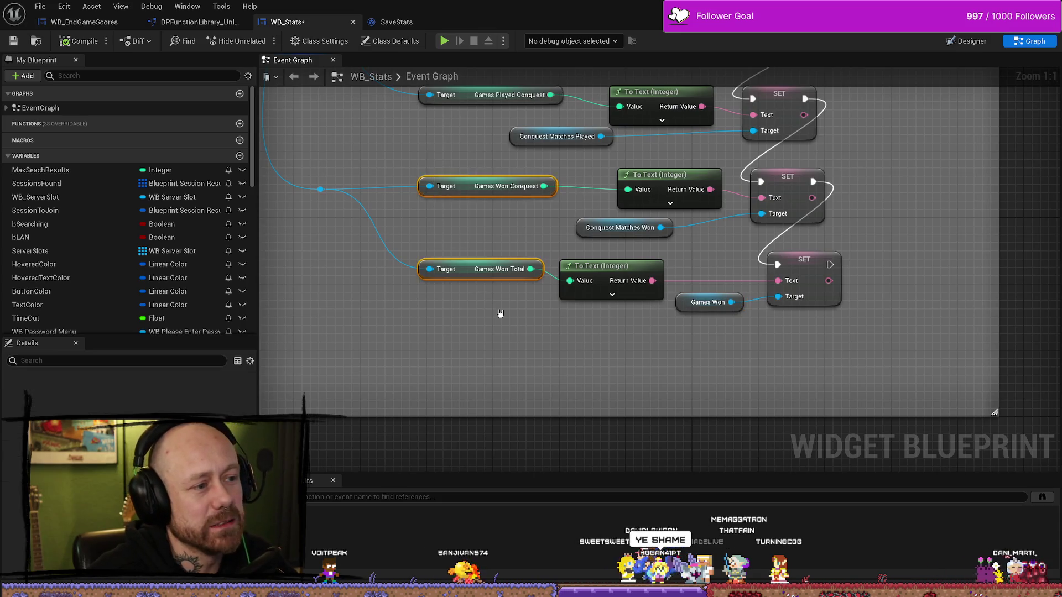
{"action": "scroll", "coordinate": [575, 277], "scroll_direction": "down", "scroll_amount": 6}
{"action": "scroll", "coordinate": [569, 166], "scroll_direction": "up", "scroll_amount": 3}
{"action": "scroll", "coordinate": [580, 199], "scroll_direction": "down", "scroll_amount": 3}
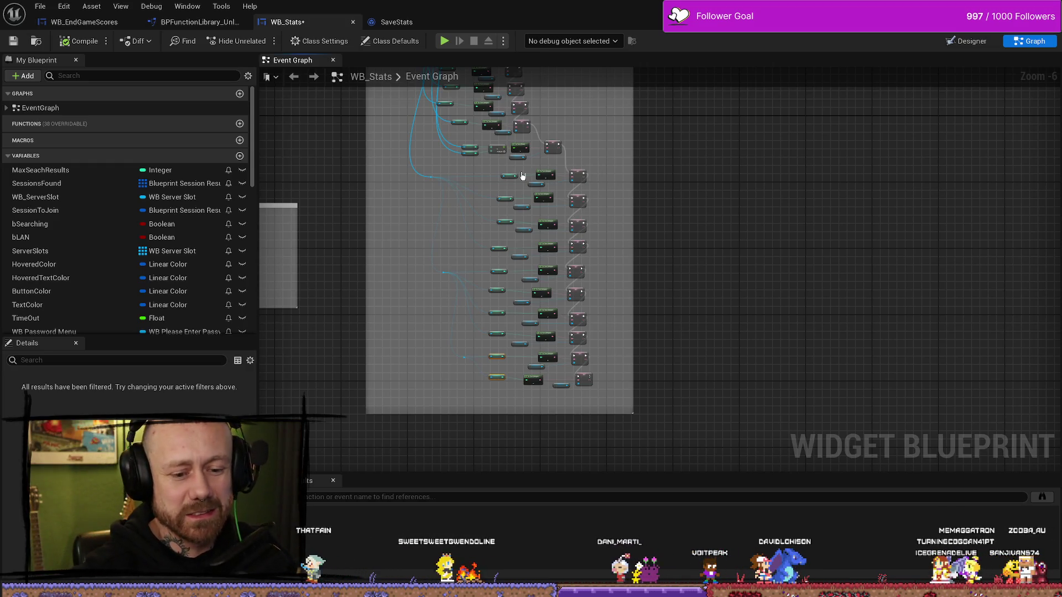
{"action": "scroll", "coordinate": [594, 152], "scroll_direction": "up", "scroll_amount": 4}
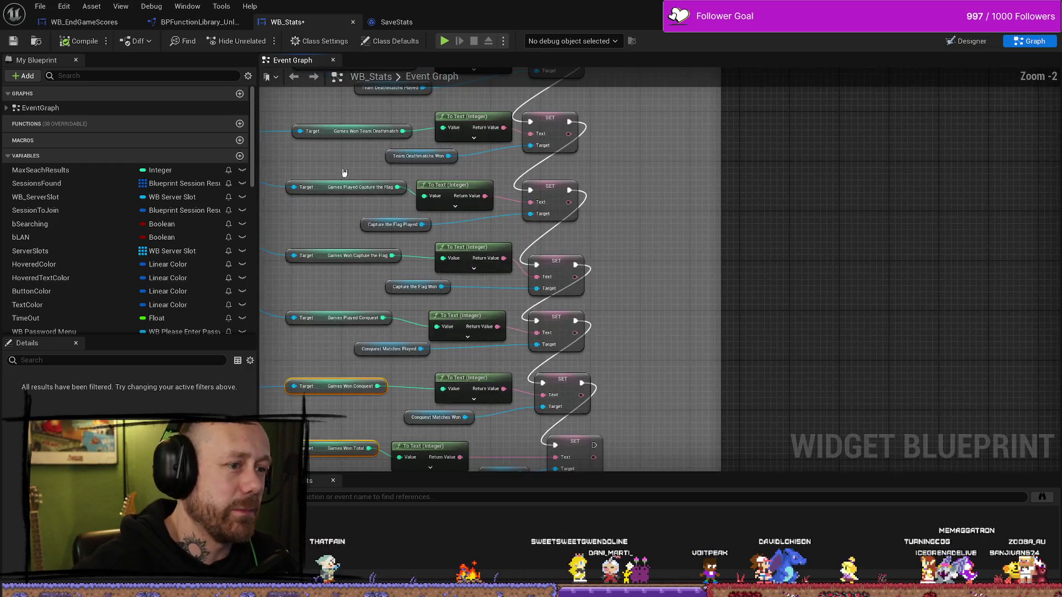
{"action": "scroll", "coordinate": [442, 212], "scroll_direction": "down", "scroll_amount": 1}
Select the upper and lower reroute knots and shift the lower one right beside the Games Won rows.
{"action": "mouse_move", "coordinate": [443, 213]}
{"action": "left_mouse_down"}
{"action": "mouse_move", "coordinate": [396, 223]}
{"action": "mouse_move", "coordinate": [450, 242]}
{"action": "mouse_move", "coordinate": [482, 347]}
{"action": "left_mouse_up"}
{"action": "left_click_drag", "start_coordinate": [457, 131], "coordinate": [444, 191]}
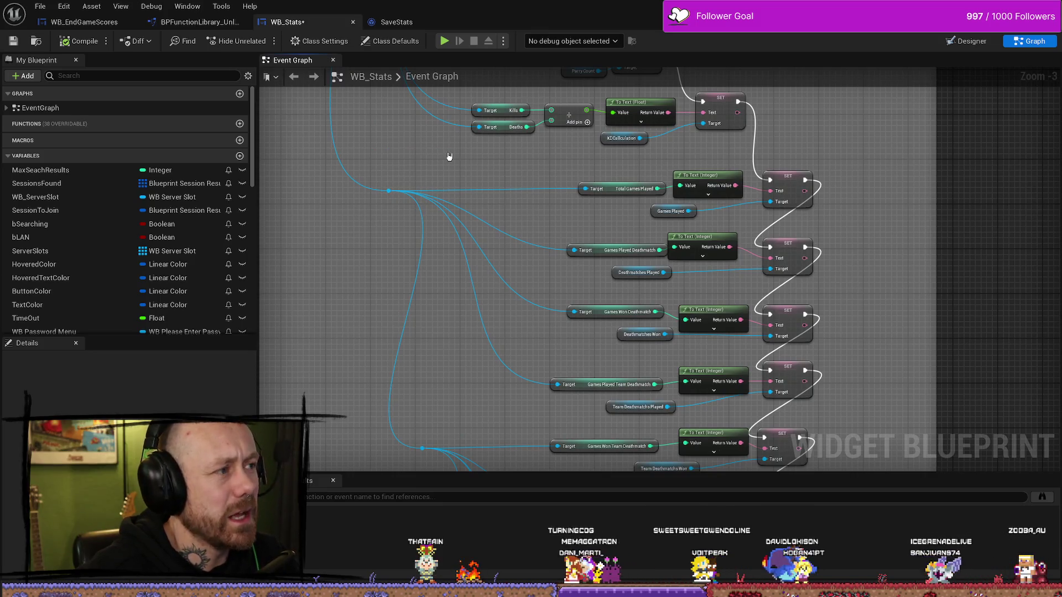
{"action": "left_click_drag", "start_coordinate": [476, 210], "coordinate": [456, 172]}
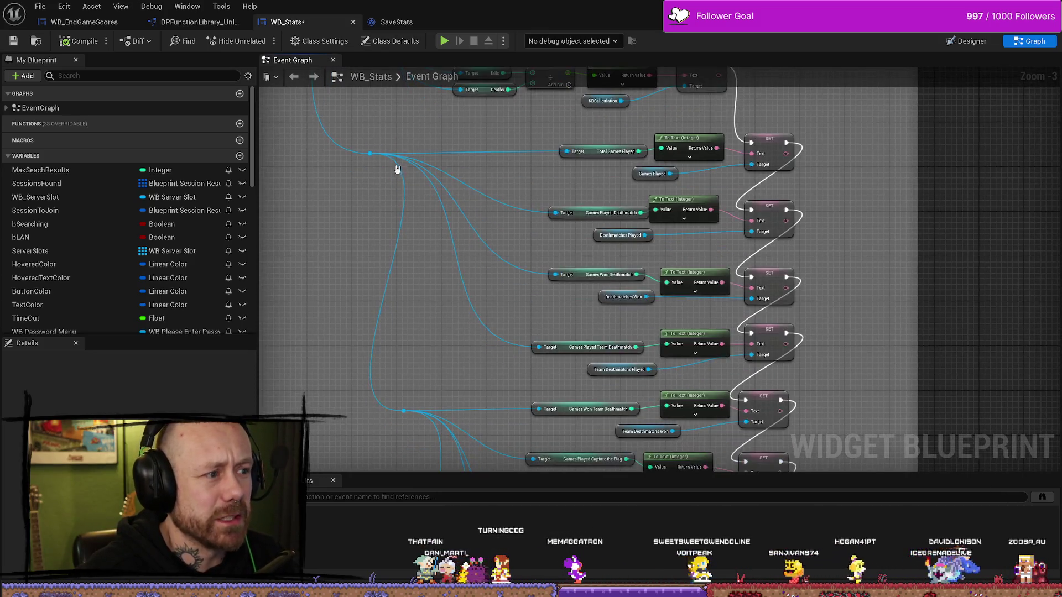
{"action": "left_click", "coordinate": [370, 153]}
{"action": "left_click", "coordinate": [370, 153]}
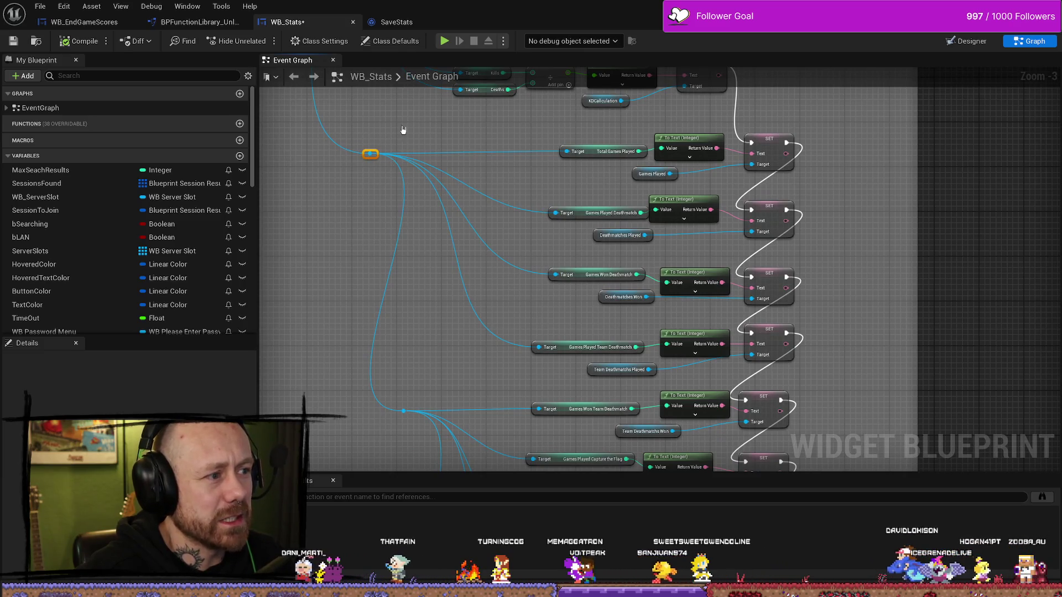
{"action": "left_click_drag", "start_coordinate": [371, 262], "coordinate": [386, 213]}
{"action": "left_click", "coordinate": [417, 361]}
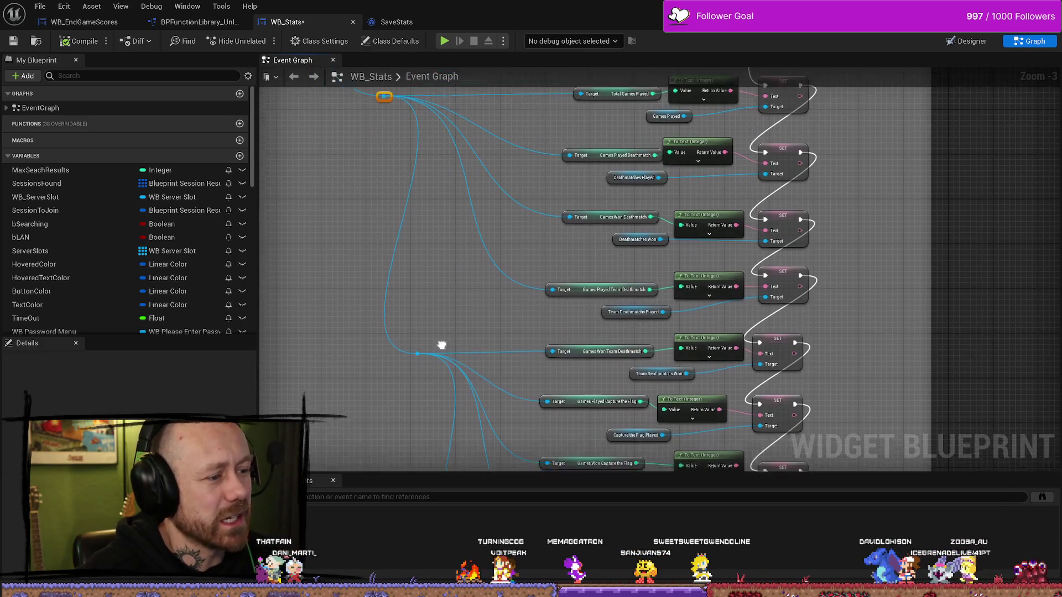
{"action": "left_click_drag", "start_coordinate": [374, 426], "coordinate": [373, 314]}
{"action": "mouse_move", "coordinate": [423, 255]}
{"action": "left_mouse_down"}
{"action": "mouse_move", "coordinate": [452, 255]}
{"action": "mouse_move", "coordinate": [407, 420]}
{"action": "mouse_move", "coordinate": [420, 439]}
{"action": "mouse_move", "coordinate": [421, 188]}
{"action": "mouse_move", "coordinate": [455, 296]}
{"action": "mouse_move", "coordinate": [450, 240]}
{"action": "mouse_move", "coordinate": [462, 256]}
{"action": "mouse_move", "coordinate": [486, 212]}
{"action": "left_mouse_up"}
{"action": "left_click", "coordinate": [440, 252]}
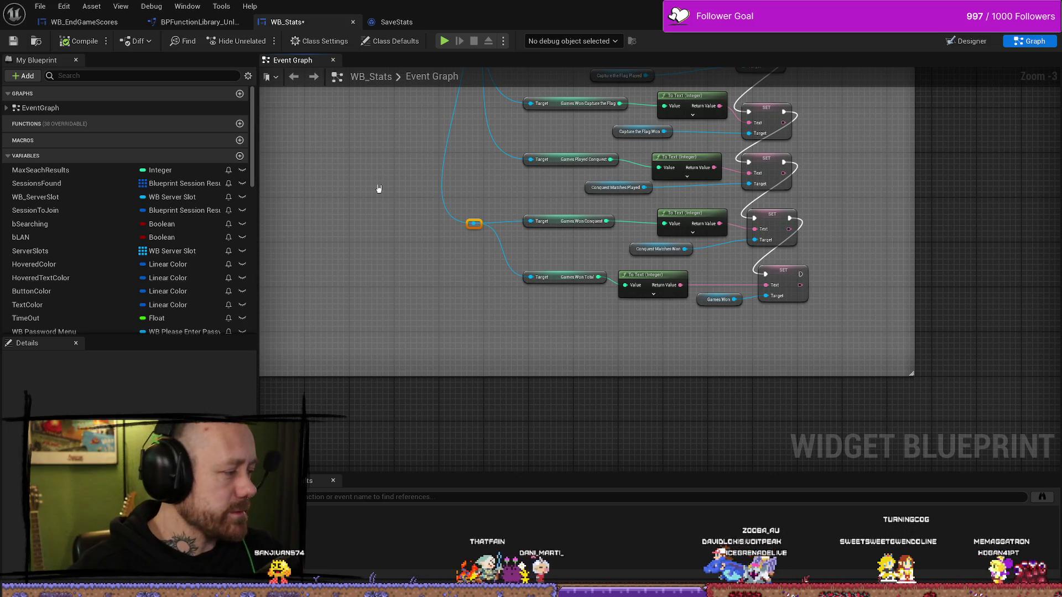
Check the SaveStats variables, then save WB_Stats with File > Save.
{"action": "left_click", "coordinate": [397, 21]}
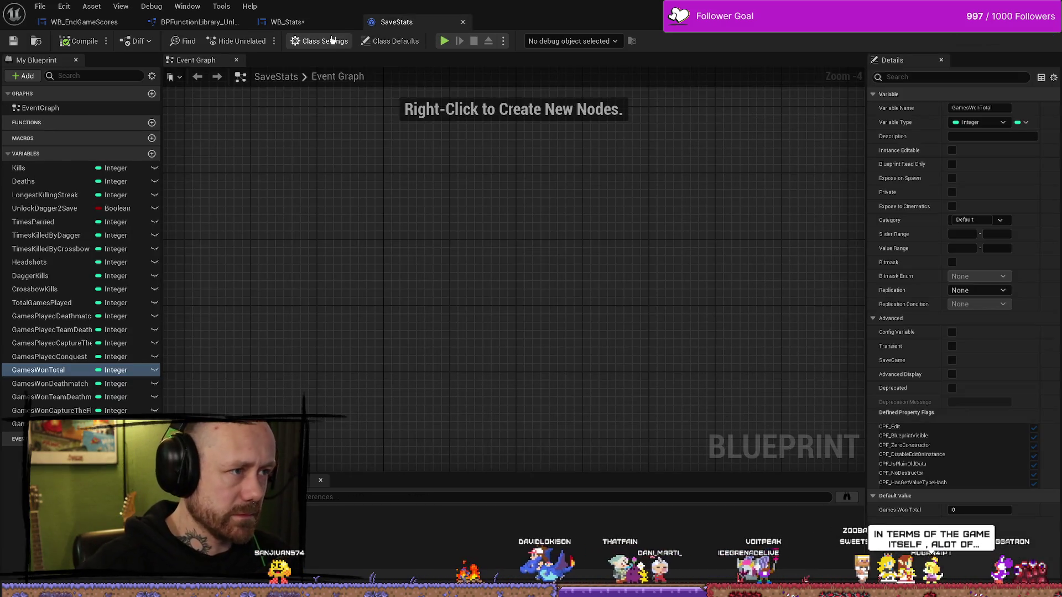
{"action": "left_click", "coordinate": [287, 21]}
{"action": "left_click", "coordinate": [42, 6]}
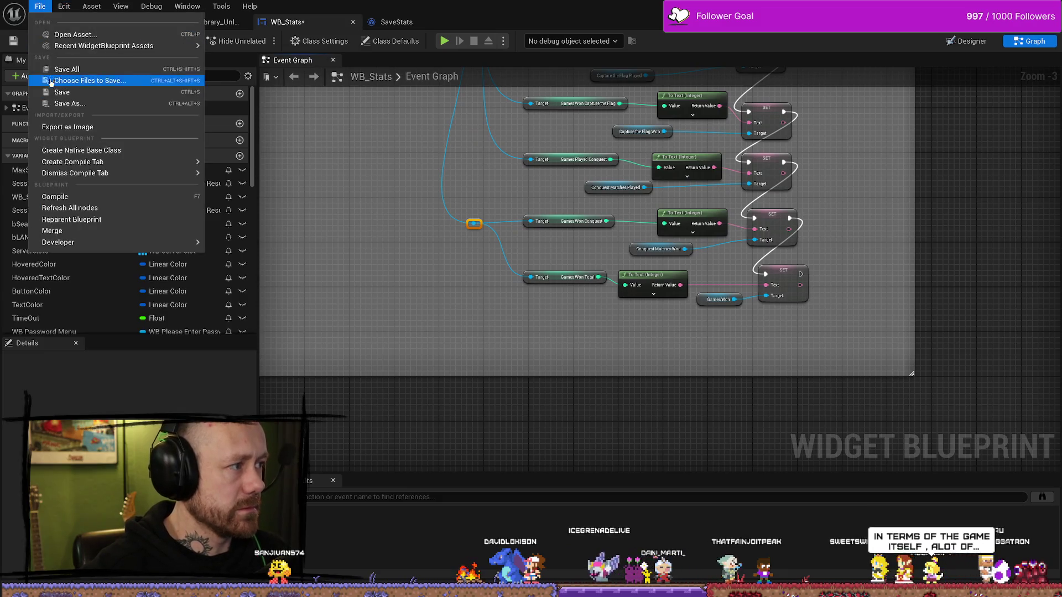
{"action": "left_click", "coordinate": [66, 81]}
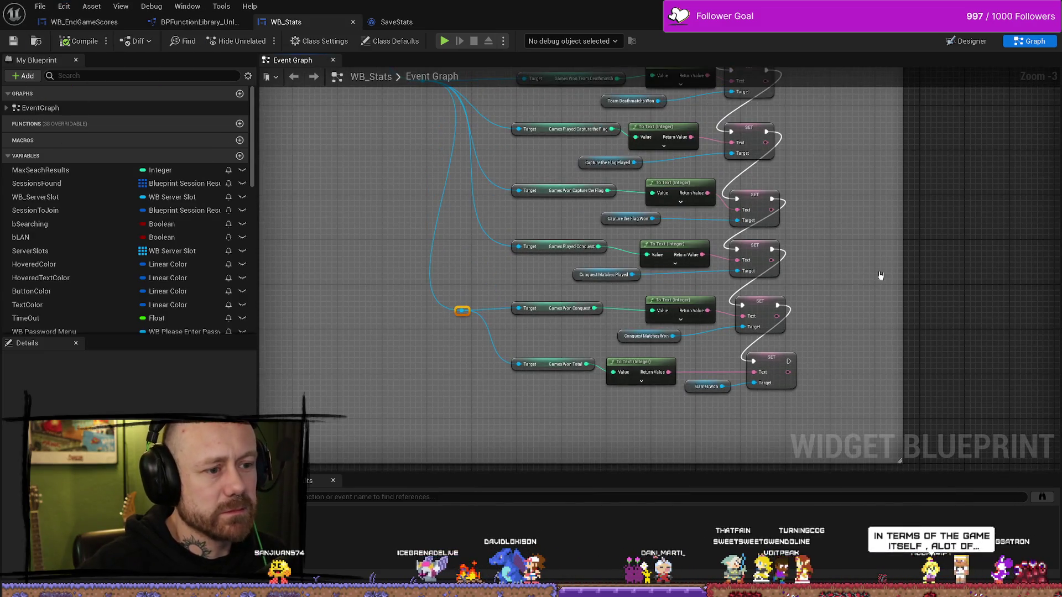
{"action": "scroll", "coordinate": [725, 218], "scroll_direction": "down", "scroll_amount": 2}
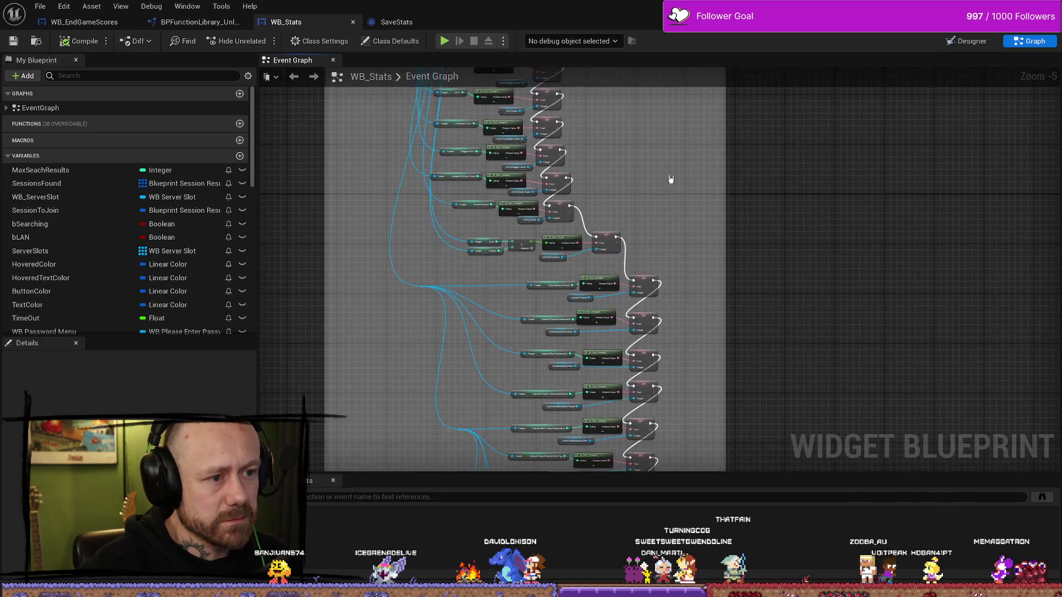
{"action": "scroll", "coordinate": [671, 178], "scroll_direction": "down", "scroll_amount": 1}
{"action": "scroll", "coordinate": [678, 241], "scroll_direction": "up", "scroll_amount": 1}
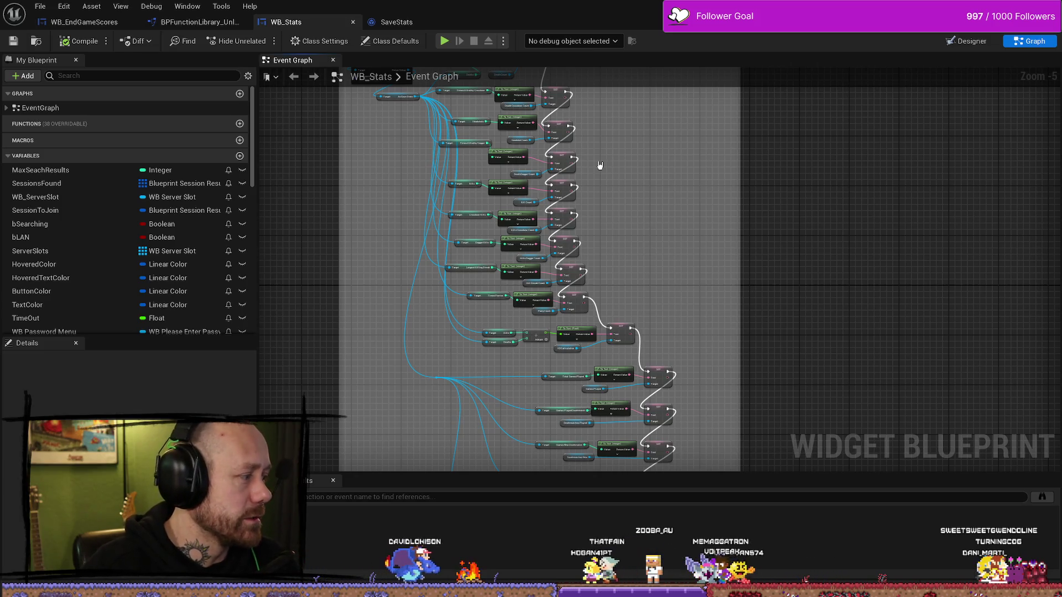
{"action": "left_click_drag", "start_coordinate": [600, 165], "coordinate": [636, 202]}
{"action": "scroll", "coordinate": [687, 177], "scroll_direction": "up", "scroll_amount": 2}
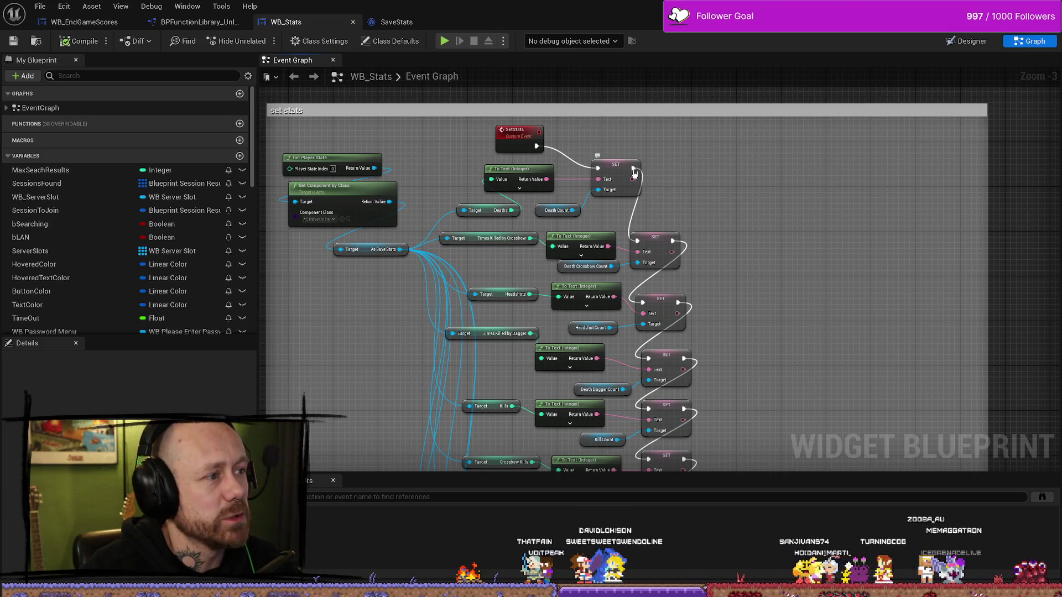
{"action": "left_click_drag", "start_coordinate": [483, 224], "coordinate": [482, 221]}
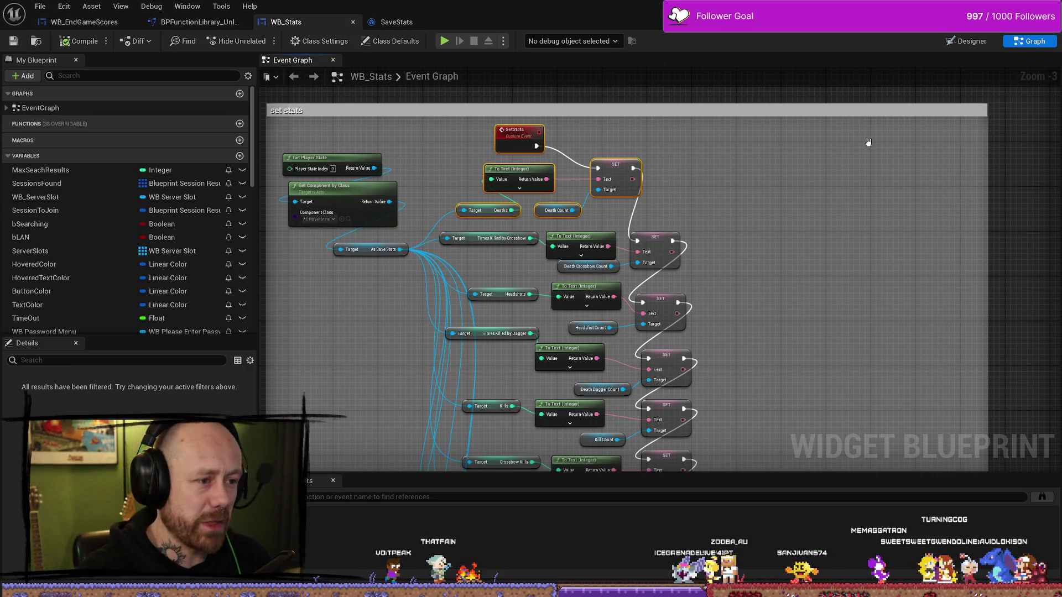
{"action": "mouse_move", "coordinate": [798, 261]}
{"action": "left_mouse_down"}
{"action": "mouse_move", "coordinate": [782, 246]}
{"action": "mouse_move", "coordinate": [801, 184]}
{"action": "left_mouse_up"}
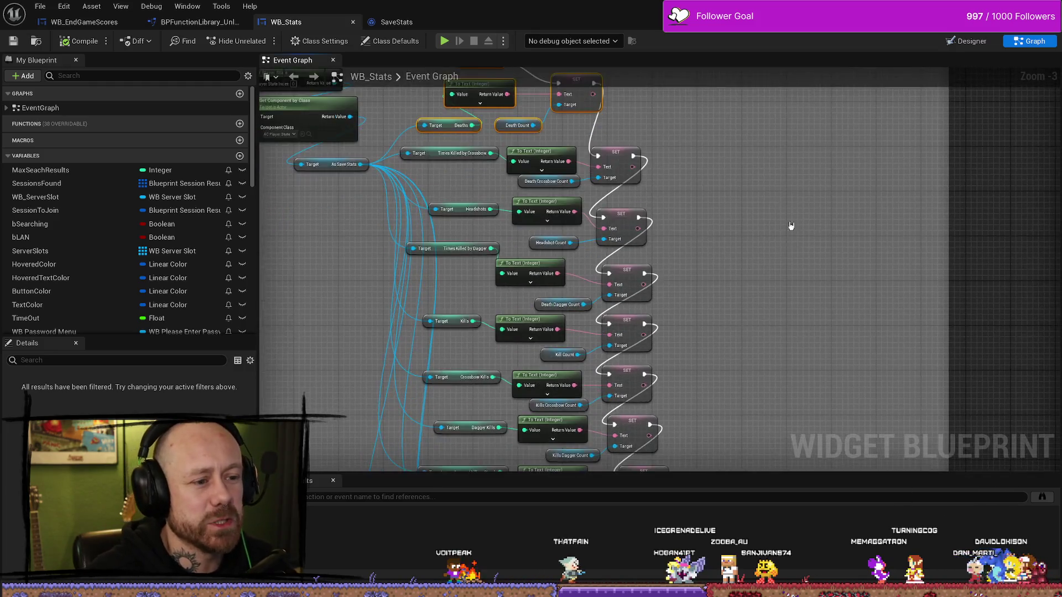
{"action": "scroll", "coordinate": [789, 225], "scroll_direction": "down", "scroll_amount": 4}
{"action": "scroll", "coordinate": [753, 159], "scroll_direction": "up", "scroll_amount": 4}
{"action": "scroll", "coordinate": [757, 243], "scroll_direction": "down", "scroll_amount": 3}
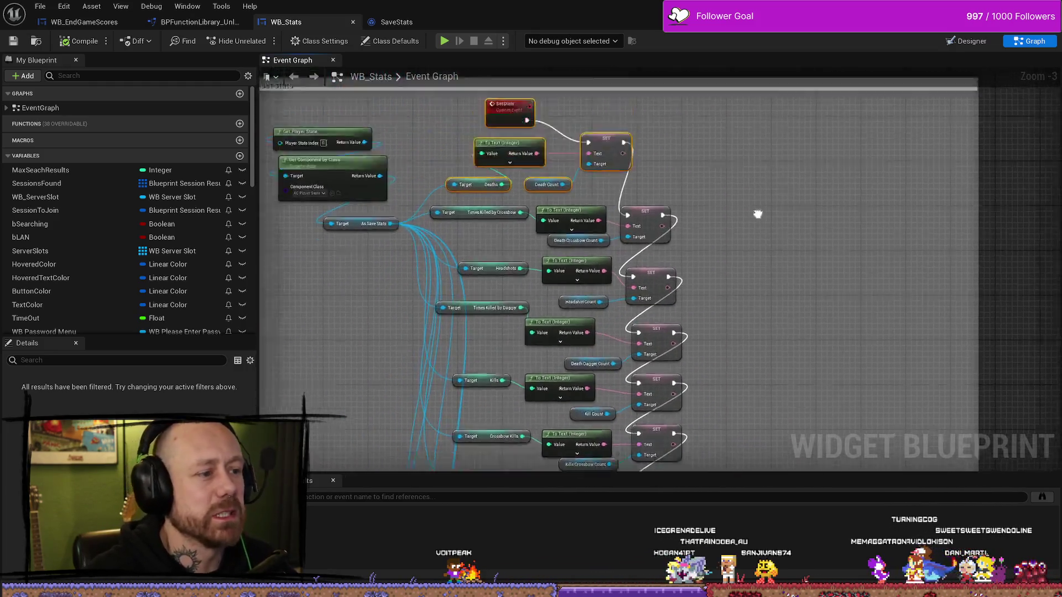
{"action": "scroll", "coordinate": [765, 244], "scroll_direction": "up", "scroll_amount": 3}
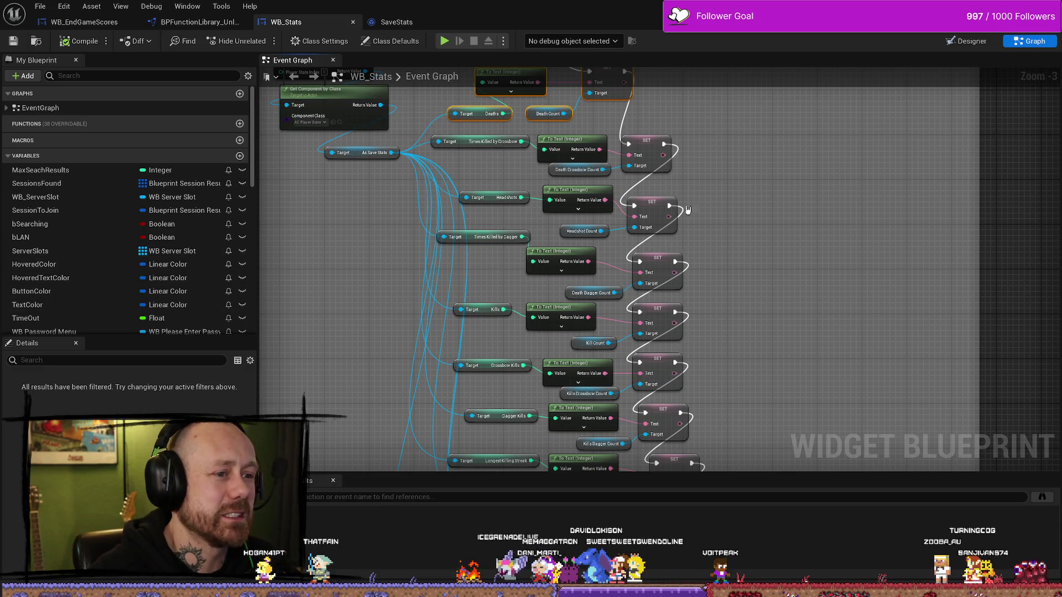
{"action": "left_click_drag", "start_coordinate": [687, 209], "coordinate": [731, 321]}
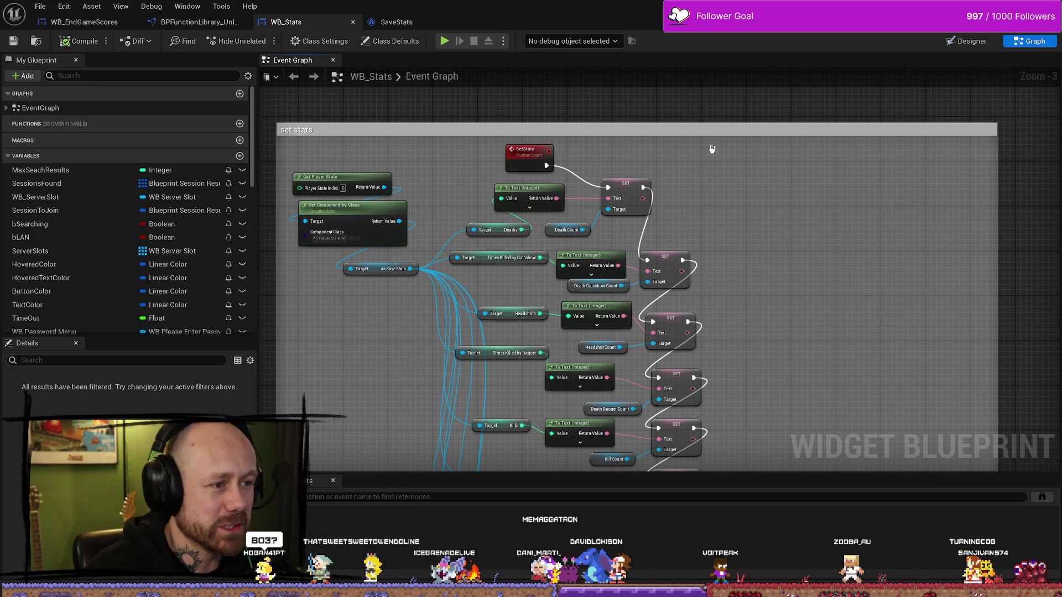
{"action": "left_click", "coordinate": [774, 149]}
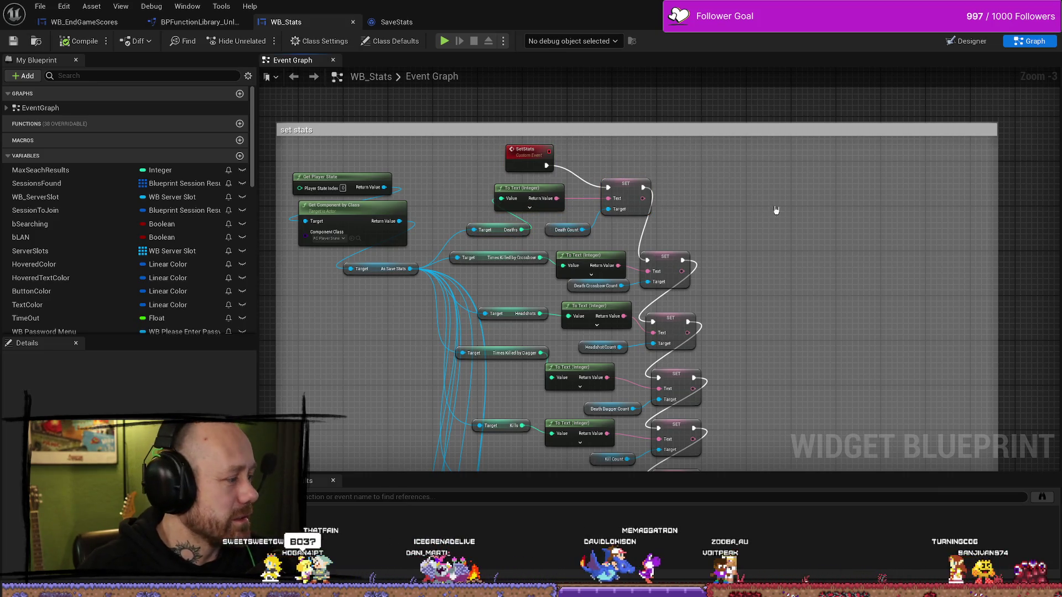
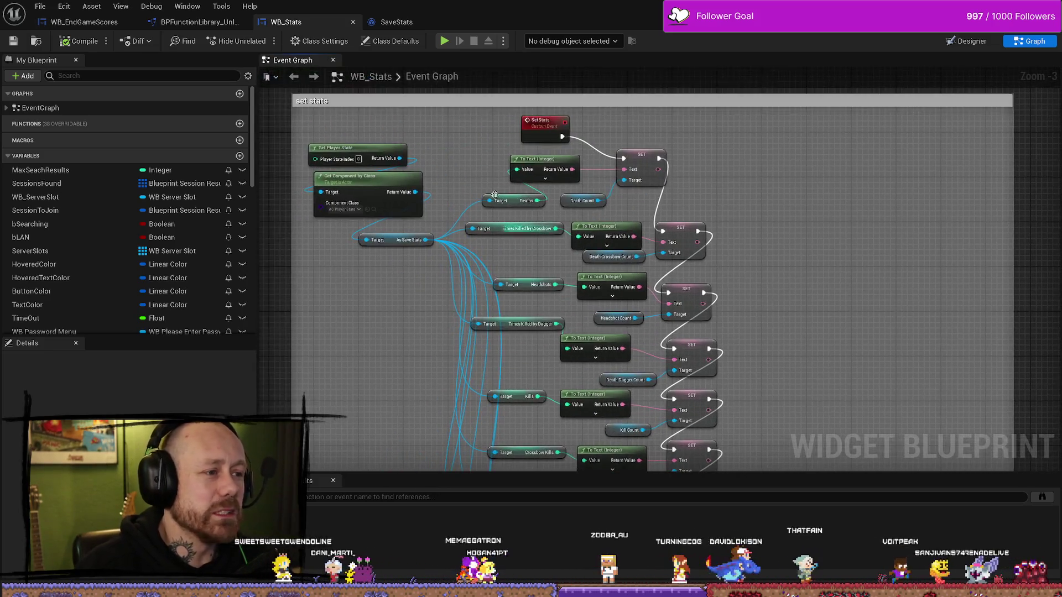
Tidy the WB_Stats stat graph, moving the Get Player State and component nodes into place.
{"action": "left_click_drag", "start_coordinate": [494, 194], "coordinate": [593, 233]}
{"action": "left_click_drag", "start_coordinate": [409, 179], "coordinate": [542, 263]}
{"action": "left_click_drag", "start_coordinate": [471, 227], "coordinate": [482, 232]}
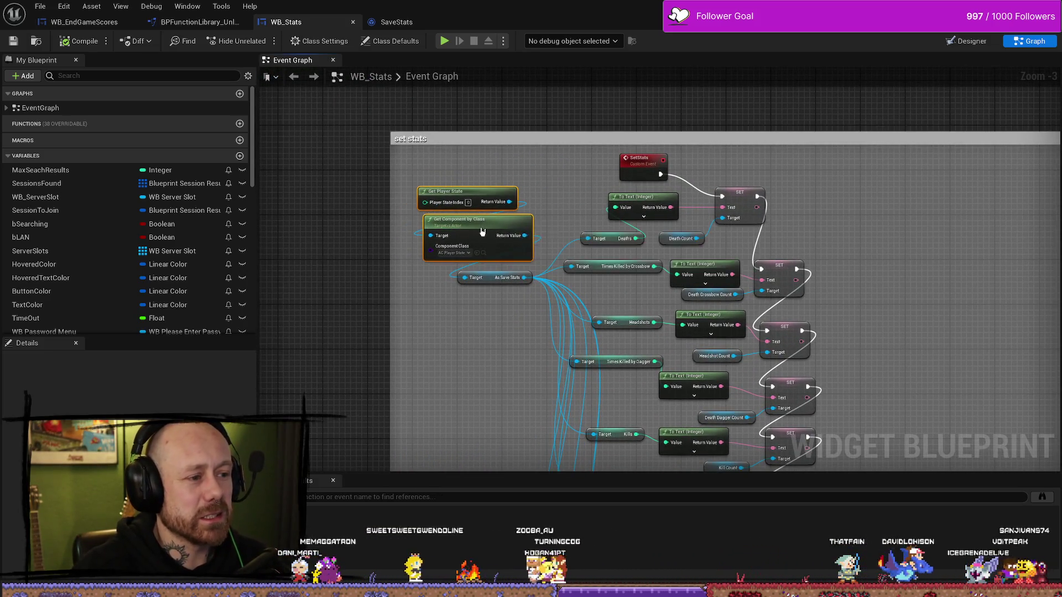
{"action": "left_click_drag", "start_coordinate": [511, 339], "coordinate": [495, 290]}
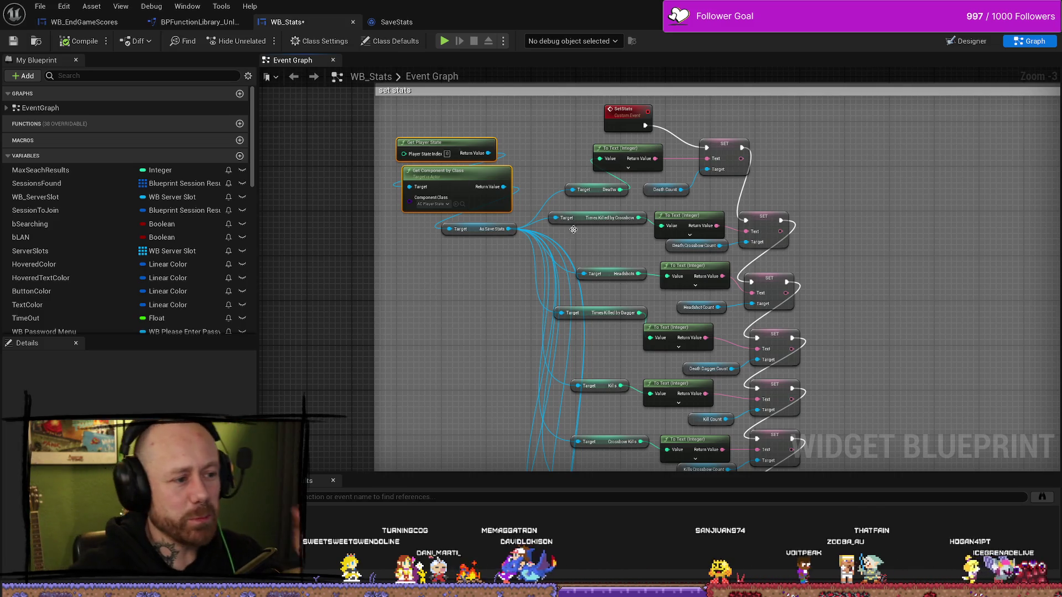
{"action": "left_click_drag", "start_coordinate": [462, 115], "coordinate": [454, 179]}
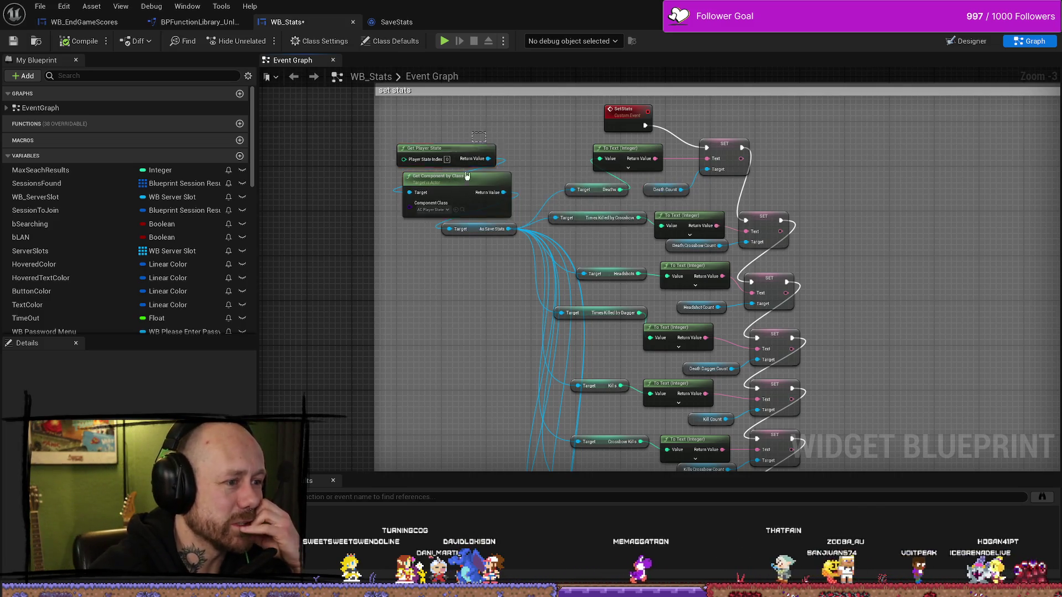
{"action": "left_click_drag", "start_coordinate": [474, 308], "coordinate": [458, 230]}
{"action": "left_click_drag", "start_coordinate": [459, 332], "coordinate": [420, 210]}
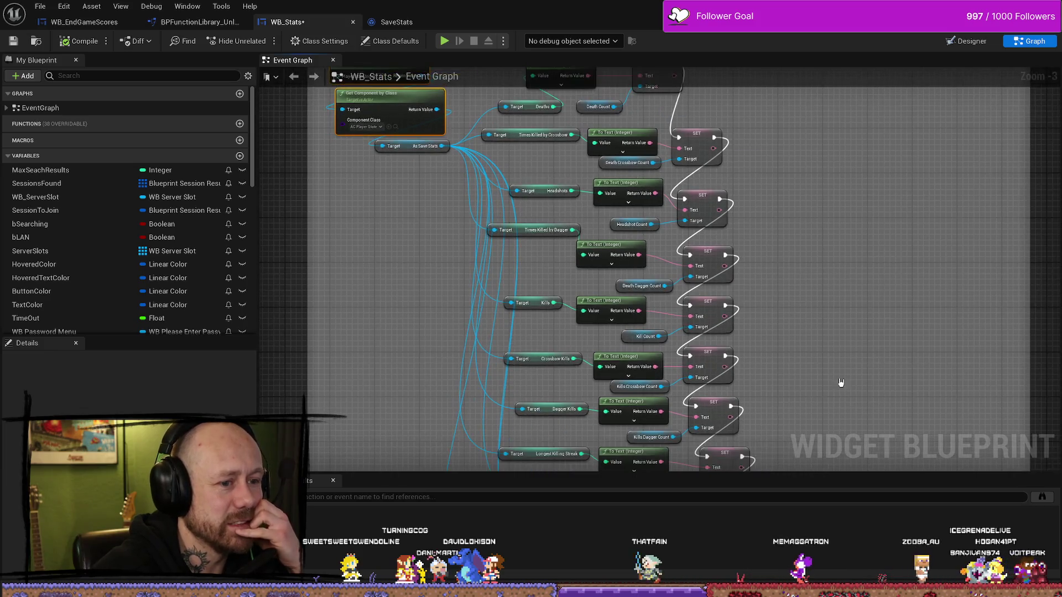
{"action": "left_click_drag", "start_coordinate": [498, 342], "coordinate": [470, 210]}
{"action": "mouse_move", "coordinate": [845, 310]}
{"action": "left_mouse_down"}
{"action": "mouse_move", "coordinate": [844, 178]}
{"action": "mouse_move", "coordinate": [802, 50]}
{"action": "left_mouse_up"}
{"action": "mouse_move", "coordinate": [801, 89]}
{"action": "left_mouse_down"}
{"action": "mouse_move", "coordinate": [786, 208]}
{"action": "mouse_move", "coordinate": [480, 282]}
{"action": "left_mouse_up"}
{"action": "mouse_move", "coordinate": [777, 233]}
{"action": "left_mouse_down"}
{"action": "mouse_move", "coordinate": [742, 206]}
{"action": "mouse_move", "coordinate": [808, 177]}
{"action": "mouse_move", "coordinate": [804, 148]}
{"action": "mouse_move", "coordinate": [763, 204]}
{"action": "mouse_move", "coordinate": [820, 275]}
{"action": "mouse_move", "coordinate": [780, 190]}
{"action": "mouse_move", "coordinate": [782, 239]}
{"action": "mouse_move", "coordinate": [723, 163]}
{"action": "left_mouse_up"}
{"action": "scroll", "coordinate": [763, 204], "scroll_direction": "down", "scroll_amount": 1}
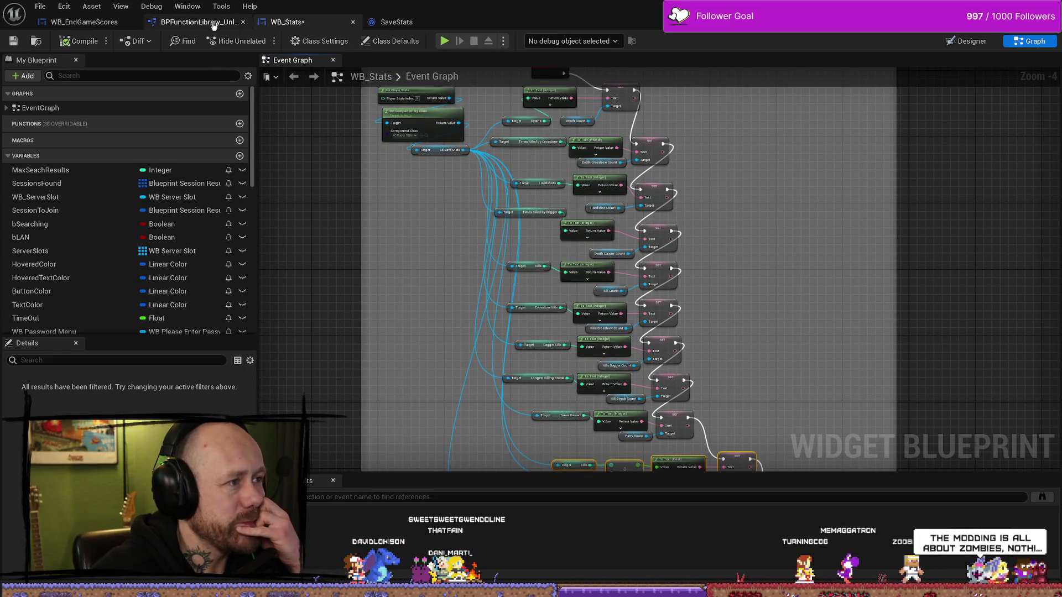
Review the Games Won Team Deathmatch function's getter and increment nodes.
{"action": "left_click", "coordinate": [165, 24]}
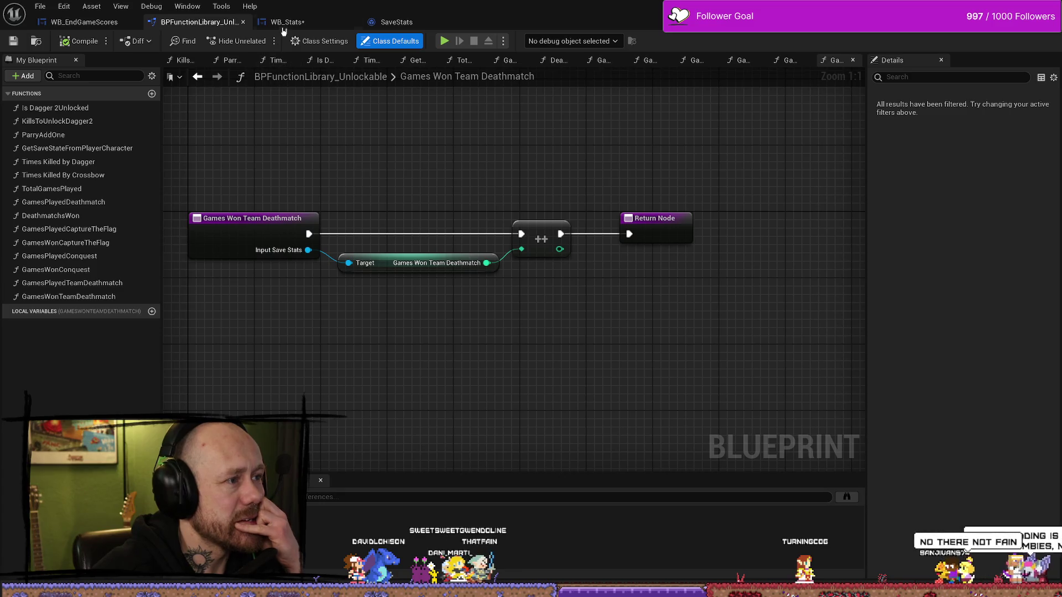
{"action": "left_click", "coordinate": [285, 22]}
{"action": "left_click", "coordinate": [193, 22]}
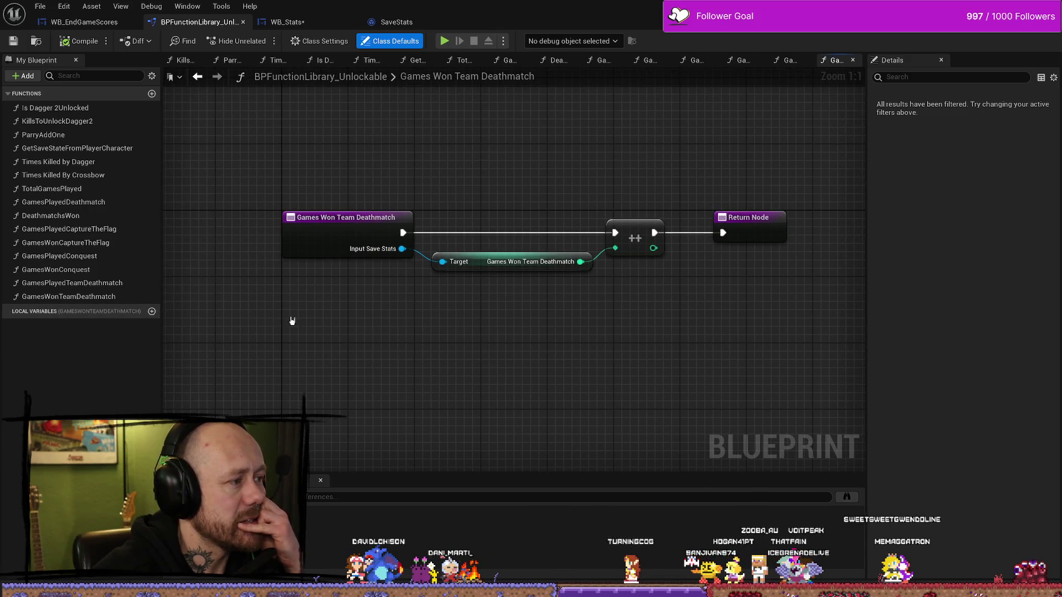
{"action": "left_click_drag", "start_coordinate": [269, 314], "coordinate": [380, 331]}
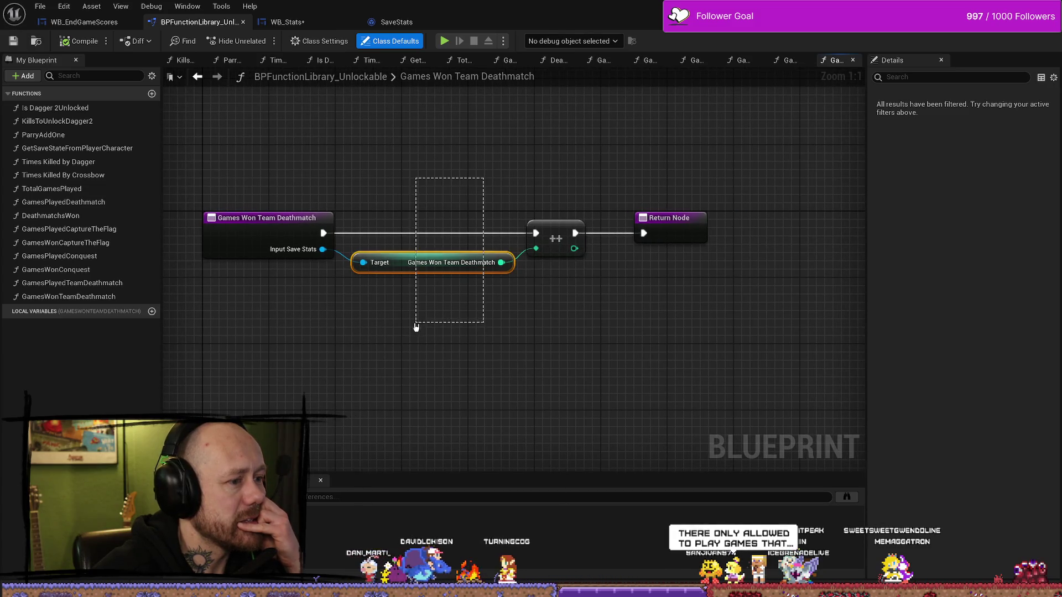
{"action": "left_click_drag", "start_coordinate": [416, 327], "coordinate": [416, 326]}
{"action": "left_click_drag", "start_coordinate": [644, 170], "coordinate": [440, 375]}
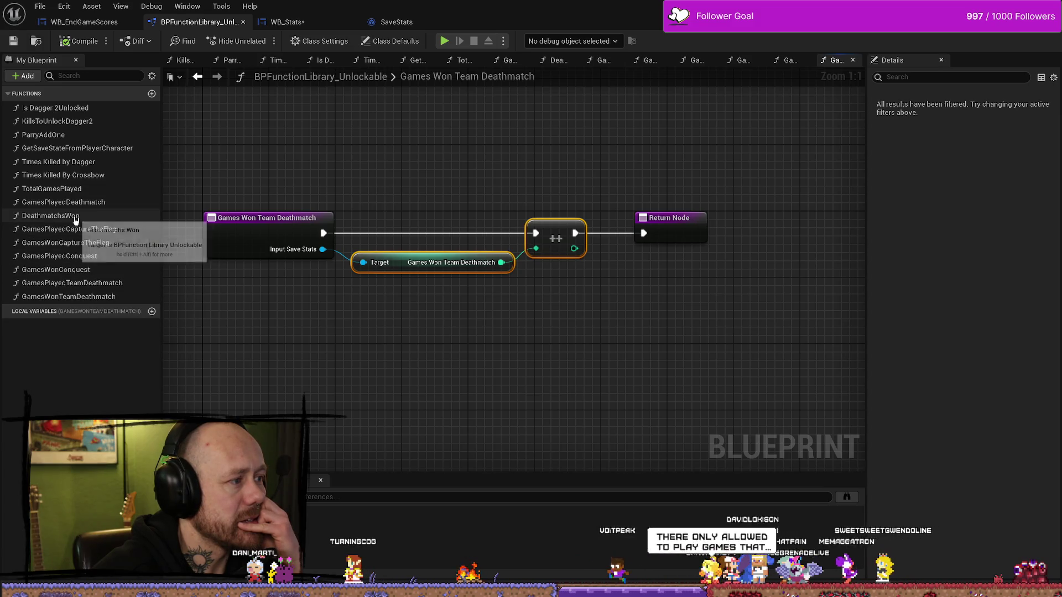
Inspect TotalGamesPlayed and the team deathmatch functions, then add a new function.
{"action": "left_click", "coordinate": [77, 190]}
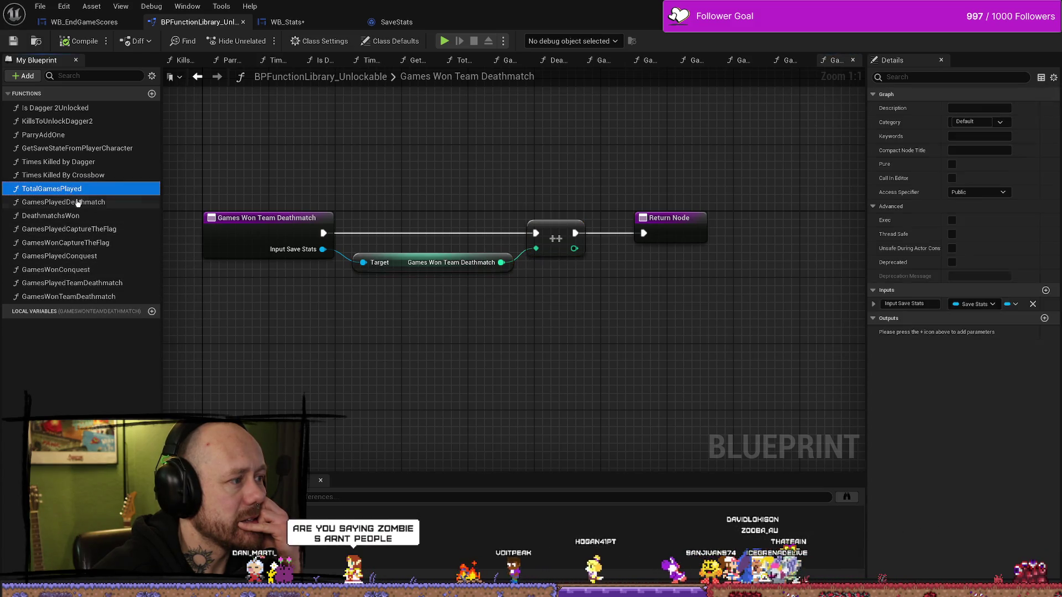
{"action": "double_click", "coordinate": [72, 189]}
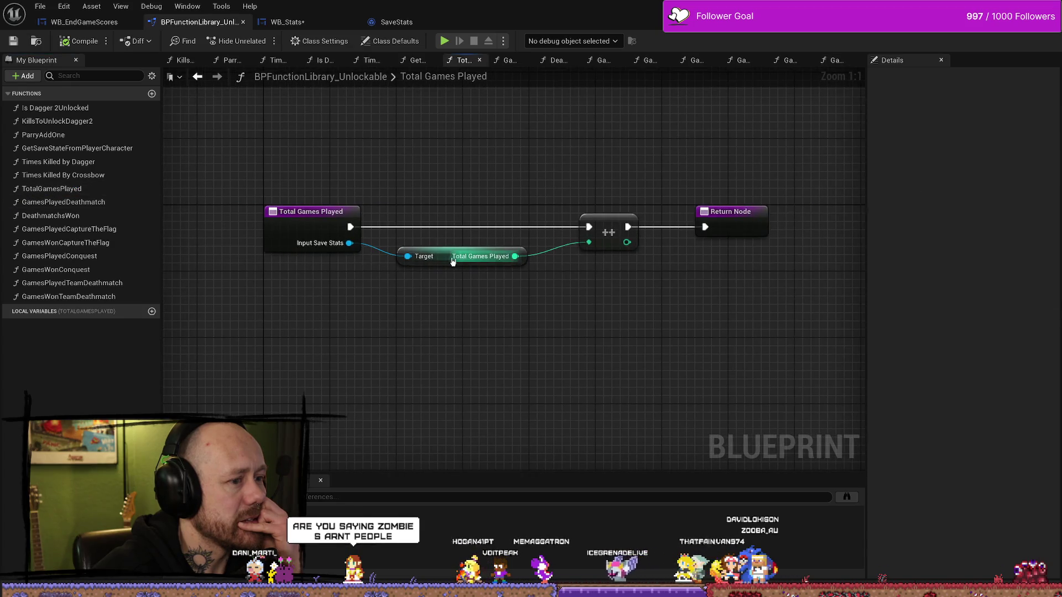
{"action": "left_click", "coordinate": [452, 261]}
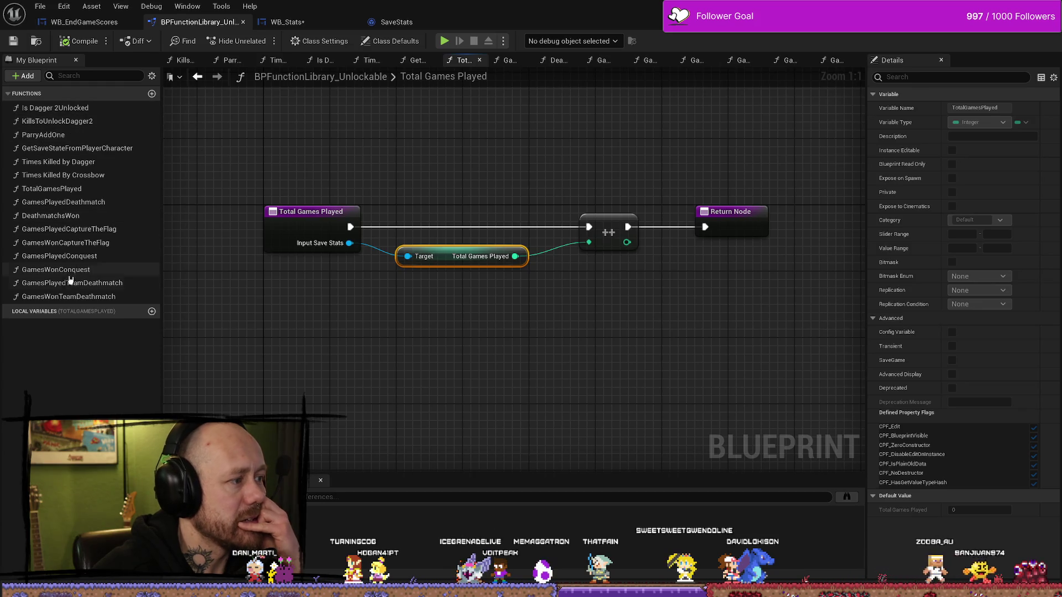
{"action": "left_click", "coordinate": [44, 283]}
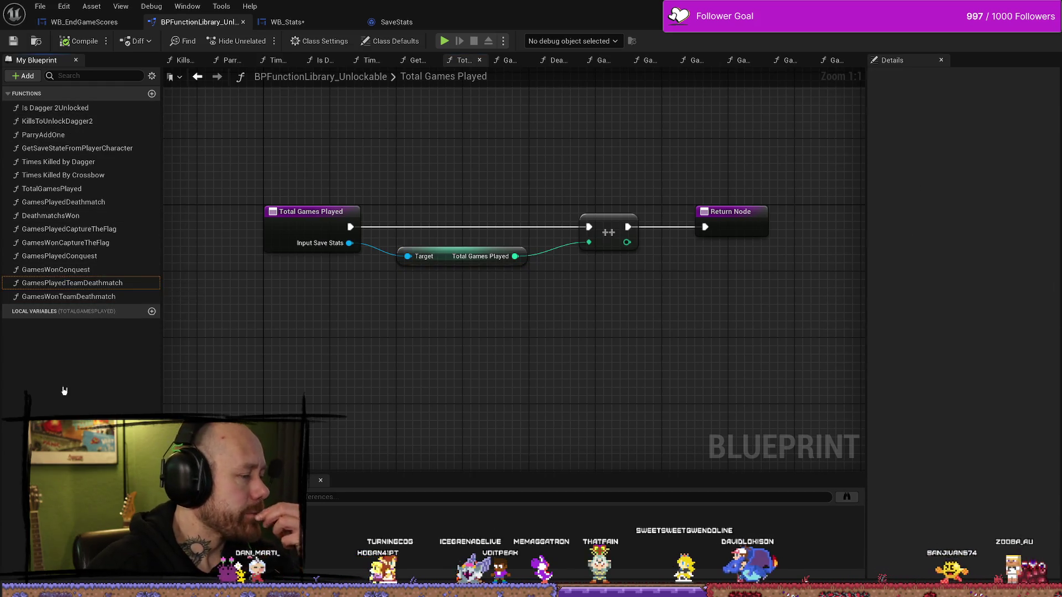
{"action": "left_click", "coordinate": [68, 296]}
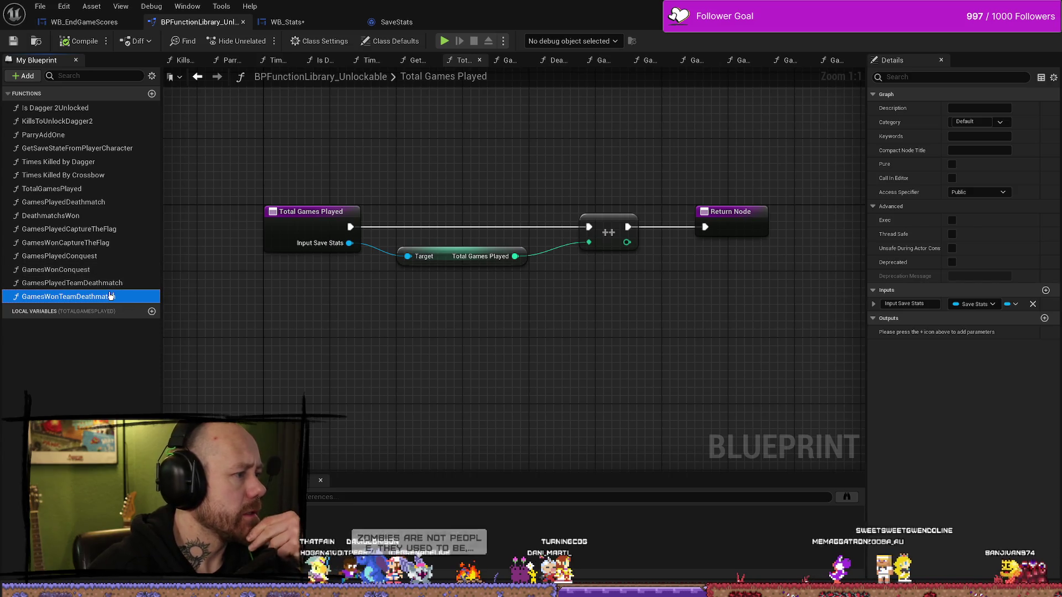
{"action": "left_click", "coordinate": [105, 371]}
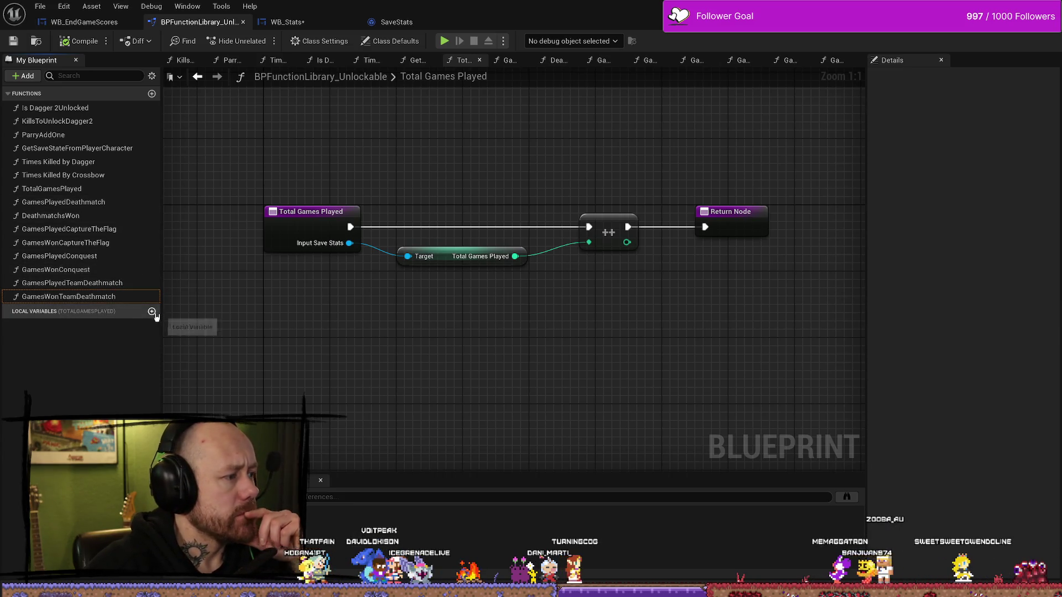
{"action": "left_click", "coordinate": [152, 94]}
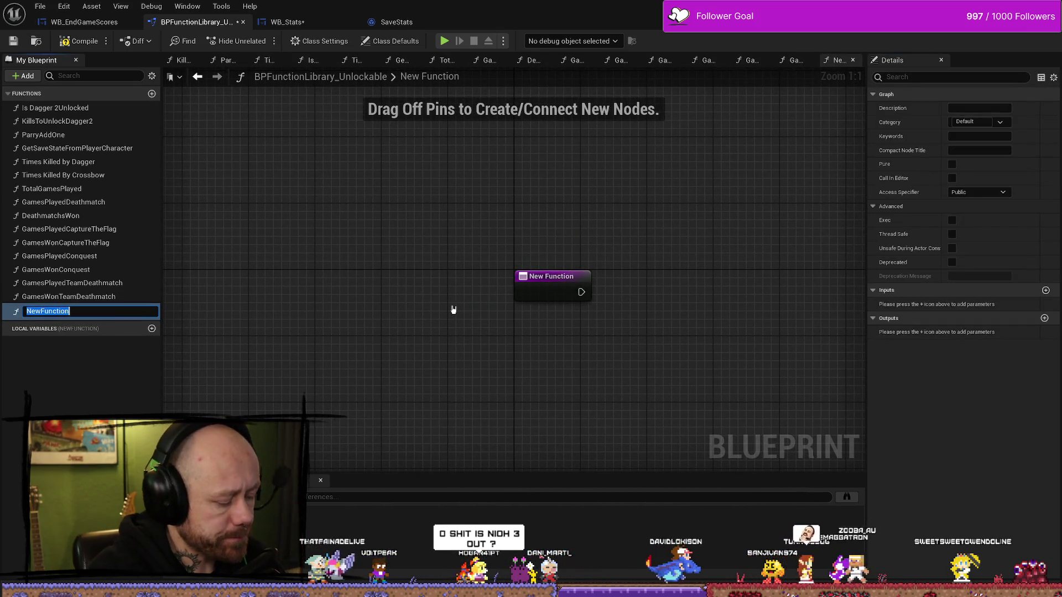
Delete the empty NewFunction from the library.
{"action": "left_click", "coordinate": [96, 310]}
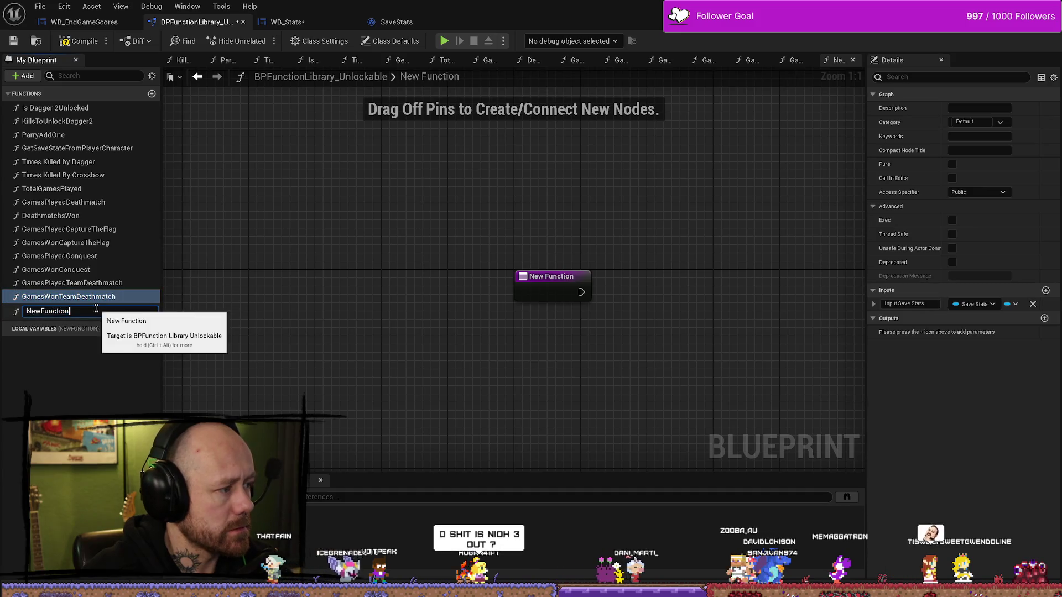
{"action": "left_click", "coordinate": [52, 311]}
{"action": "key", "text": "Delete"}
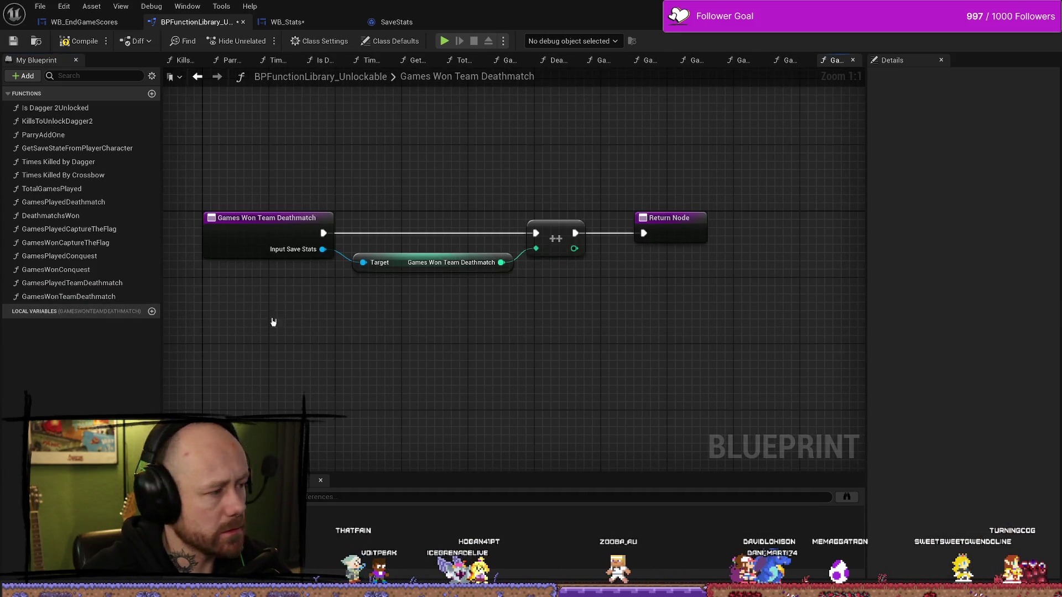
Duplicate GamesWonTeamDeathmatch, rename the copy TotalGamesWon, and select its getter node.
{"action": "left_click", "coordinate": [83, 297]}
{"action": "right_click", "coordinate": [83, 298]}
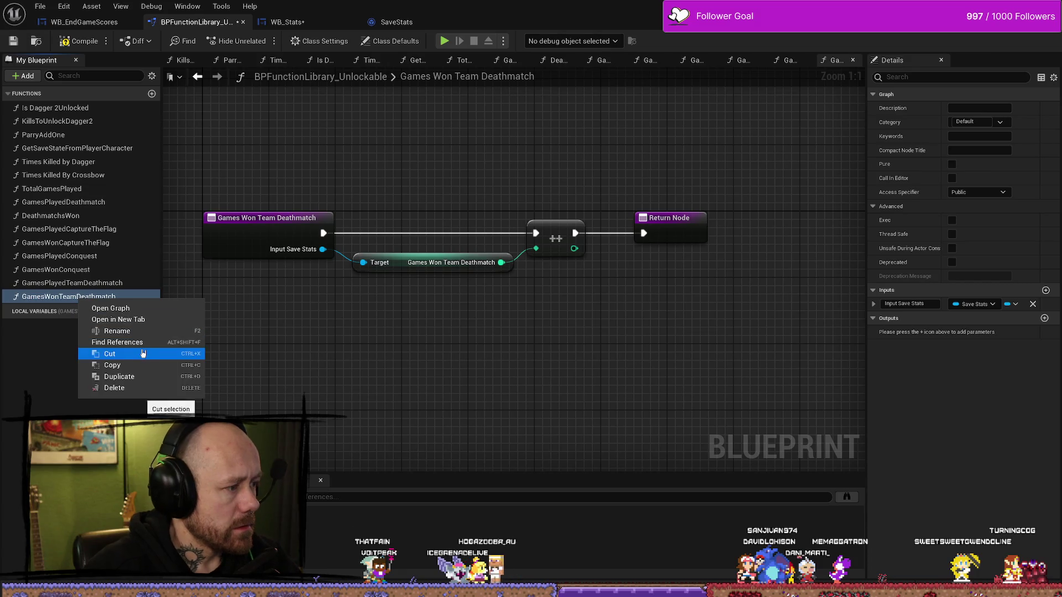
{"action": "left_click", "coordinate": [143, 378]}
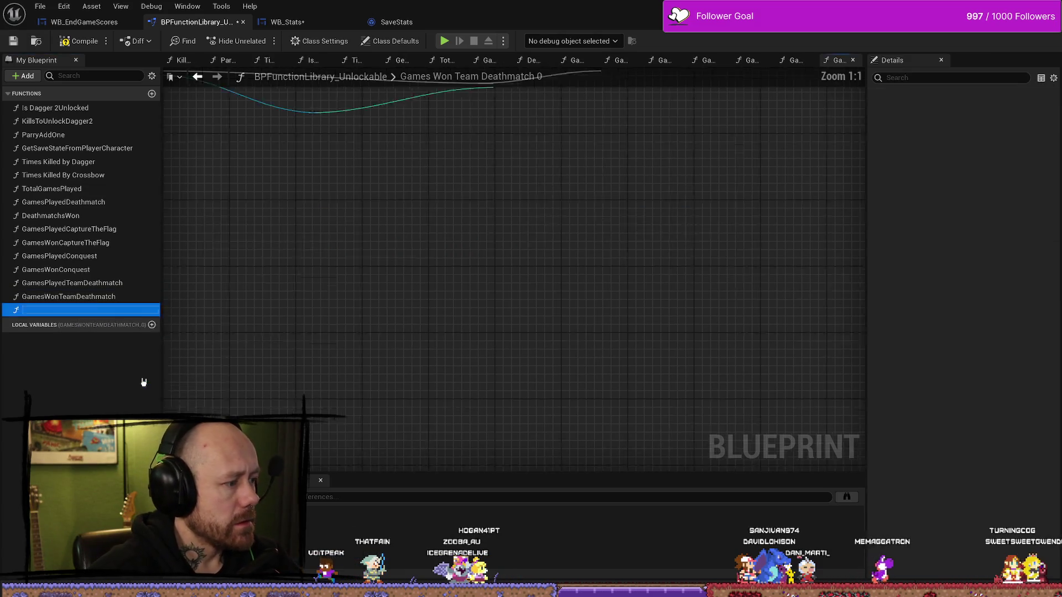
{"action": "key", "text": "End"}
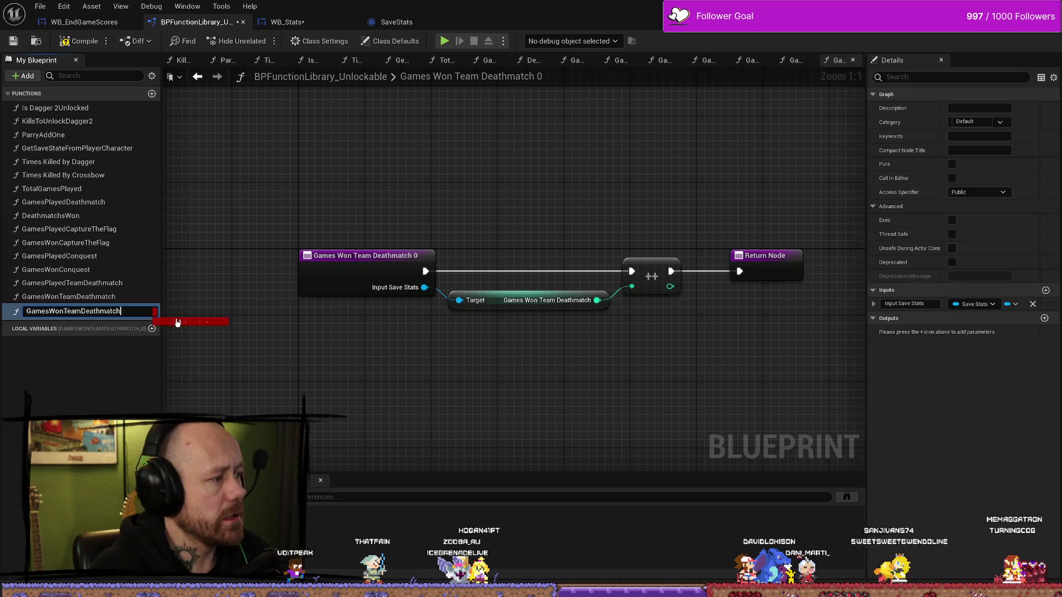
{"action": "key", "text": "BackSpace"}
{"action": "key", "text": "BackSpace"}
{"action": "key", "text": "BackSpace"}
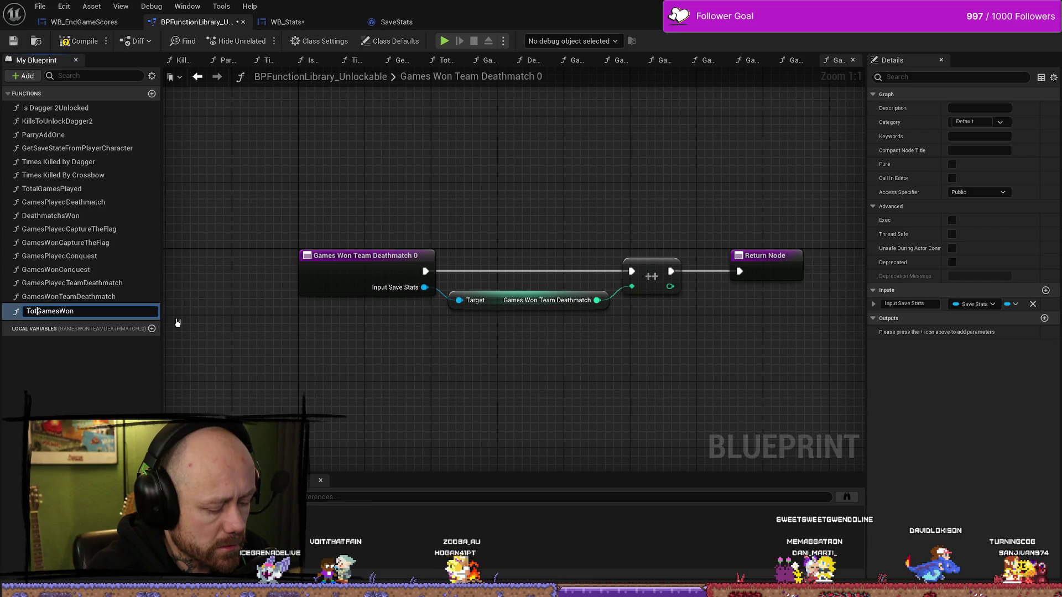
{"action": "type", "text": "al"}
{"action": "key", "text": "Return"}
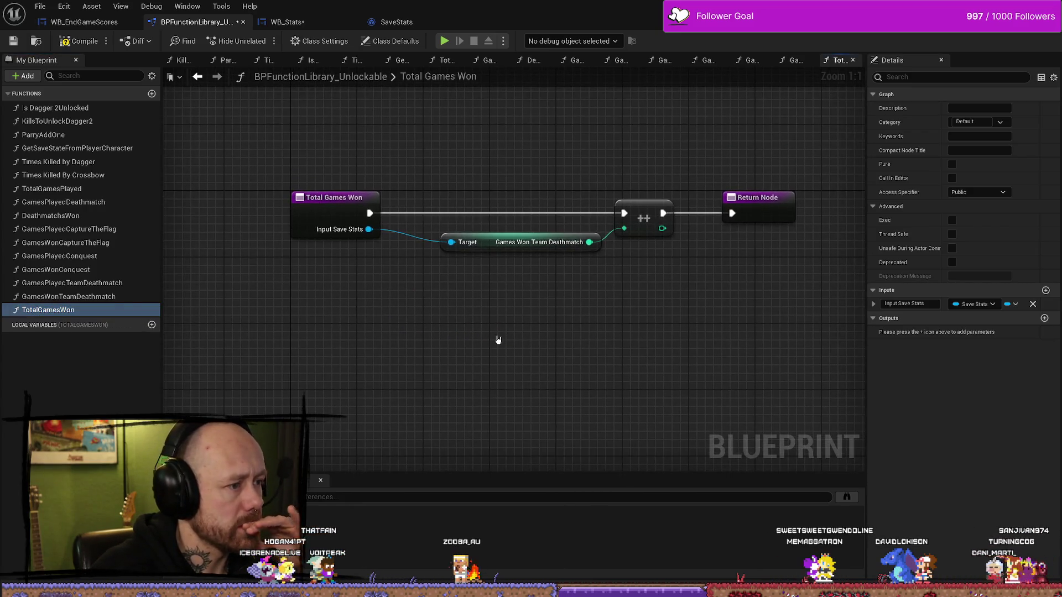
{"action": "left_click", "coordinate": [514, 242]}
{"action": "left_click", "coordinate": [544, 308]}
{"action": "left_click", "coordinate": [531, 242]}
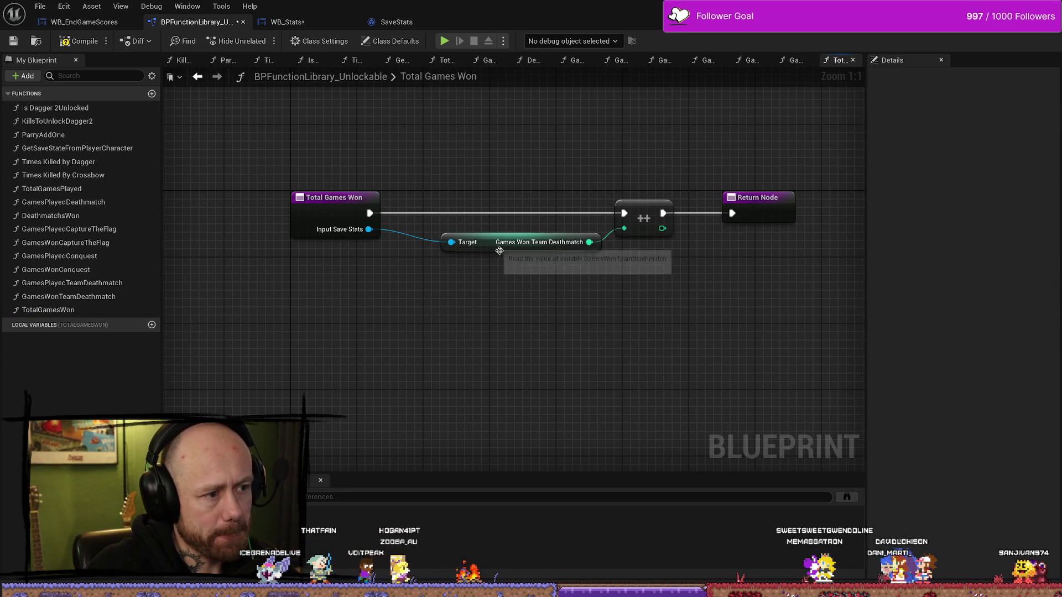
Delete the copied getter and increment nodes, and discard a trial Games Won Total getter.
{"action": "key", "text": "Delete"}
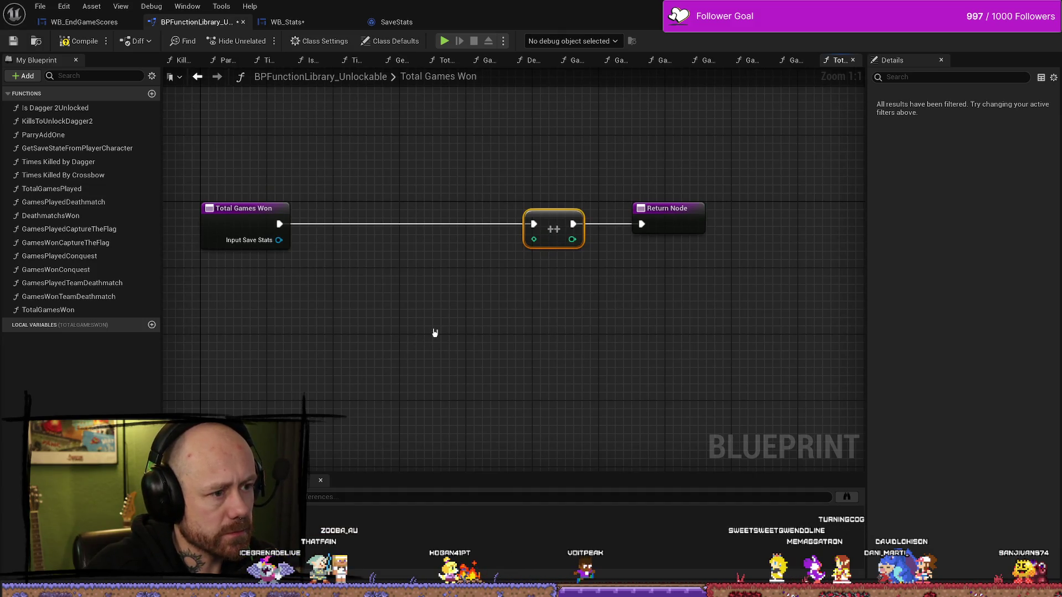
{"action": "key", "text": "Delete"}
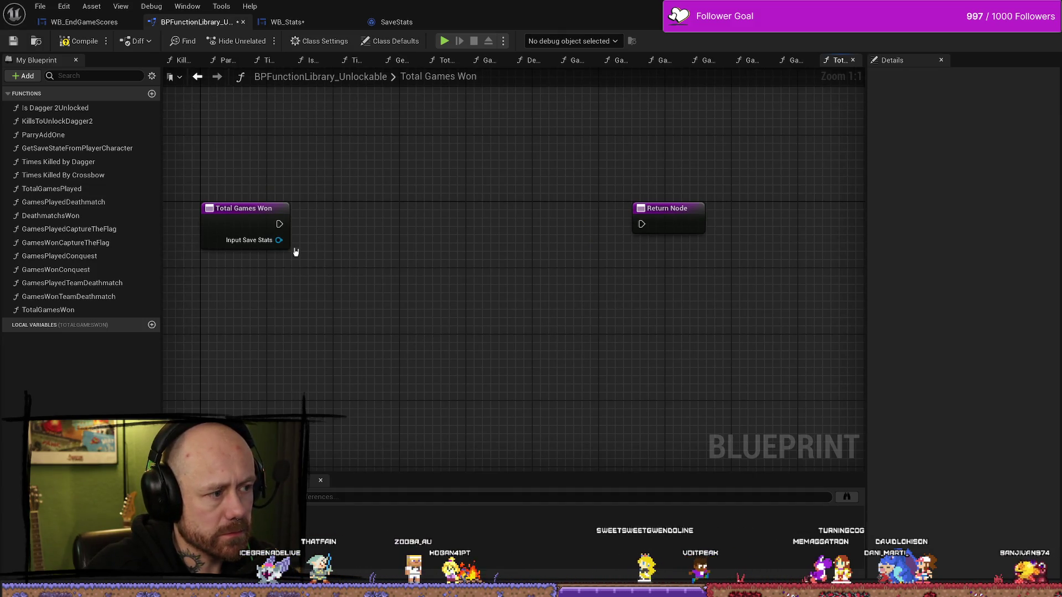
{"action": "left_click_drag", "start_coordinate": [279, 223], "coordinate": [658, 225]}
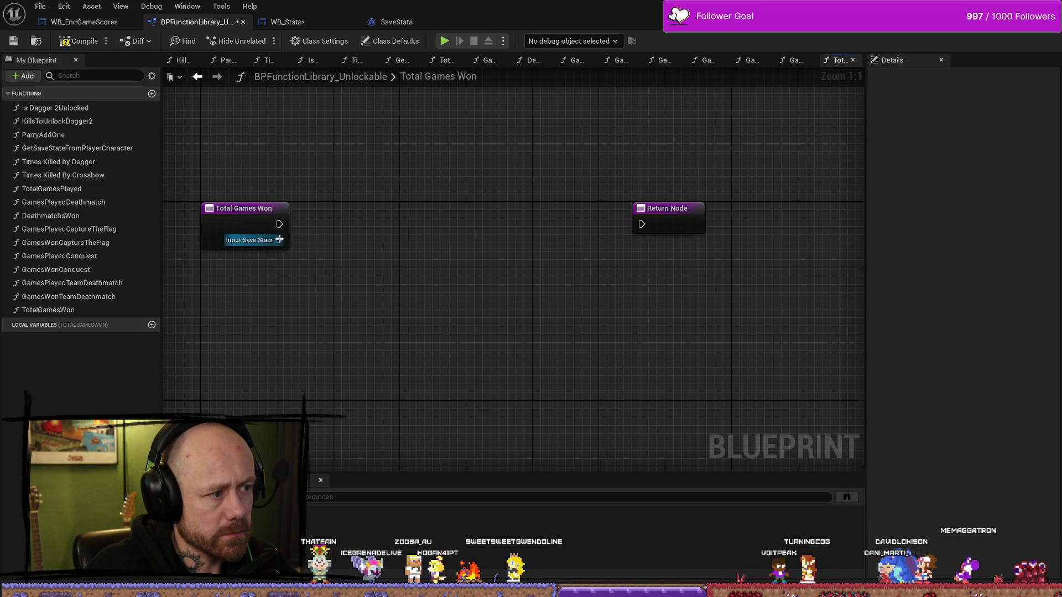
{"action": "left_click_drag", "start_coordinate": [279, 240], "coordinate": [376, 251]}
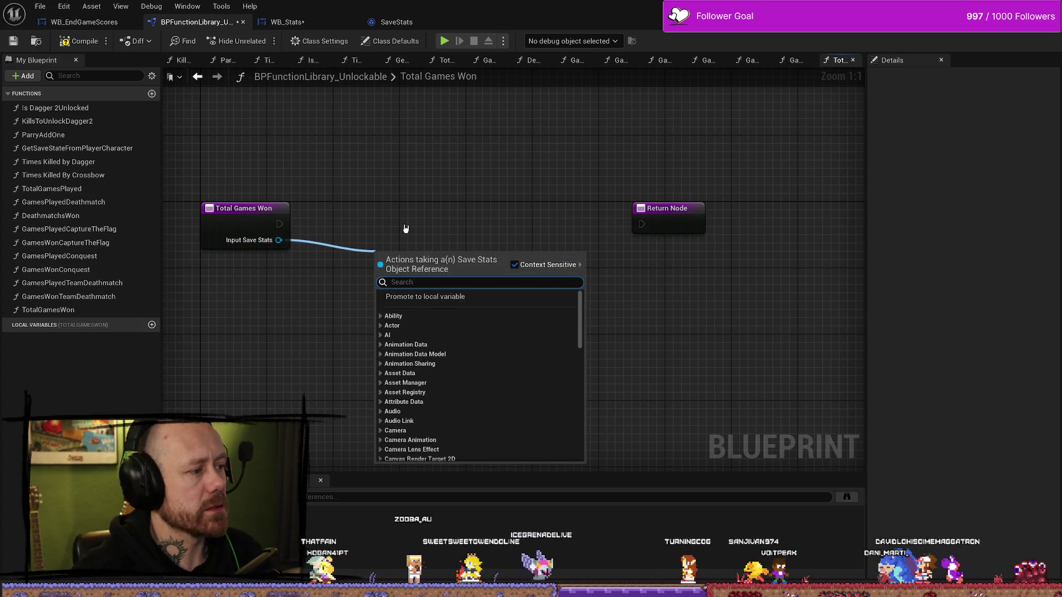
{"action": "type", "text": "get"}
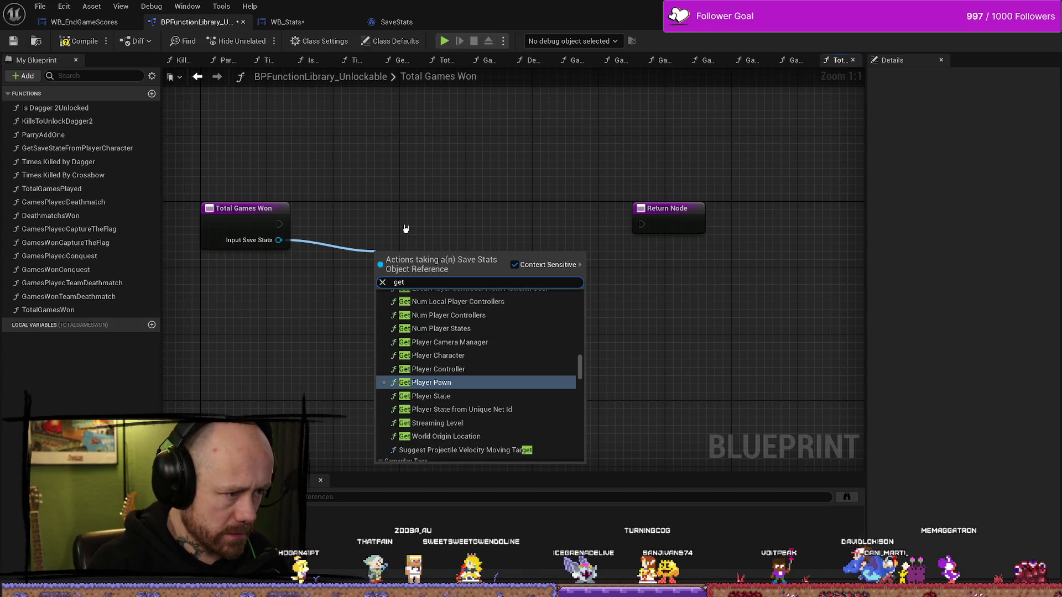
{"action": "key", "text": "BackSpace"}
{"action": "key", "text": "BackSpace"}
{"action": "key", "text": "BackSpace"}
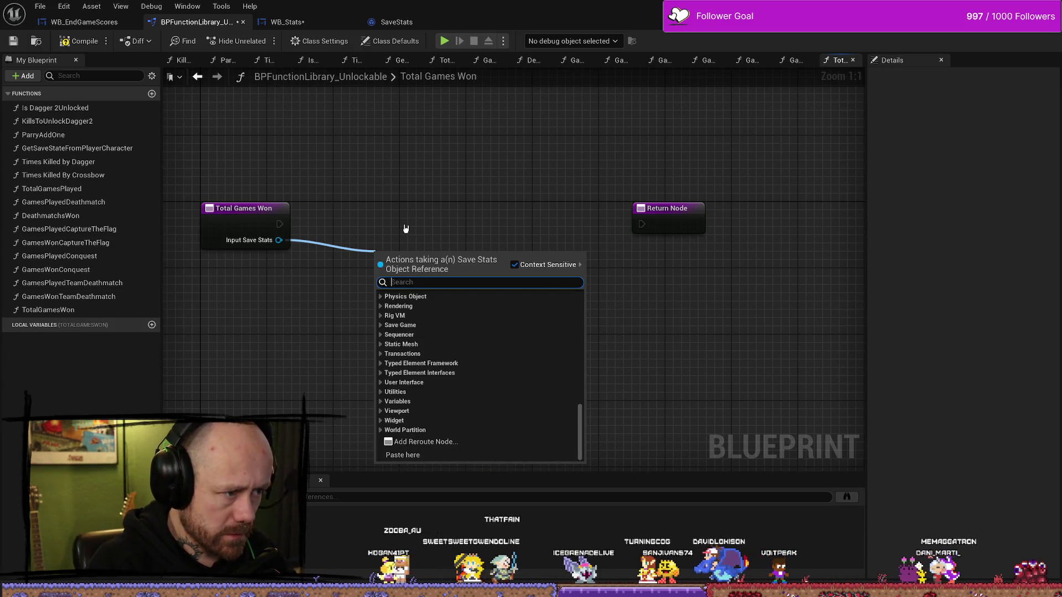
{"action": "type", "text": "total"}
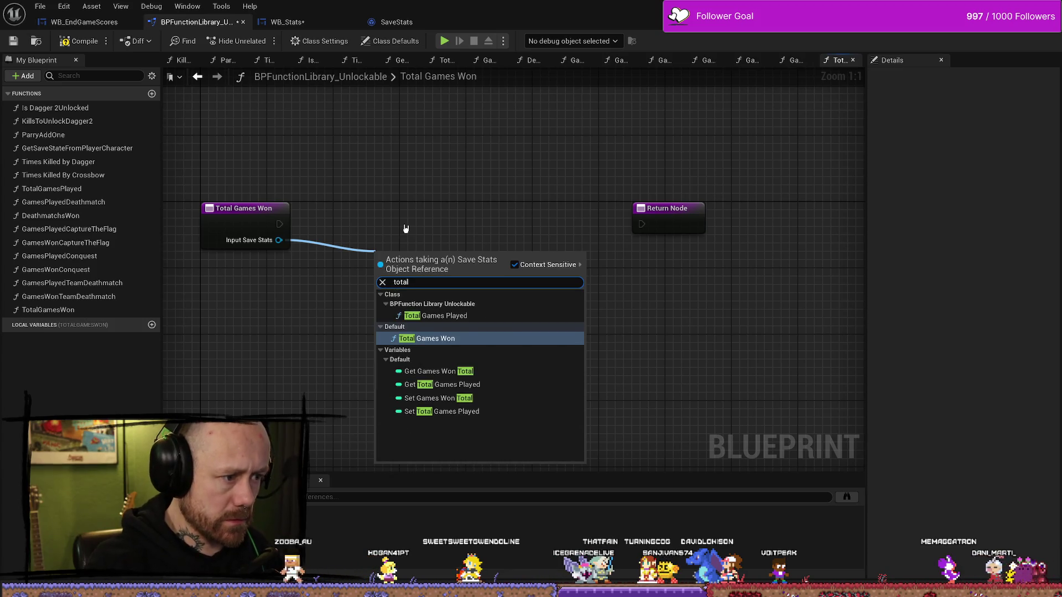
{"action": "key", "text": "Down"}
{"action": "key", "text": "Down"}
{"action": "key", "text": "Up"}
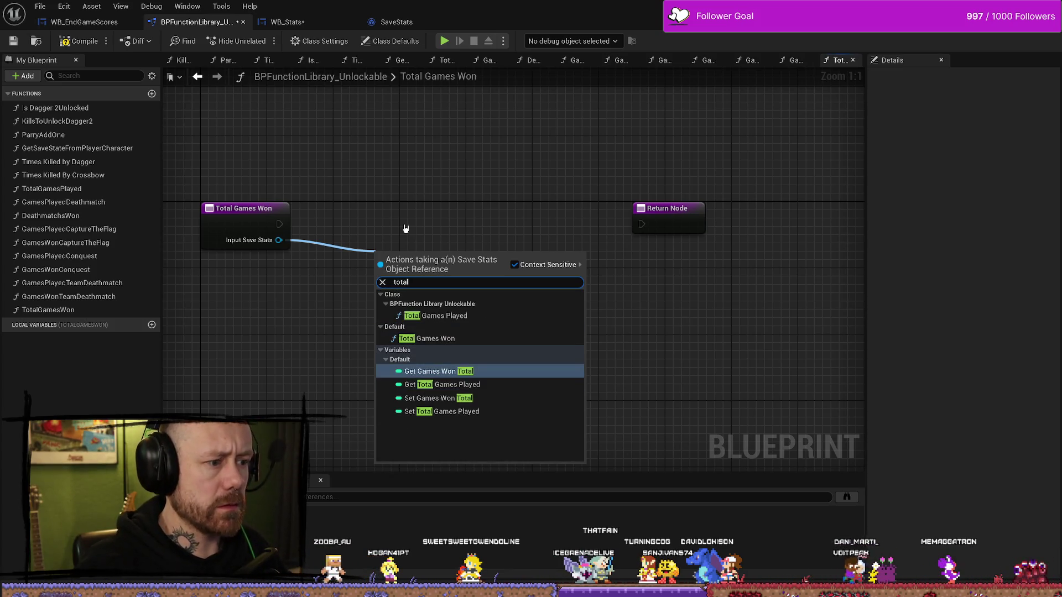
{"action": "key", "text": "Return"}
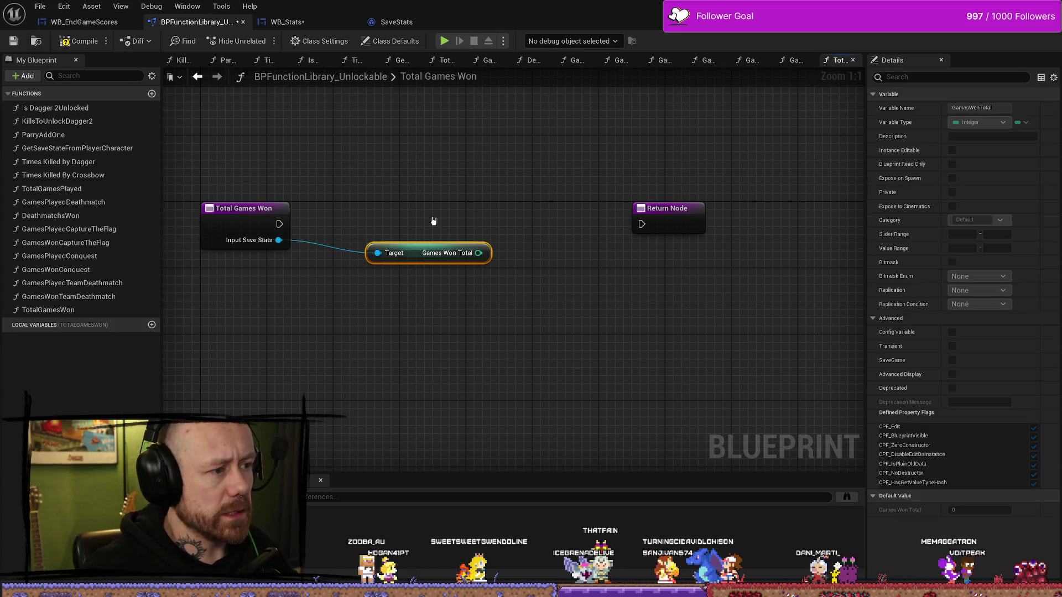
{"action": "mouse_move", "coordinate": [413, 251]}
{"action": "left_mouse_down"}
{"action": "mouse_move", "coordinate": [282, 223]}
{"action": "mouse_move", "coordinate": [474, 268]}
{"action": "mouse_move", "coordinate": [410, 306]}
{"action": "left_mouse_up"}
{"action": "key", "text": "Escape"}
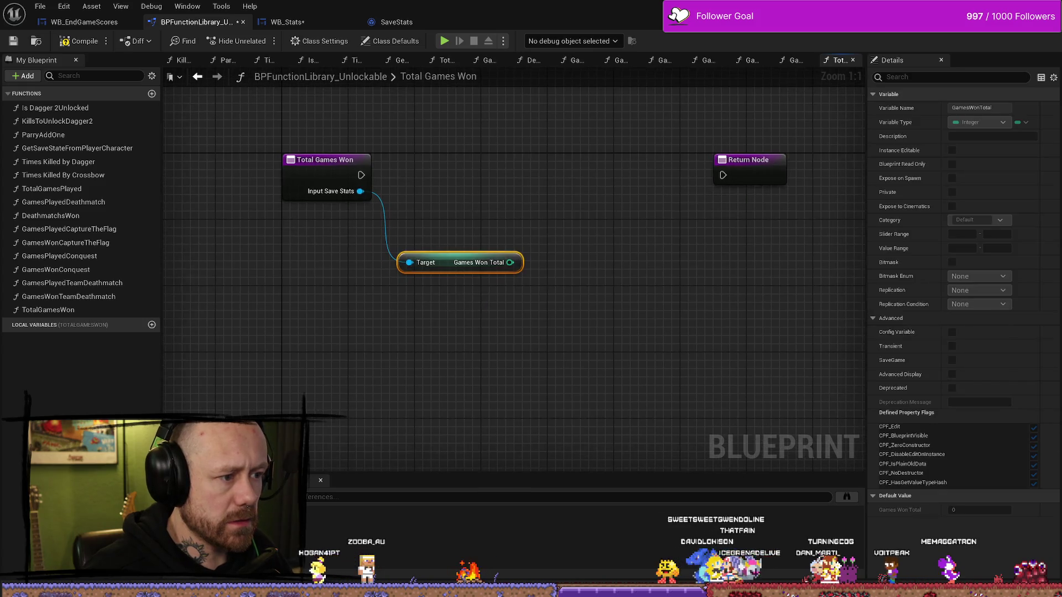
{"action": "mouse_move", "coordinate": [513, 268]}
{"action": "left_mouse_down"}
{"action": "mouse_move", "coordinate": [460, 304]}
{"action": "mouse_move", "coordinate": [501, 369]}
{"action": "left_mouse_up"}
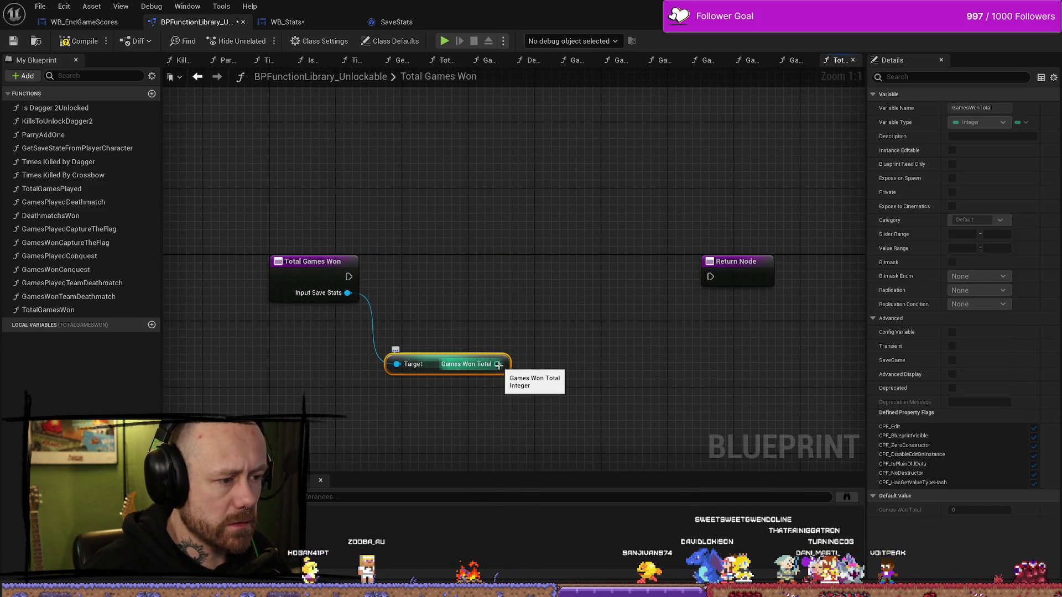
{"action": "left_click_drag", "start_coordinate": [436, 367], "coordinate": [434, 333]}
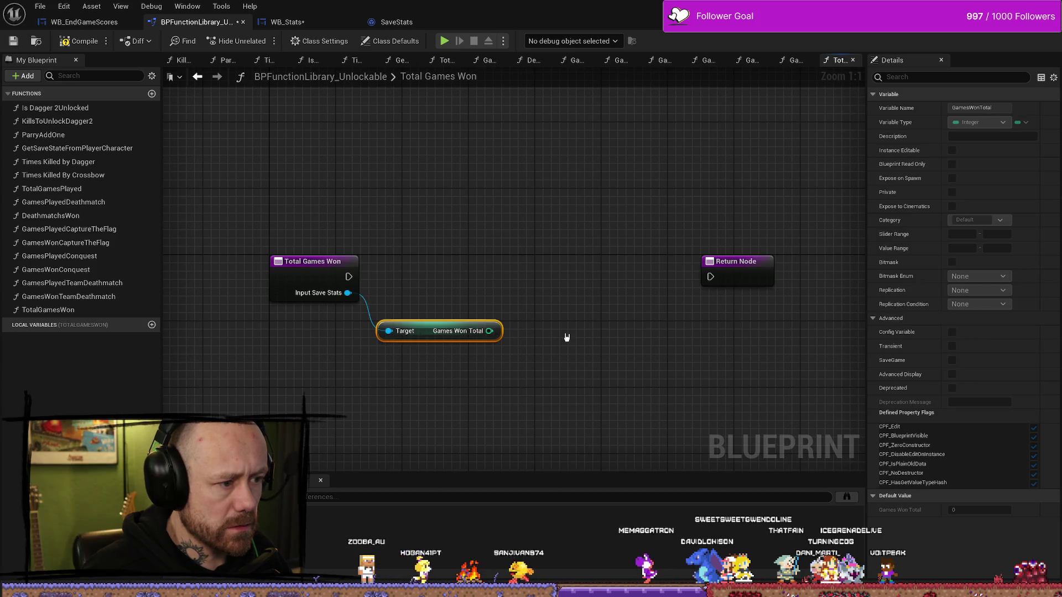
{"action": "left_click", "coordinate": [437, 330]}
{"action": "key", "text": "Delete"}
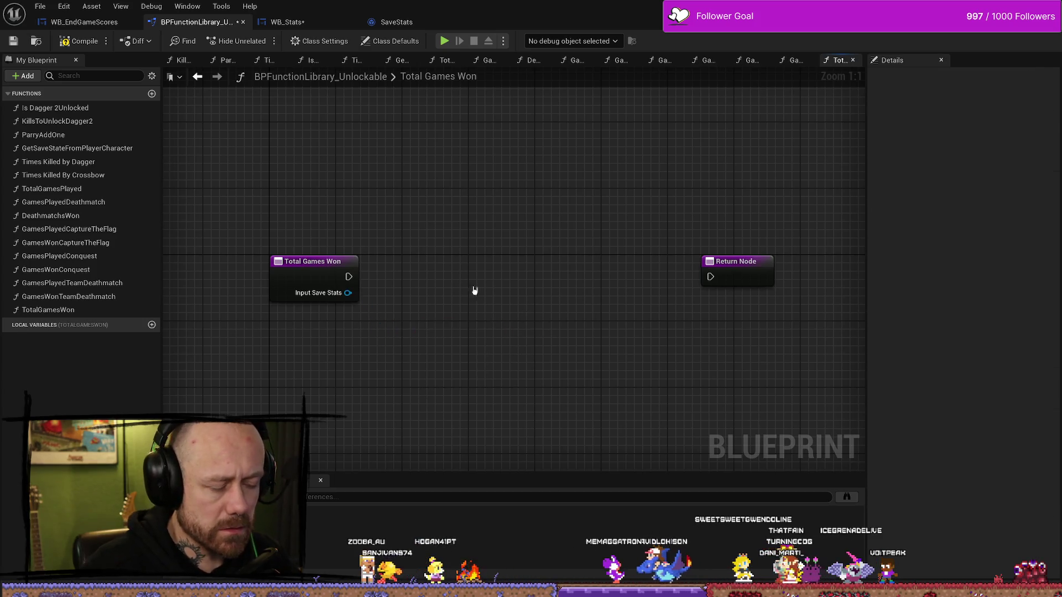
Add a Get Games Won Capture the Flag node from Input Save Stats.
{"action": "mouse_move", "coordinate": [340, 307]}
{"action": "left_mouse_down"}
{"action": "mouse_move", "coordinate": [449, 322]}
{"action": "mouse_move", "coordinate": [431, 265]}
{"action": "mouse_move", "coordinate": [403, 282]}
{"action": "mouse_move", "coordinate": [421, 287]}
{"action": "left_mouse_up"}
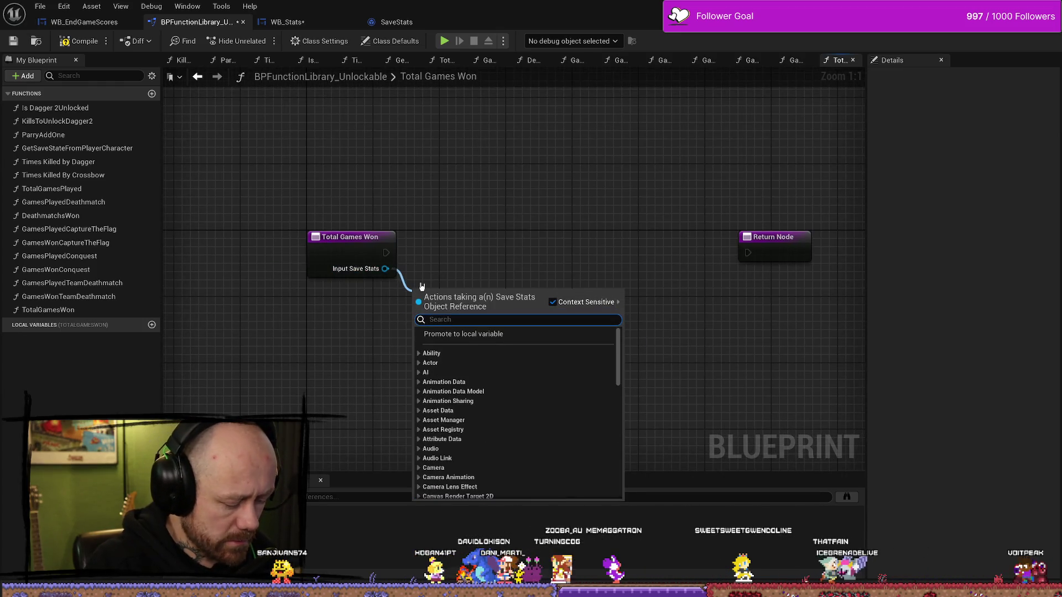
{"action": "type", "text": "won"}
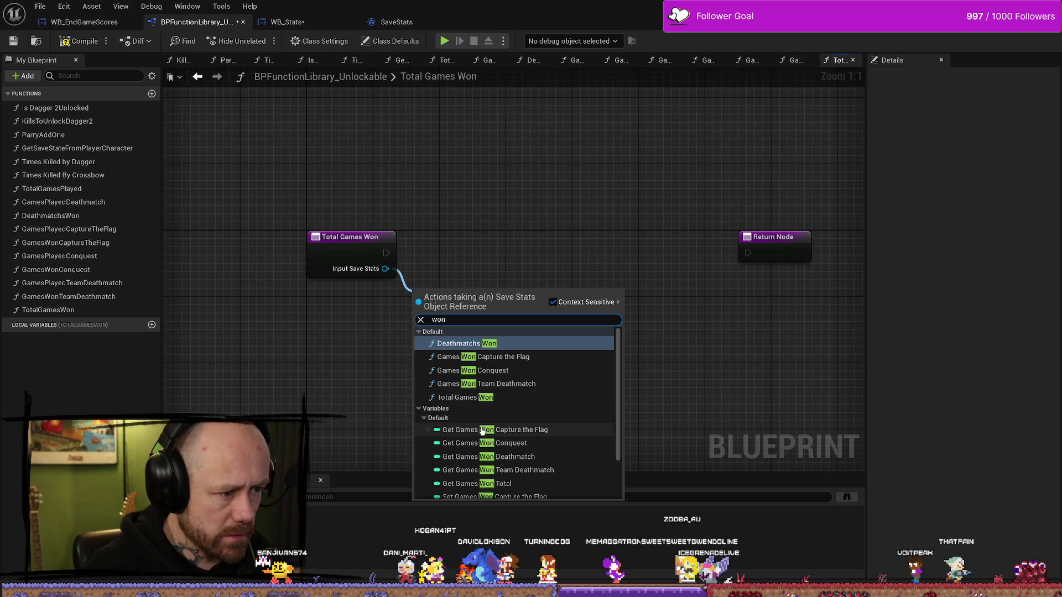
{"action": "left_click", "coordinate": [537, 431]}
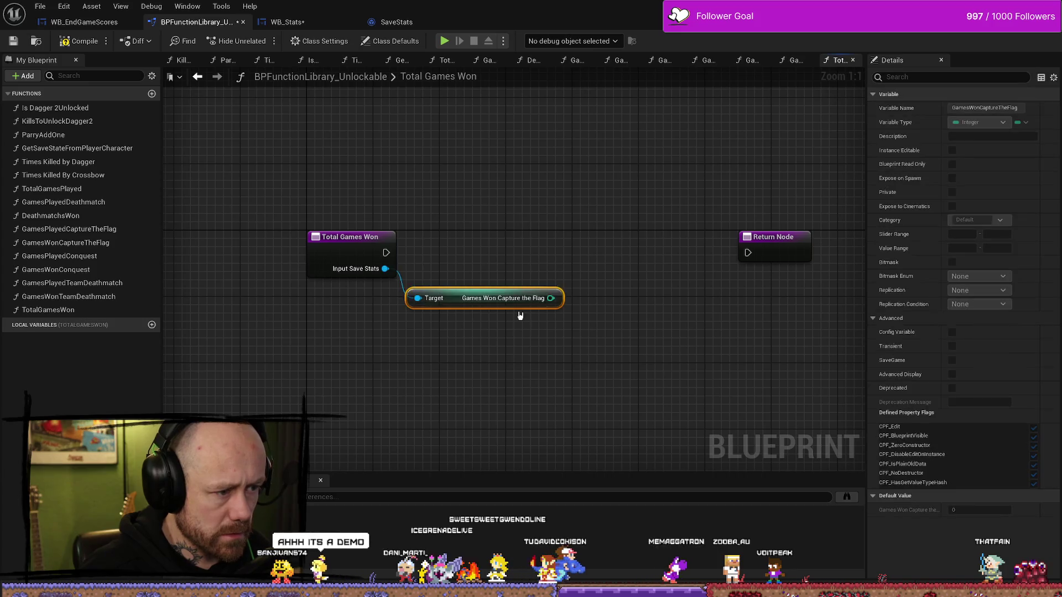
{"action": "left_click_drag", "start_coordinate": [391, 267], "coordinate": [410, 297]}
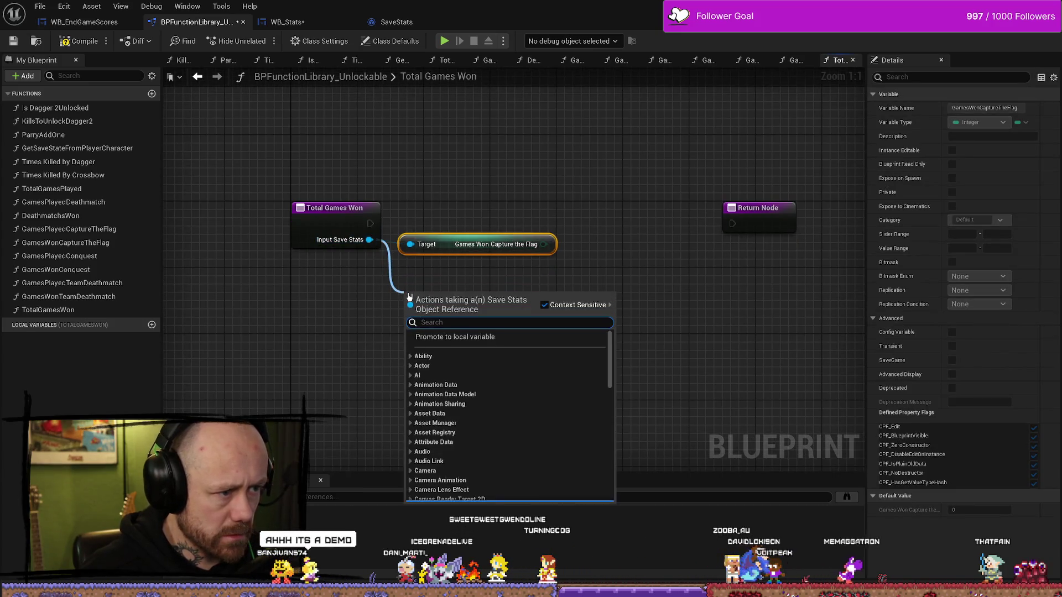
{"action": "type", "text": "games"}
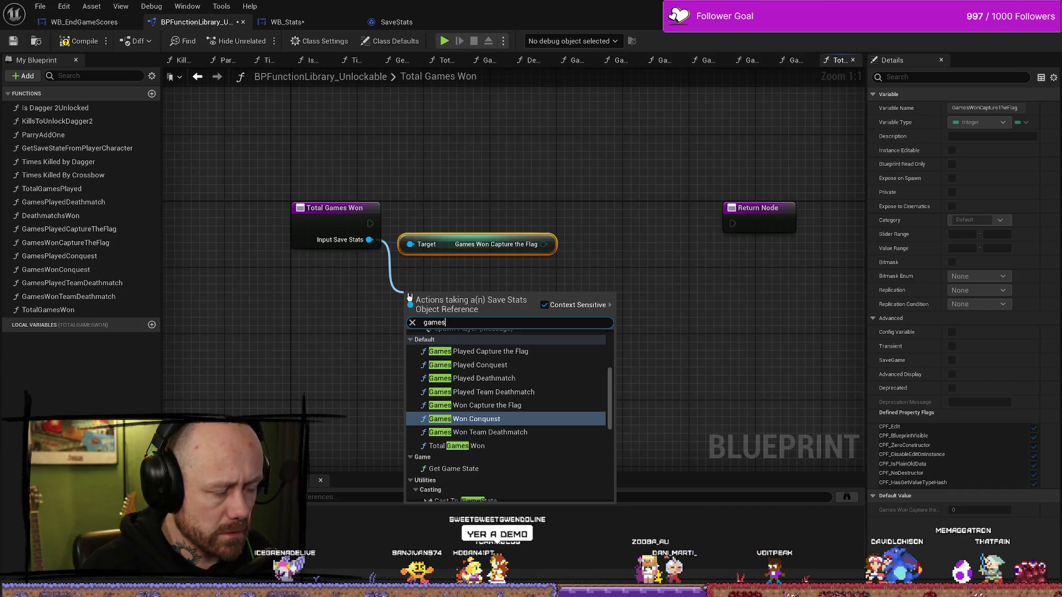
{"action": "key", "text": "Up"}
{"action": "key", "text": "Return"}
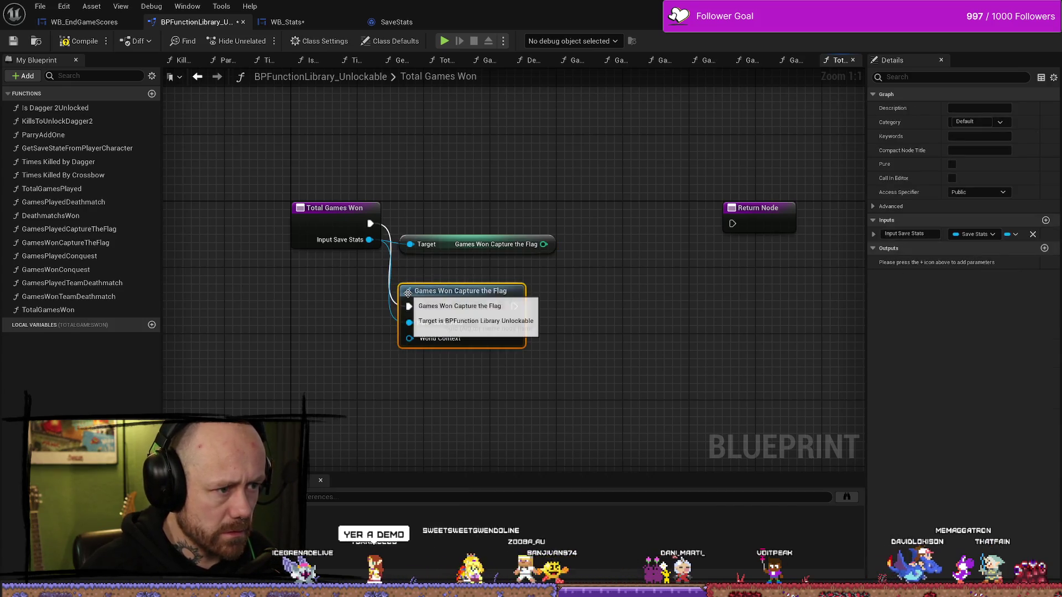
{"action": "key", "text": "Delete"}
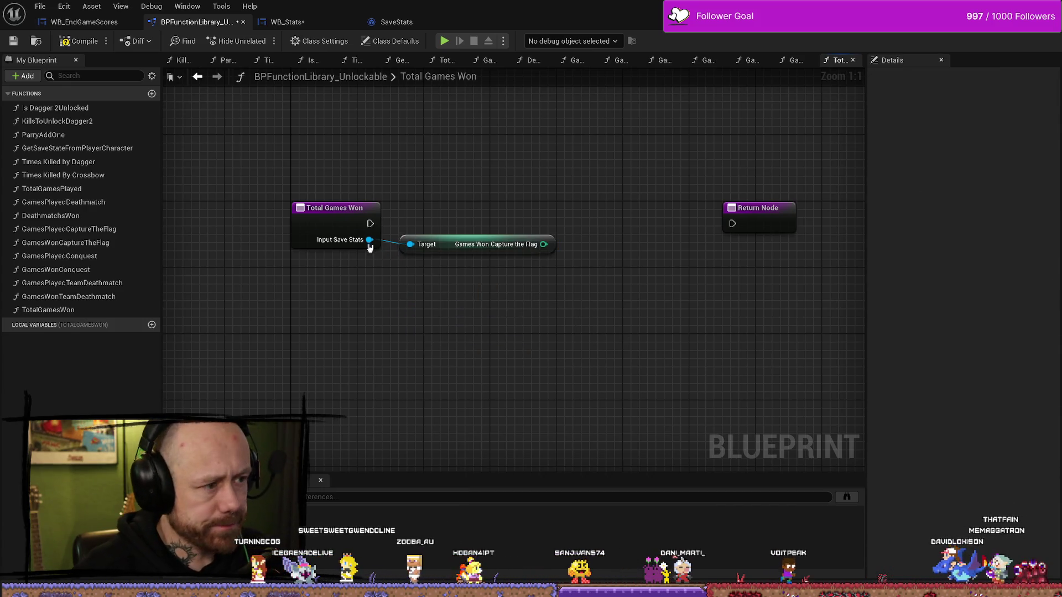
Add Games Won Conquest and Games Won Deathmatch getters stacked beneath it.
{"action": "left_click_drag", "start_coordinate": [369, 239], "coordinate": [401, 288]}
{"action": "type", "text": "won"}
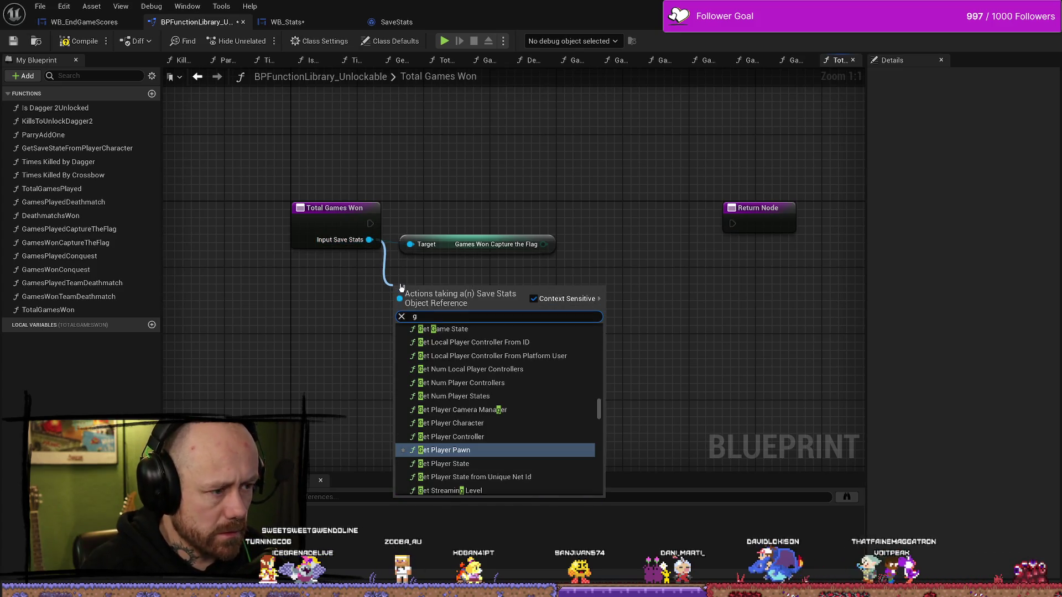
{"action": "key", "text": "Down"}
{"action": "key", "text": "Down"}
{"action": "key", "text": "Down"}
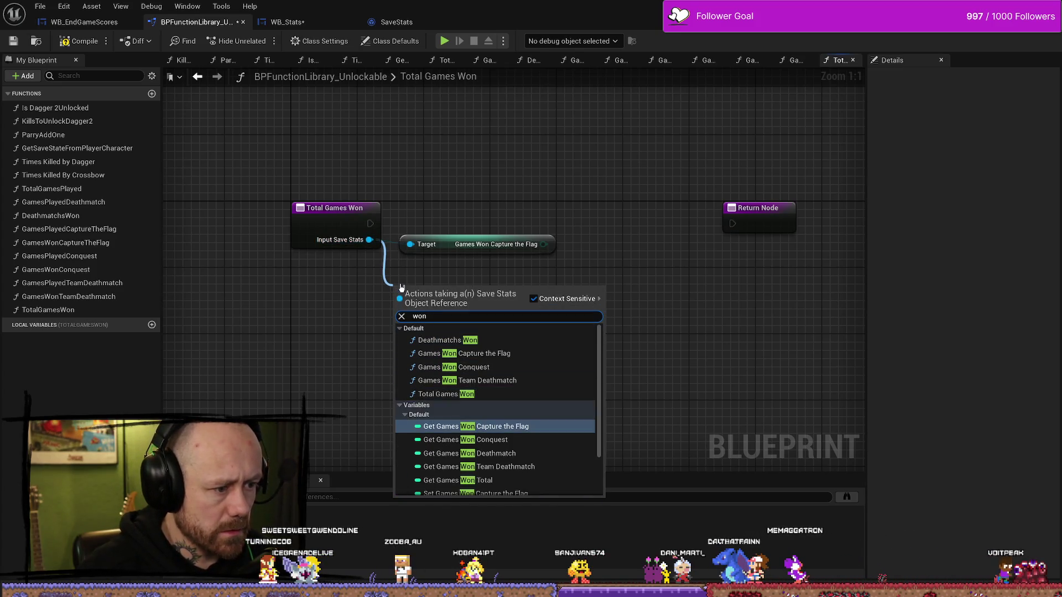
{"action": "key", "text": "Down"}
{"action": "key", "text": "Return"}
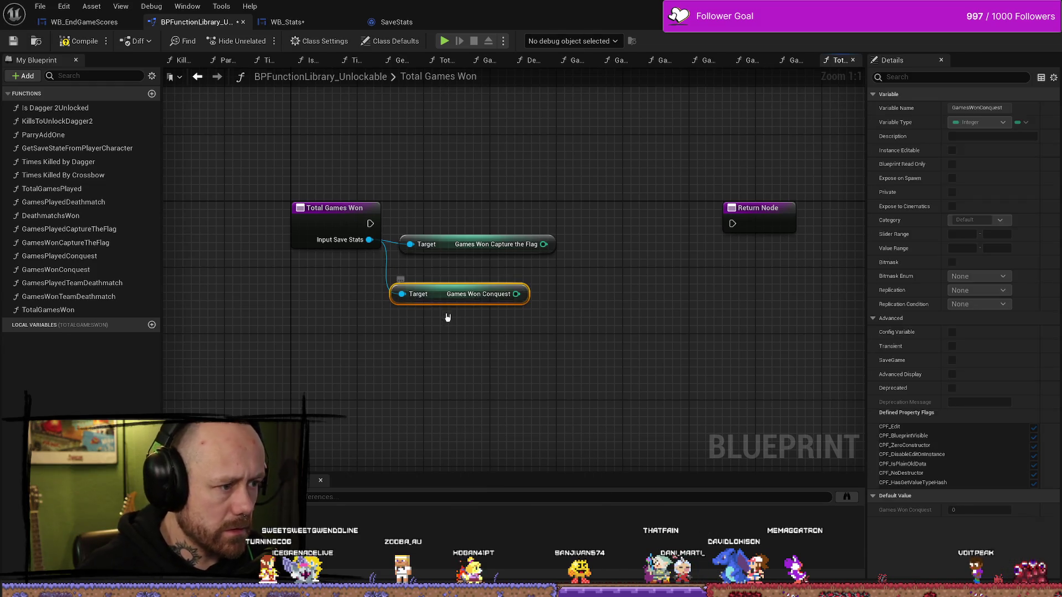
{"action": "left_click_drag", "start_coordinate": [463, 285], "coordinate": [487, 260]}
{"action": "left_click_drag", "start_coordinate": [369, 239], "coordinate": [395, 304]}
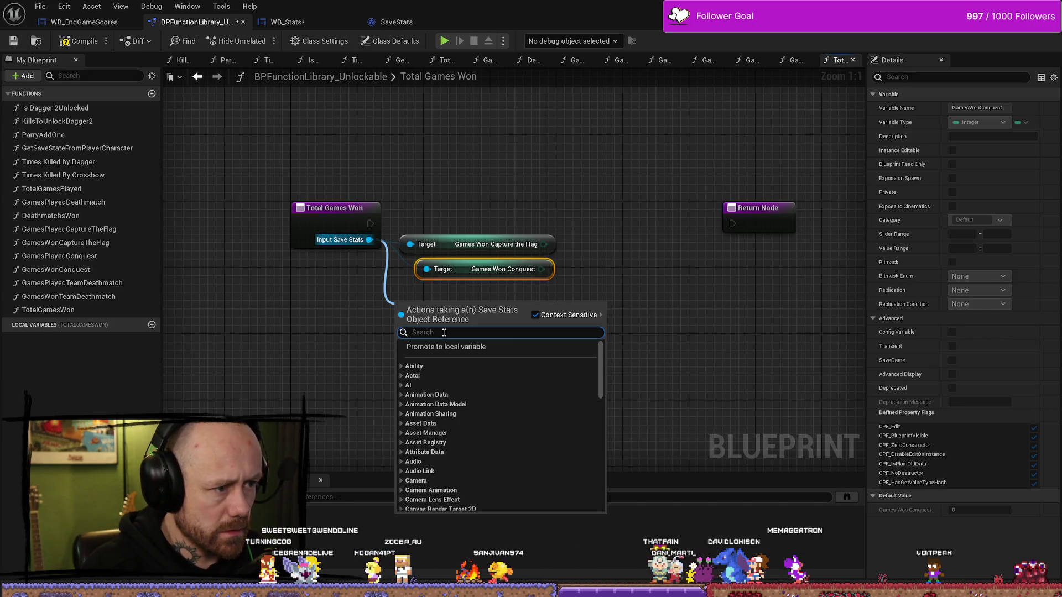
{"action": "type", "text": "won"}
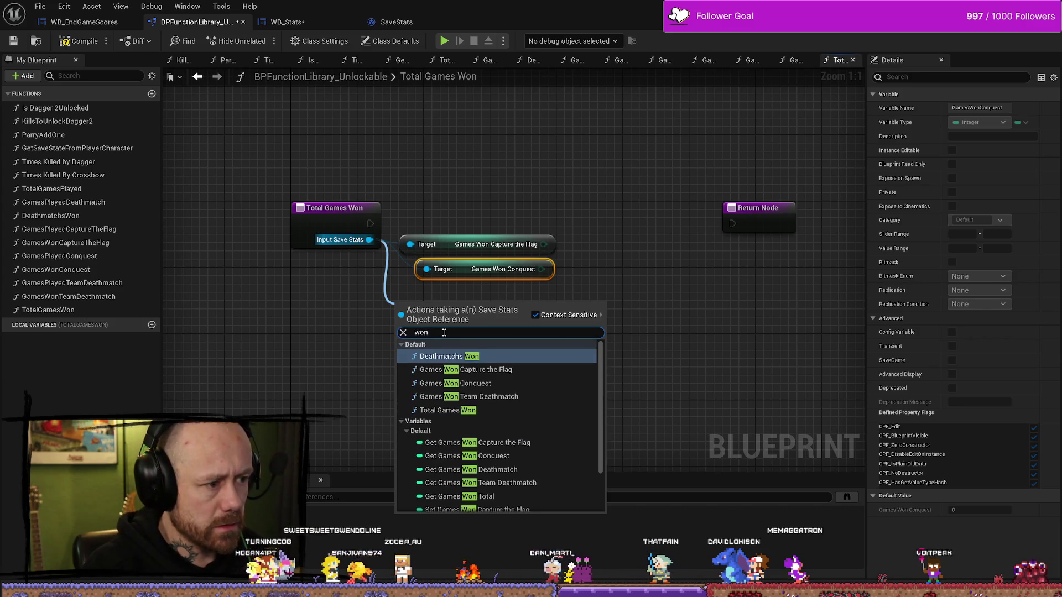
{"action": "left_click", "coordinate": [498, 470]}
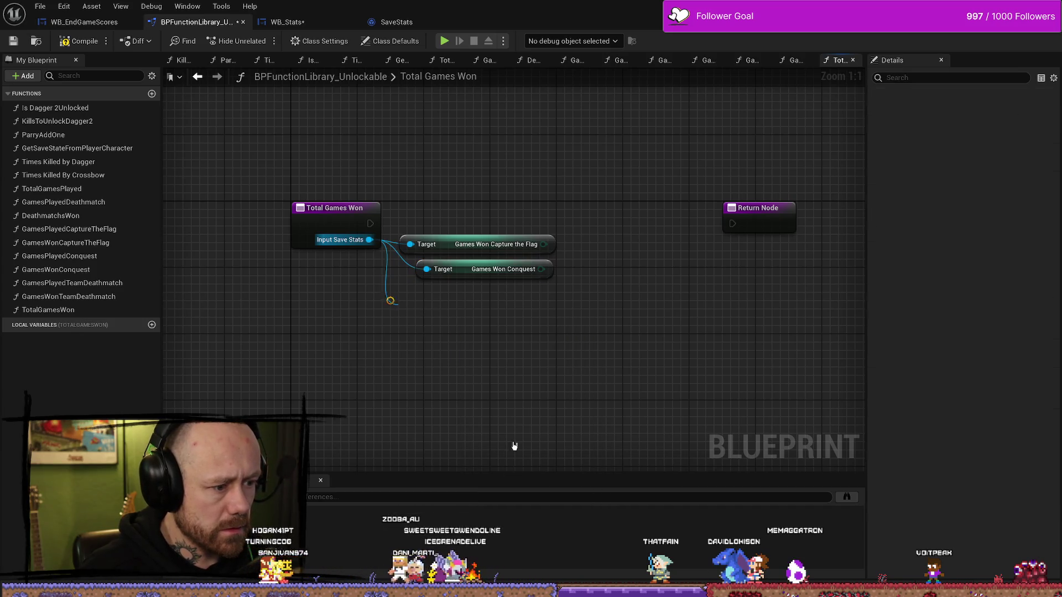
{"action": "left_click_drag", "start_coordinate": [437, 317], "coordinate": [462, 292]}
Add the Games Won Team Deathmatch getter and center the stacked nodes.
{"action": "left_click_drag", "start_coordinate": [370, 240], "coordinate": [431, 328]}
{"action": "type", "text": "wo"}
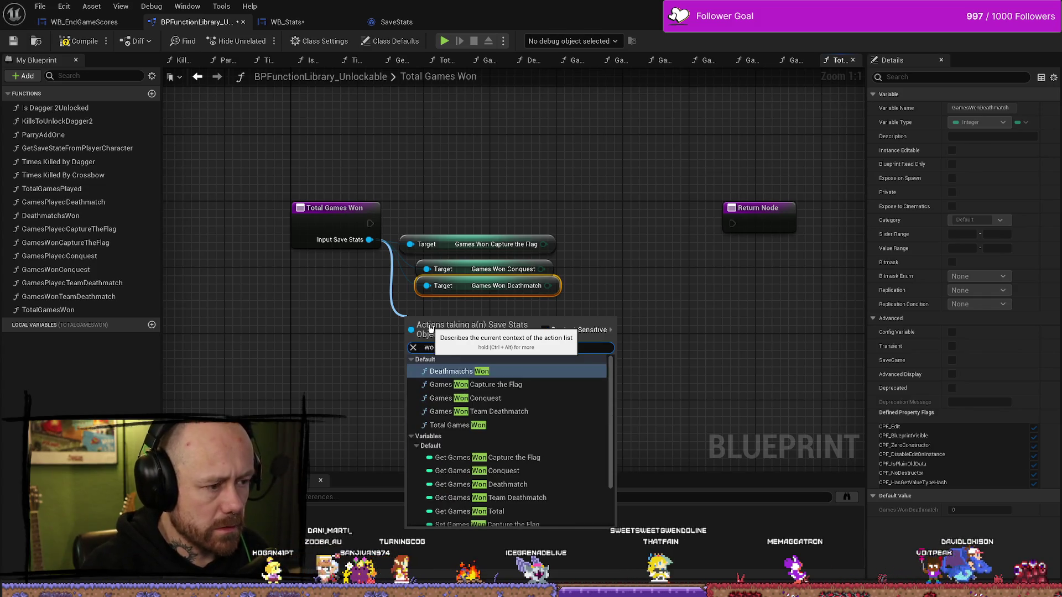
{"action": "key", "text": "Down"}
{"action": "key", "text": "Down"}
{"action": "key", "text": "Down"}
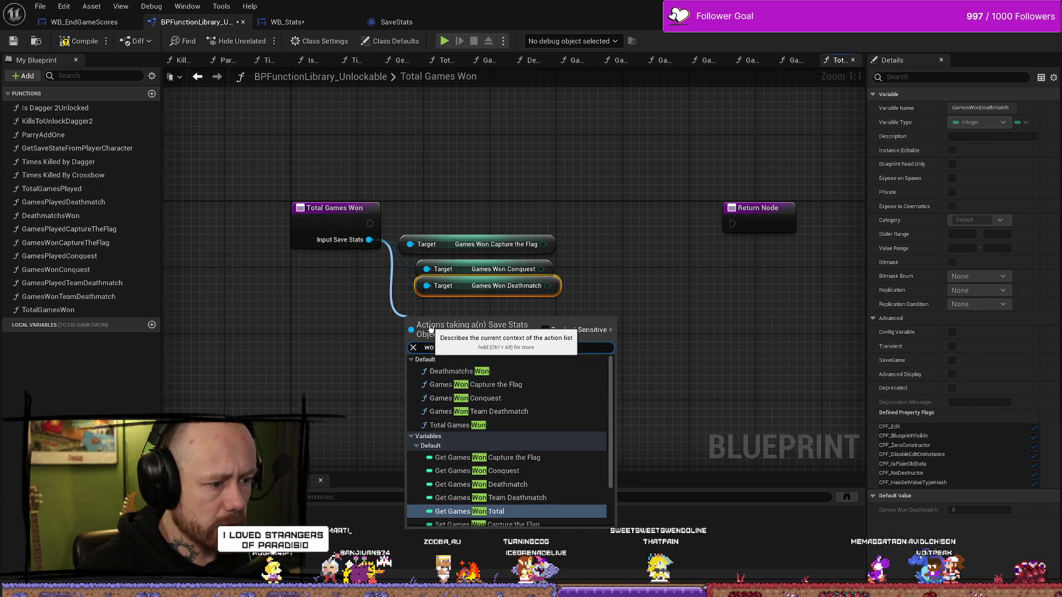
{"action": "key", "text": "Up"}
{"action": "key", "text": "Up"}
{"action": "key", "text": "Up"}
{"action": "key", "text": "Down"}
{"action": "key", "text": "Down"}
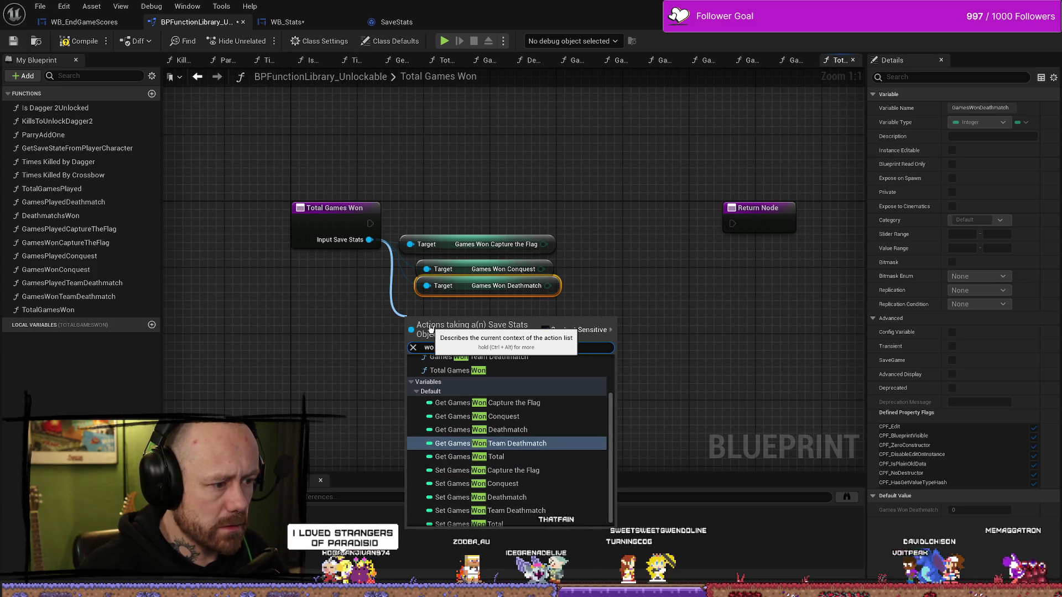
{"action": "key", "text": "Return"}
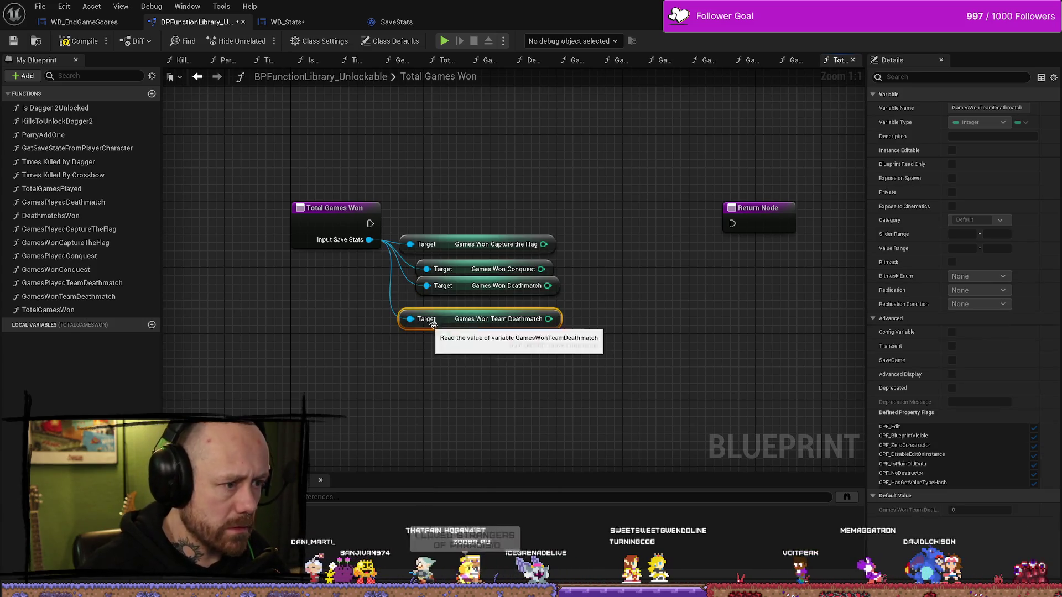
{"action": "left_click_drag", "start_coordinate": [458, 318], "coordinate": [467, 310]}
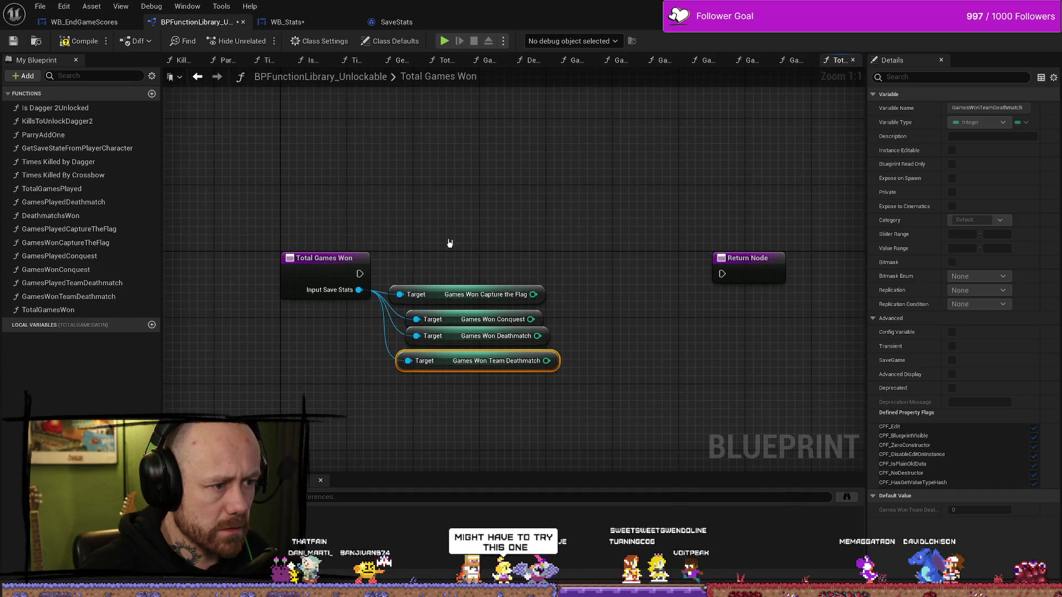
{"action": "left_click_drag", "start_coordinate": [370, 248], "coordinate": [545, 221]}
Add a Set Games Won Total node fed by Input Save Stats.
{"action": "left_click", "coordinate": [428, 242]}
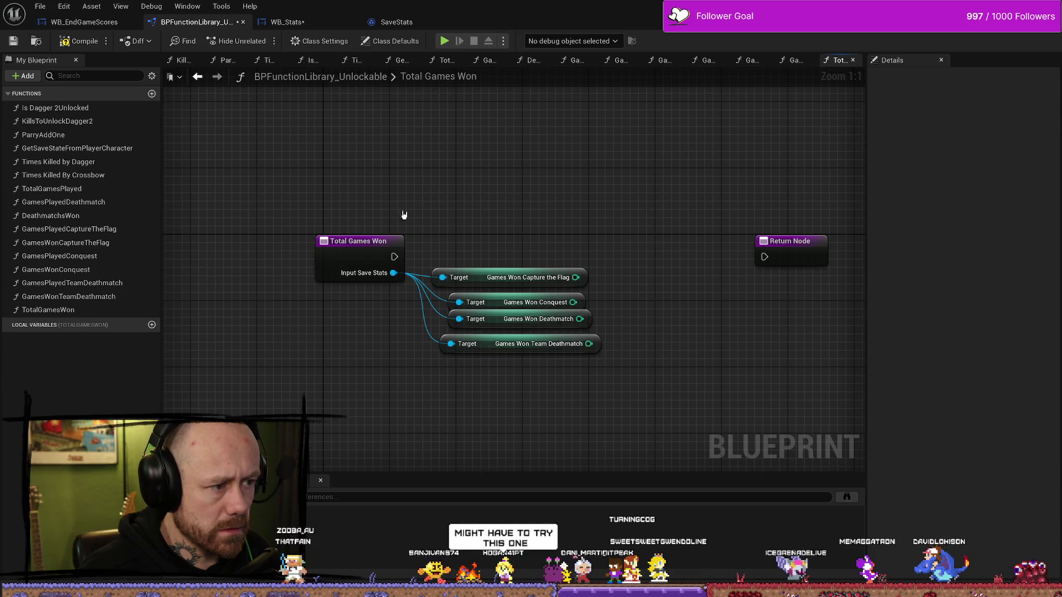
{"action": "left_click", "coordinate": [354, 241]}
{"action": "left_click_drag", "start_coordinate": [354, 242], "coordinate": [518, 223]}
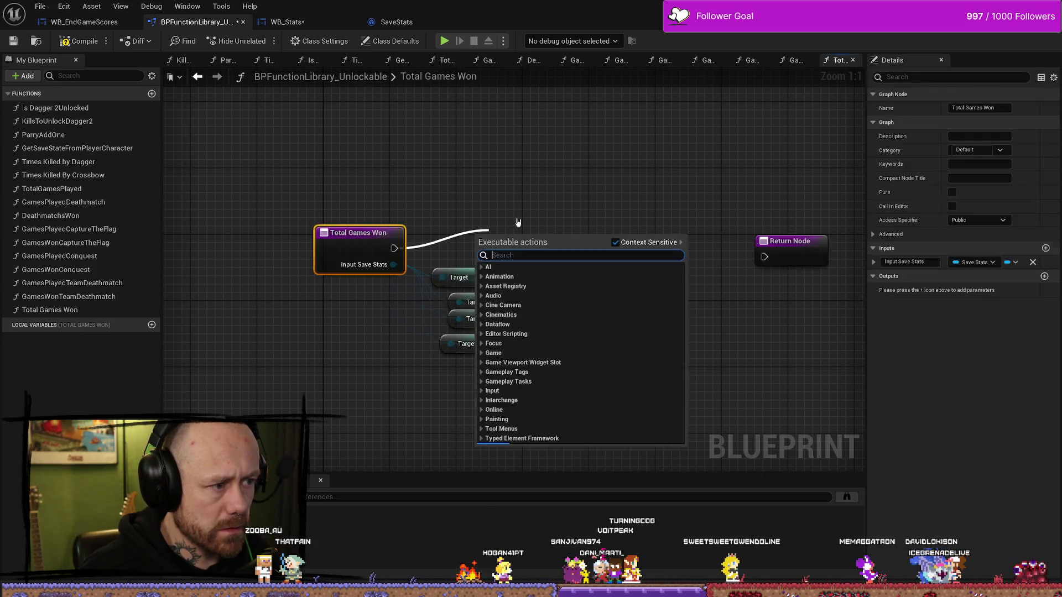
{"action": "left_click", "coordinate": [453, 182]}
{"action": "left_click_drag", "start_coordinate": [393, 248], "coordinate": [525, 200]}
{"action": "type", "text": "set"}
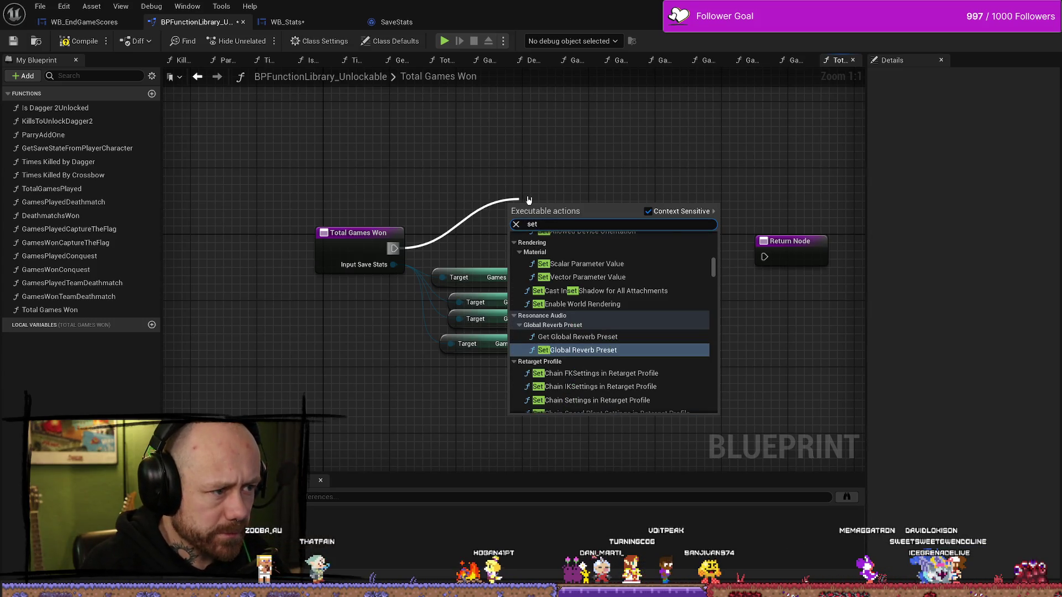
{"action": "left_click", "coordinate": [486, 158]}
{"action": "left_click_drag", "start_coordinate": [393, 264], "coordinate": [515, 221]}
{"action": "type", "text": "total"}
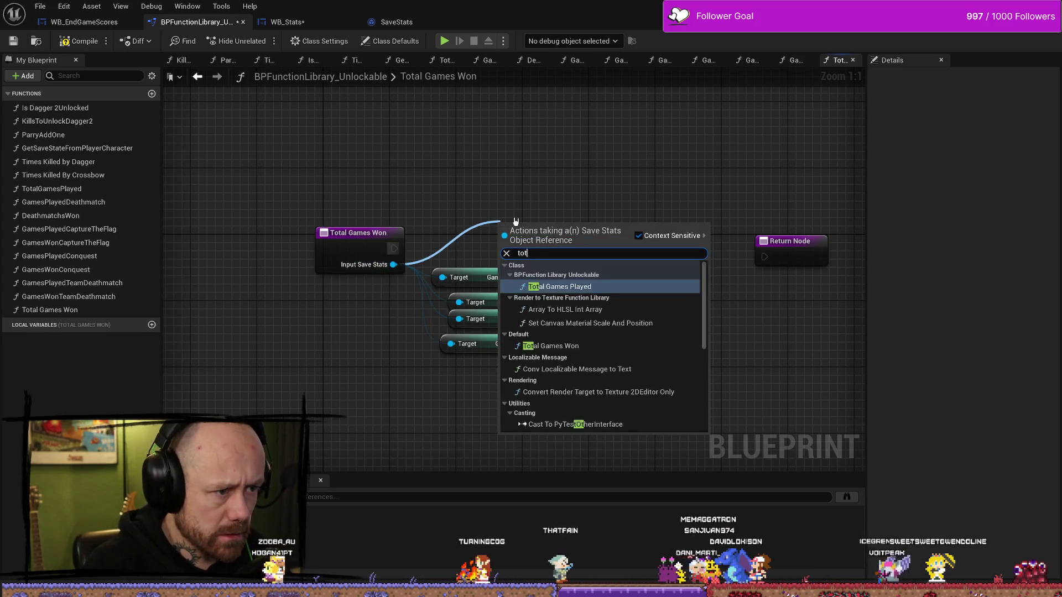
{"action": "key", "text": "Down"}
{"action": "key", "text": "Down"}
{"action": "key", "text": "Down"}
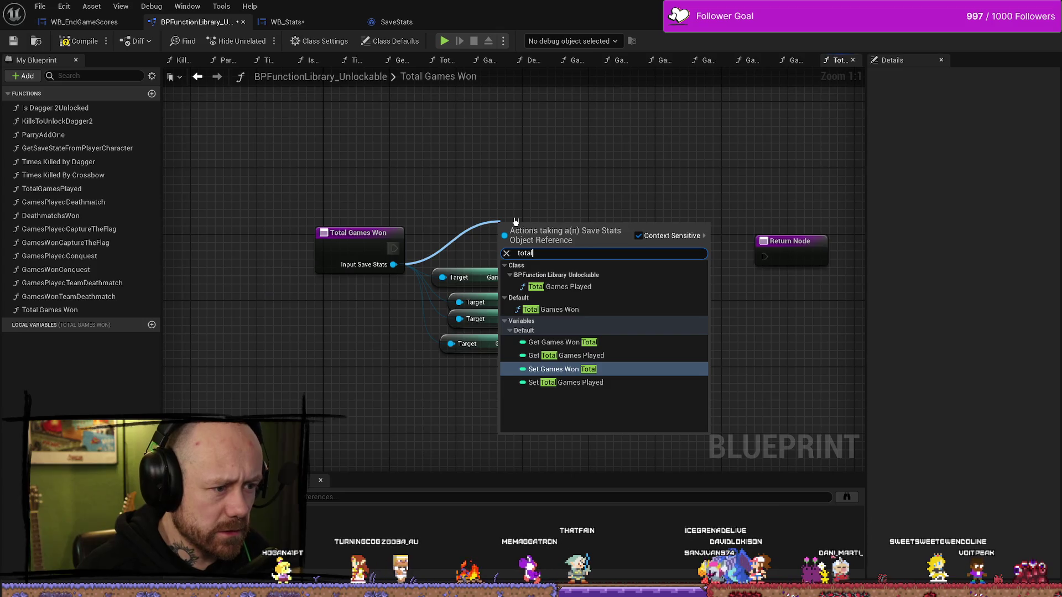
{"action": "key", "text": "Down"}
{"action": "key", "text": "Up"}
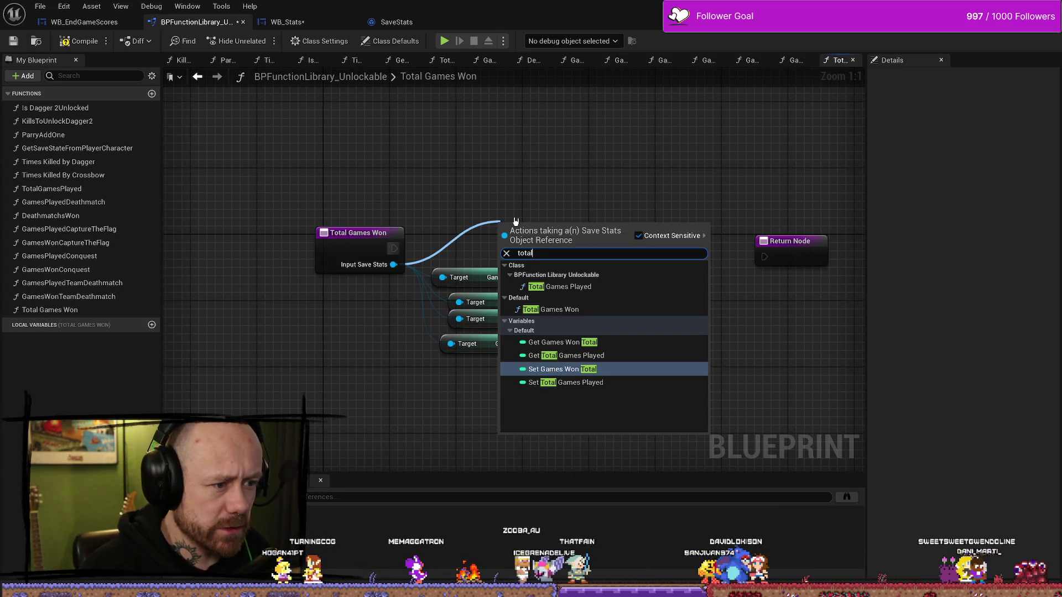
{"action": "key", "text": "Return"}
Wire the entry execution through SET to the Return Node and line up the nodes.
{"action": "left_click_drag", "start_coordinate": [544, 229], "coordinate": [577, 195]}
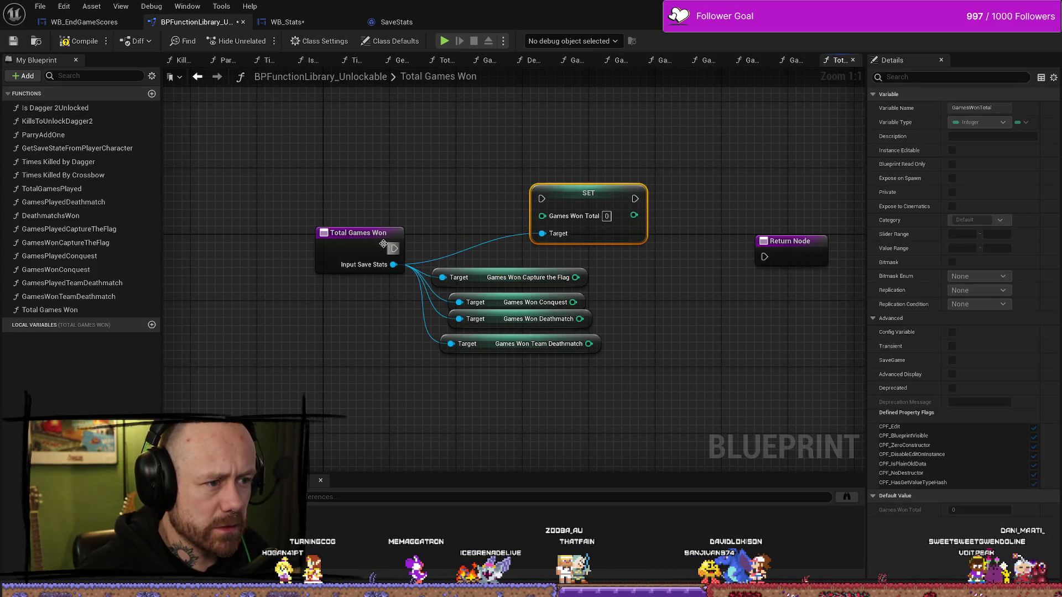
{"action": "left_click_drag", "start_coordinate": [394, 248], "coordinate": [541, 198]}
{"action": "left_click_drag", "start_coordinate": [633, 199], "coordinate": [764, 257]}
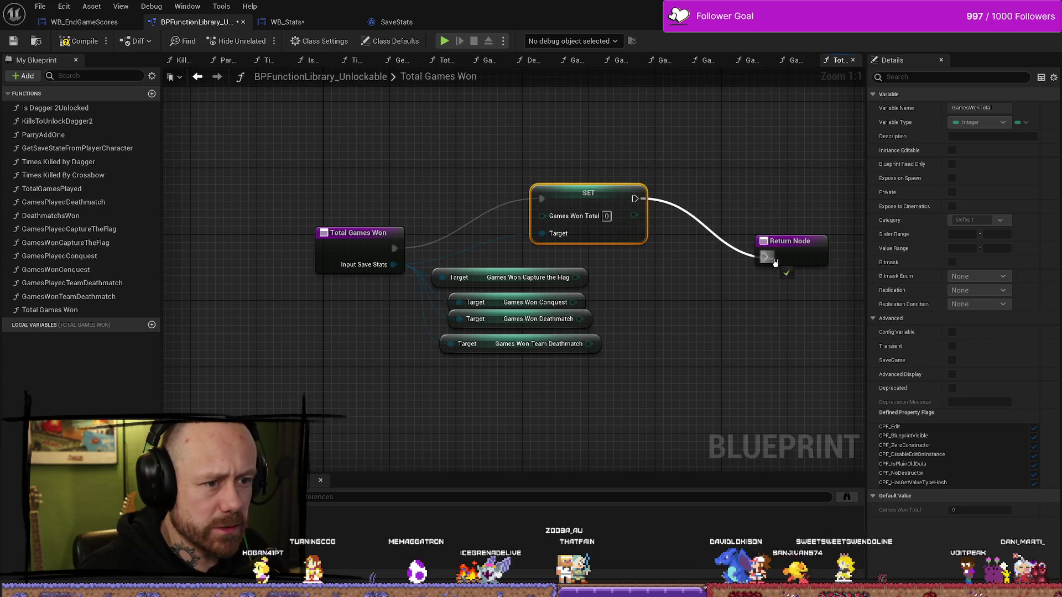
{"action": "left_click_drag", "start_coordinate": [495, 196], "coordinate": [496, 353]}
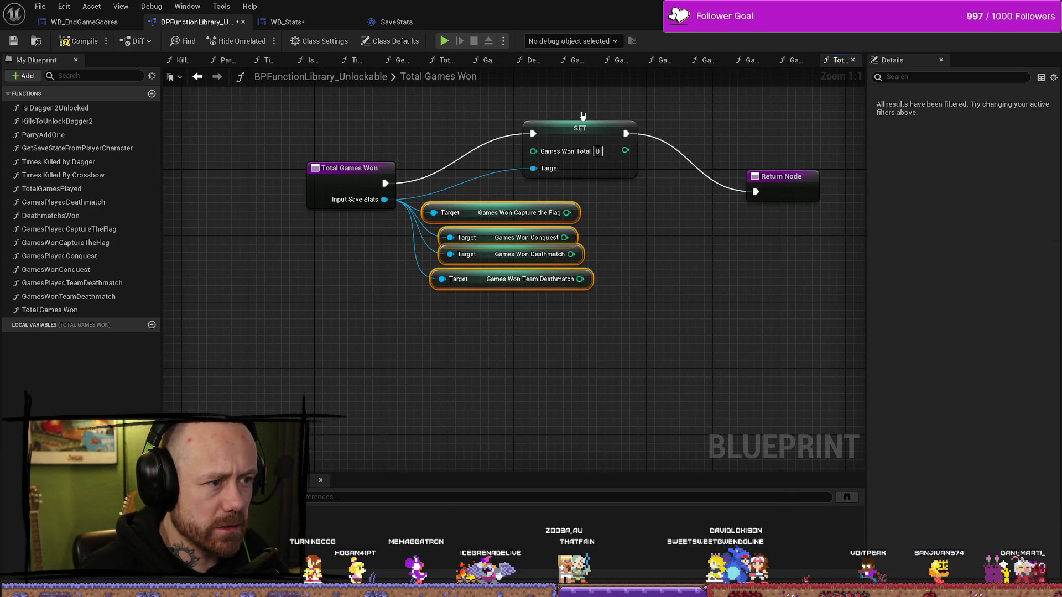
{"action": "mouse_move", "coordinate": [579, 128]}
{"action": "left_mouse_down"}
{"action": "mouse_move", "coordinate": [616, 131]}
{"action": "mouse_move", "coordinate": [678, 178]}
{"action": "left_mouse_up"}
{"action": "left_click_drag", "start_coordinate": [781, 177], "coordinate": [816, 182]}
{"action": "left_click_drag", "start_coordinate": [500, 178], "coordinate": [816, 180]}
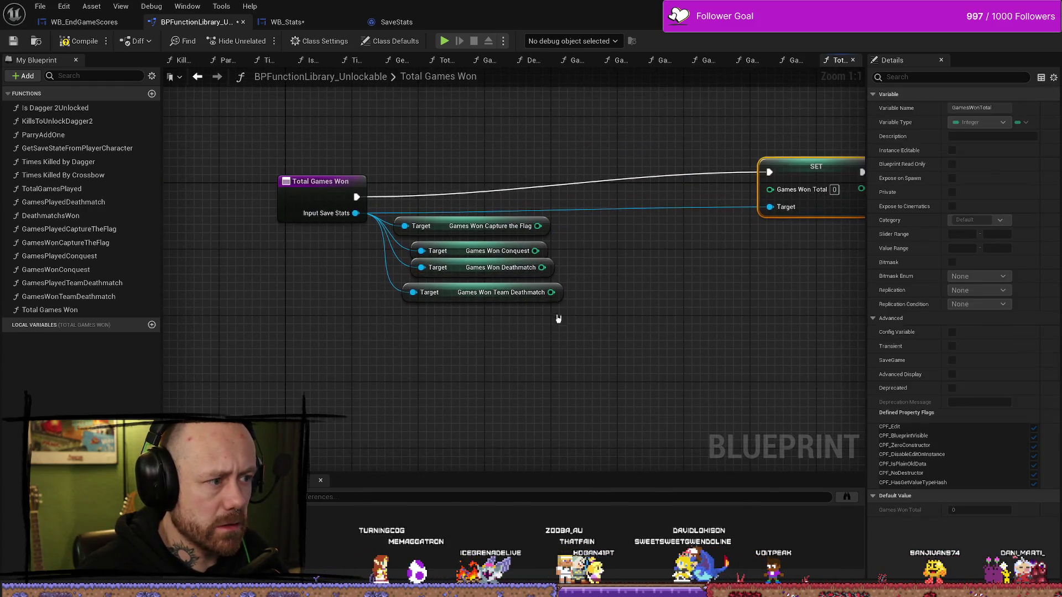
{"action": "mouse_move", "coordinate": [570, 310]}
{"action": "left_mouse_down"}
{"action": "mouse_move", "coordinate": [439, 237]}
{"action": "mouse_move", "coordinate": [432, 287]}
{"action": "left_mouse_up"}
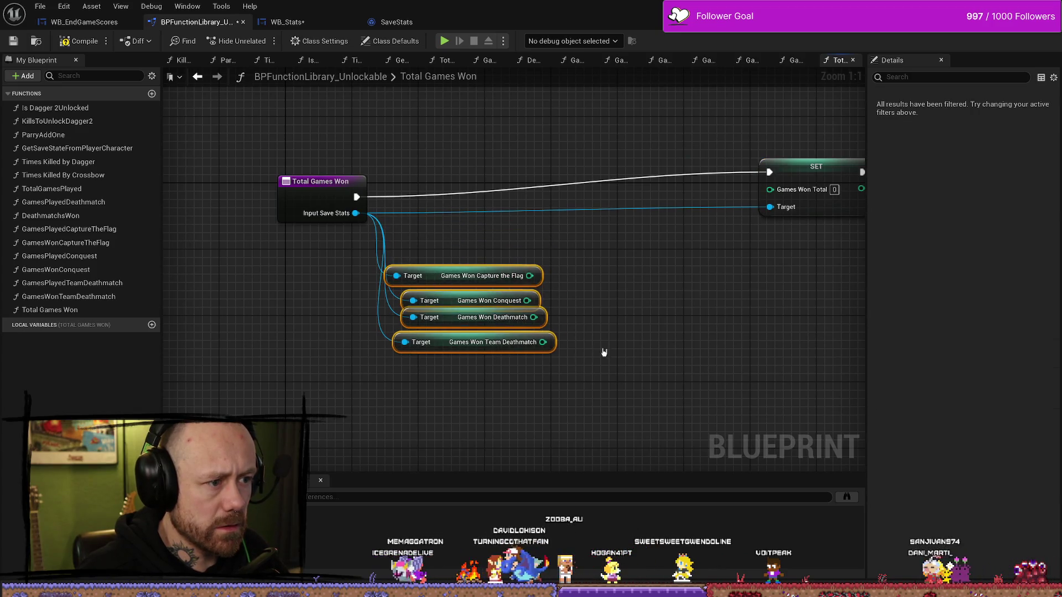
{"action": "left_click_drag", "start_coordinate": [543, 342], "coordinate": [617, 320]}
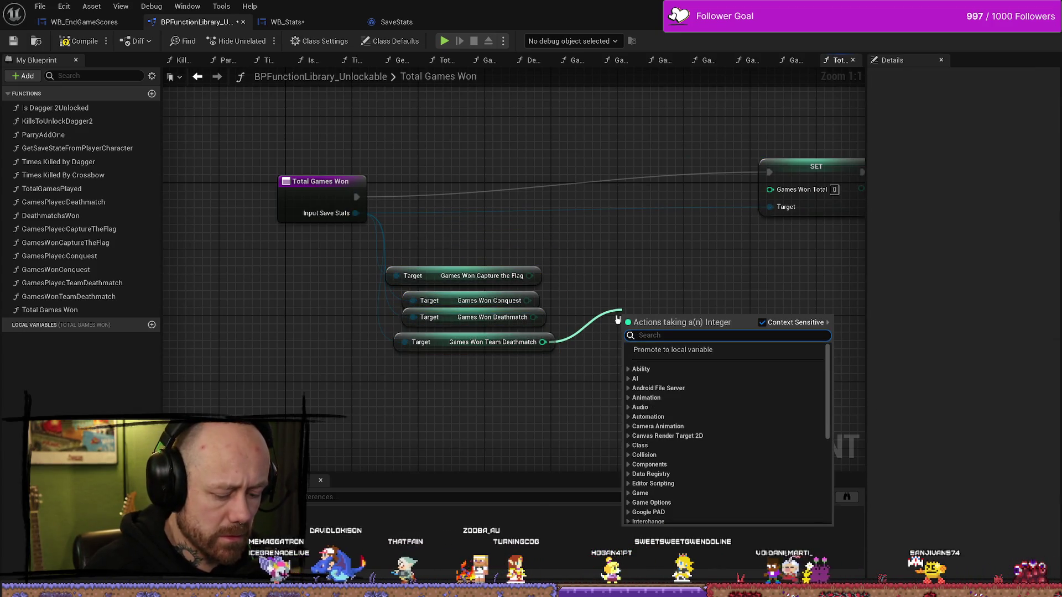
Sum Team Deathmatch and Deathmatch in one Add node, then add Conquest in a second.
{"action": "type", "text": "++"}
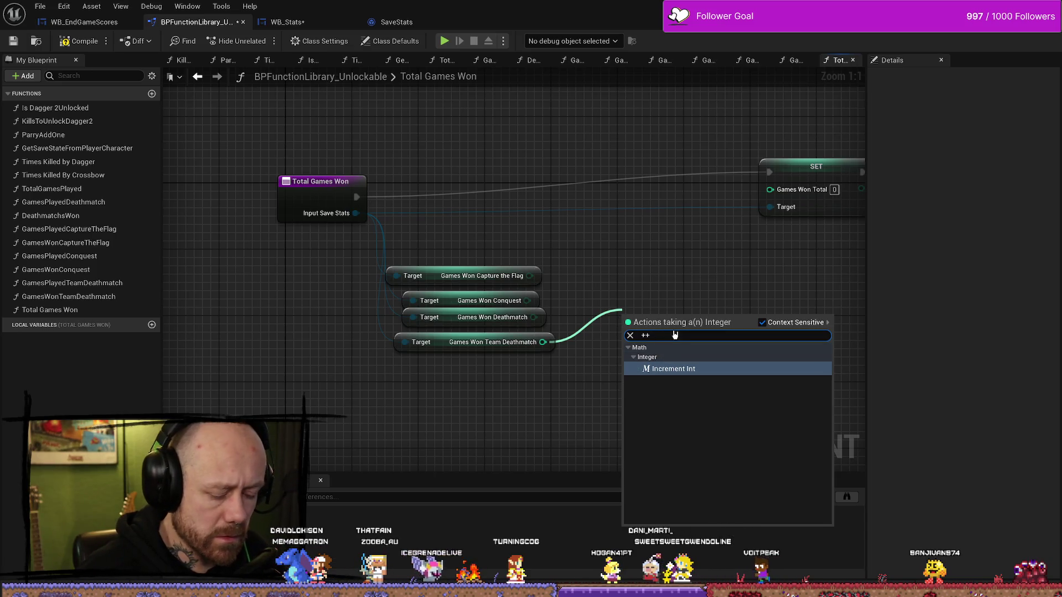
{"action": "key", "text": "BackSpace"}
{"action": "left_click", "coordinate": [672, 402]}
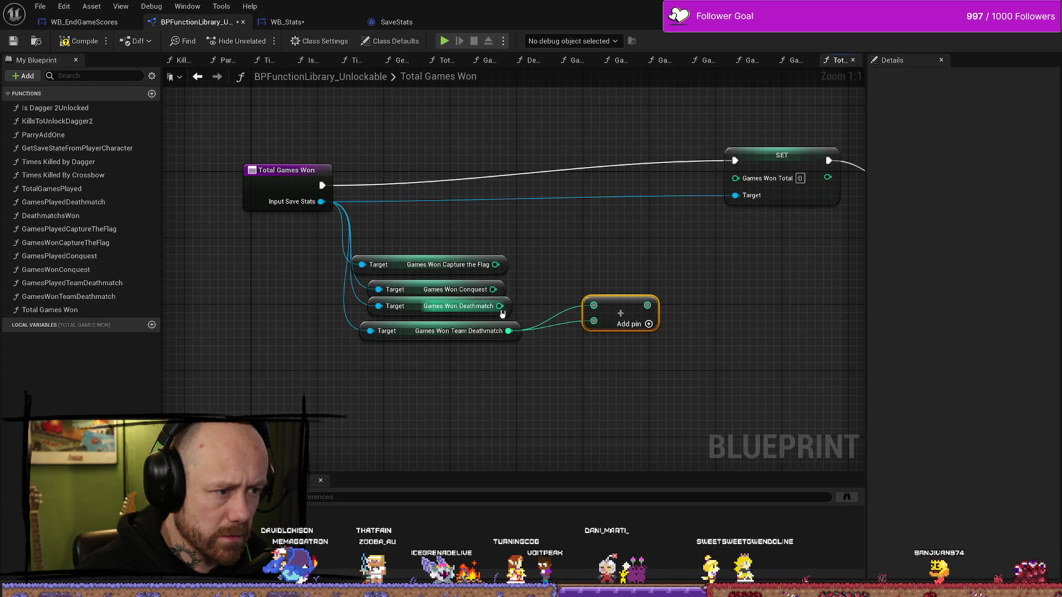
{"action": "left_click_drag", "start_coordinate": [499, 305], "coordinate": [594, 305]}
{"action": "mouse_move", "coordinate": [493, 289]}
{"action": "left_mouse_down"}
{"action": "mouse_move", "coordinate": [604, 267]}
{"action": "mouse_move", "coordinate": [580, 258]}
{"action": "left_mouse_up"}
{"action": "type", "text": "ad"}
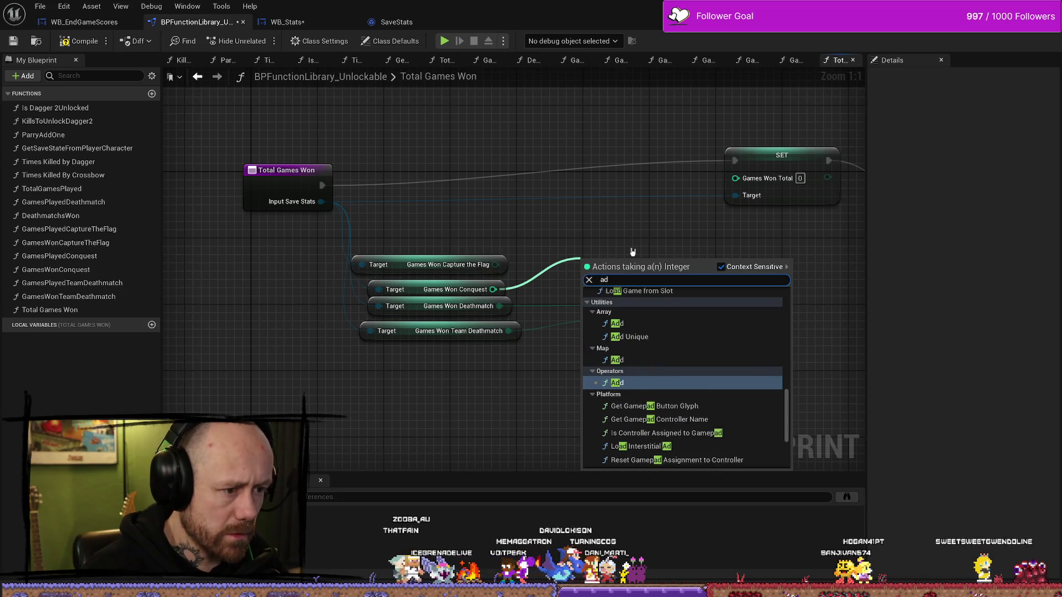
{"action": "left_click", "coordinate": [637, 384]}
{"action": "left_click_drag", "start_coordinate": [625, 265], "coordinate": [688, 254]}
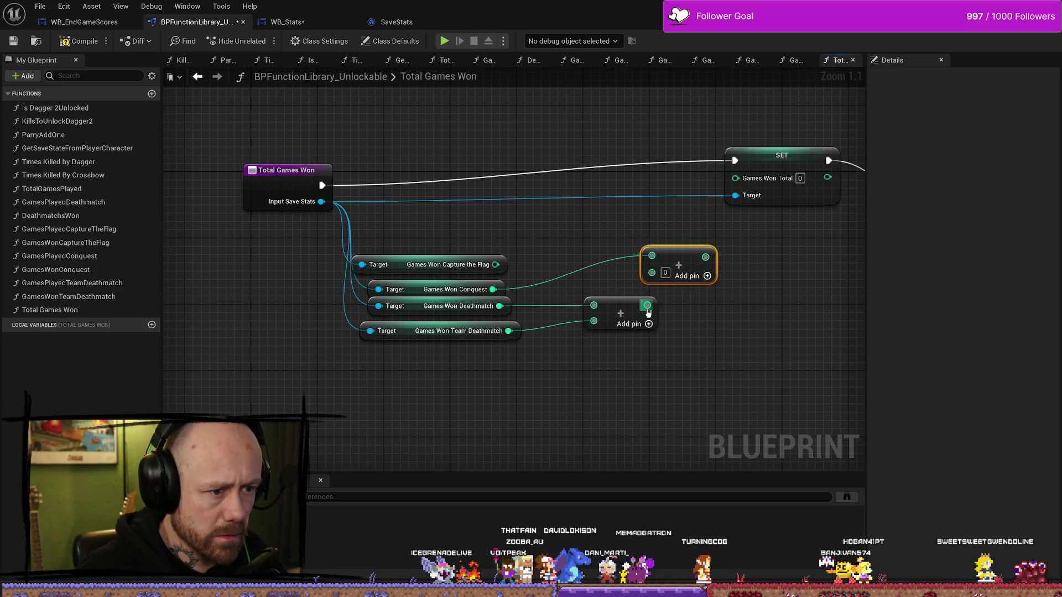
{"action": "left_click_drag", "start_coordinate": [647, 305], "coordinate": [651, 273]}
Add Capture the Flag in a third Add node and feed the sum into Games Won Total.
{"action": "left_click_drag", "start_coordinate": [484, 285], "coordinate": [555, 244]}
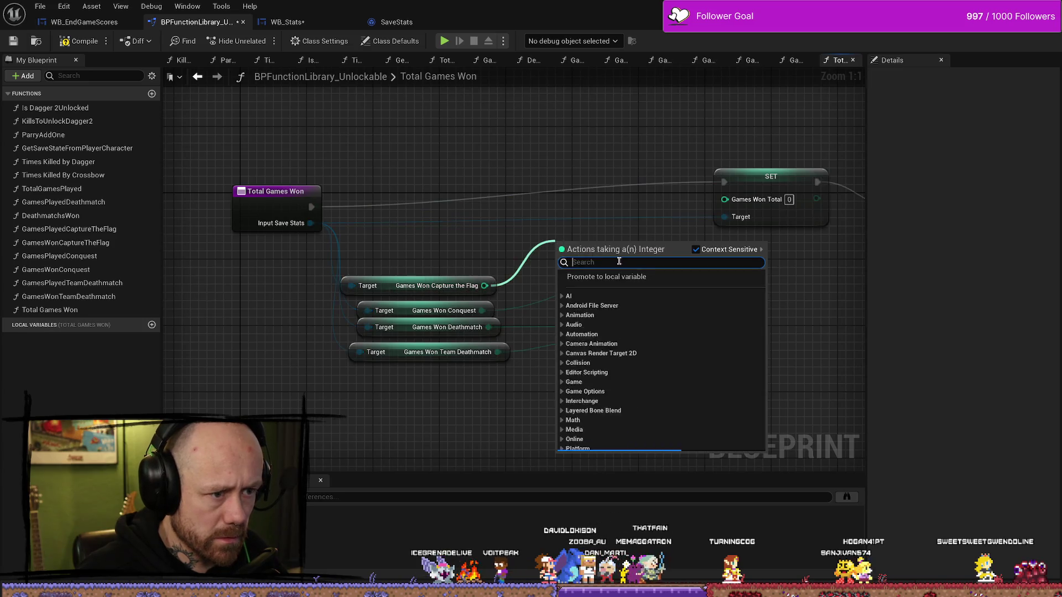
{"action": "type", "text": "ad"}
{"action": "left_click", "coordinate": [617, 365]}
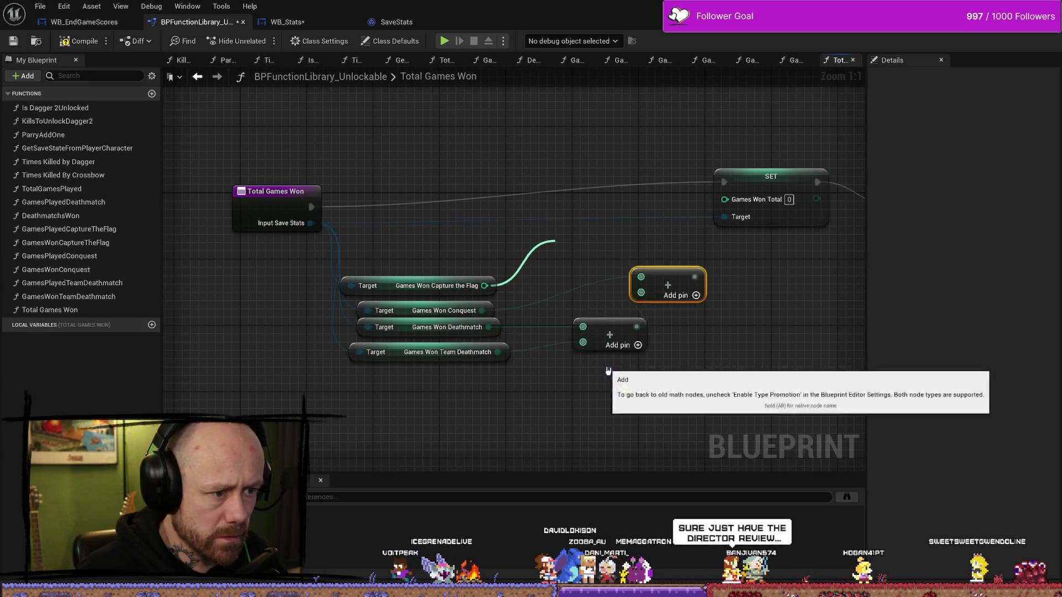
{"action": "mouse_move", "coordinate": [586, 251]}
{"action": "left_mouse_down"}
{"action": "mouse_move", "coordinate": [733, 258]}
{"action": "mouse_move", "coordinate": [707, 269]}
{"action": "mouse_move", "coordinate": [724, 199]}
{"action": "left_mouse_up"}
{"action": "mouse_move", "coordinate": [777, 367]}
{"action": "left_mouse_down"}
{"action": "mouse_move", "coordinate": [653, 337]}
{"action": "mouse_move", "coordinate": [503, 213]}
{"action": "left_mouse_up"}
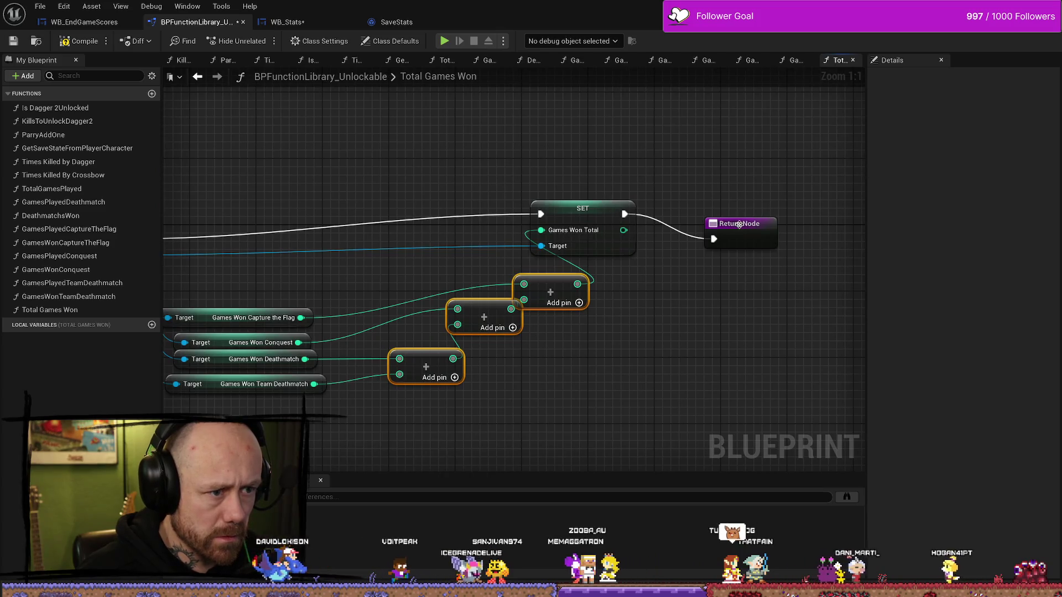
Rearrange the SET, Return, getter and Add nodes into a tidy layout.
{"action": "left_click_drag", "start_coordinate": [739, 223], "coordinate": [813, 215]}
{"action": "mouse_move", "coordinate": [587, 206]}
{"action": "left_mouse_down"}
{"action": "mouse_move", "coordinate": [669, 222]}
{"action": "mouse_move", "coordinate": [863, 221]}
{"action": "mouse_move", "coordinate": [710, 183]}
{"action": "left_mouse_up"}
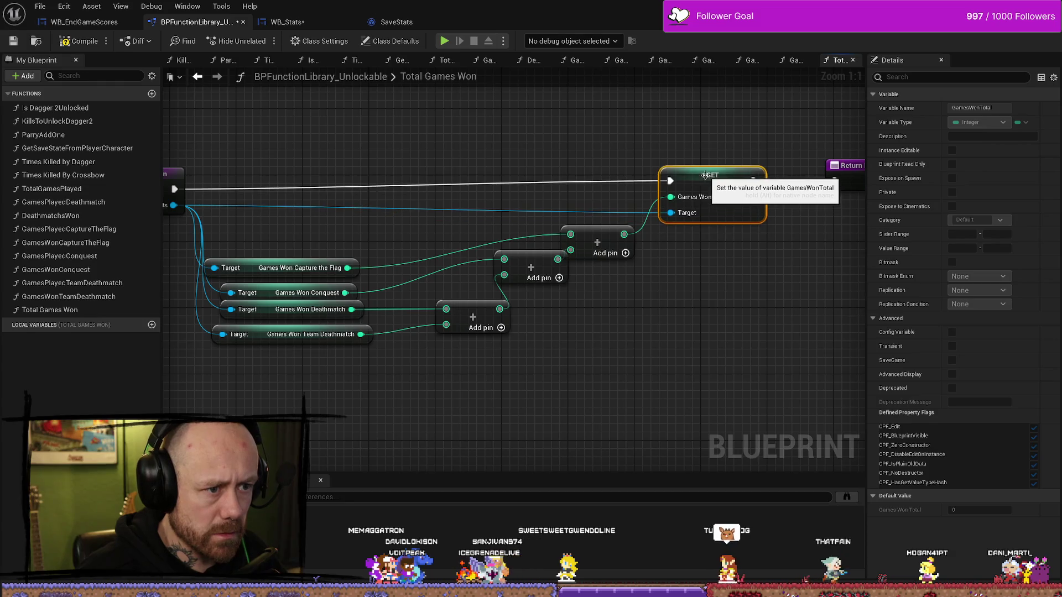
{"action": "mouse_move", "coordinate": [307, 247]}
{"action": "left_mouse_down"}
{"action": "mouse_move", "coordinate": [520, 245]}
{"action": "mouse_move", "coordinate": [444, 339]}
{"action": "left_mouse_up"}
{"action": "left_click_drag", "start_coordinate": [466, 278], "coordinate": [505, 245]}
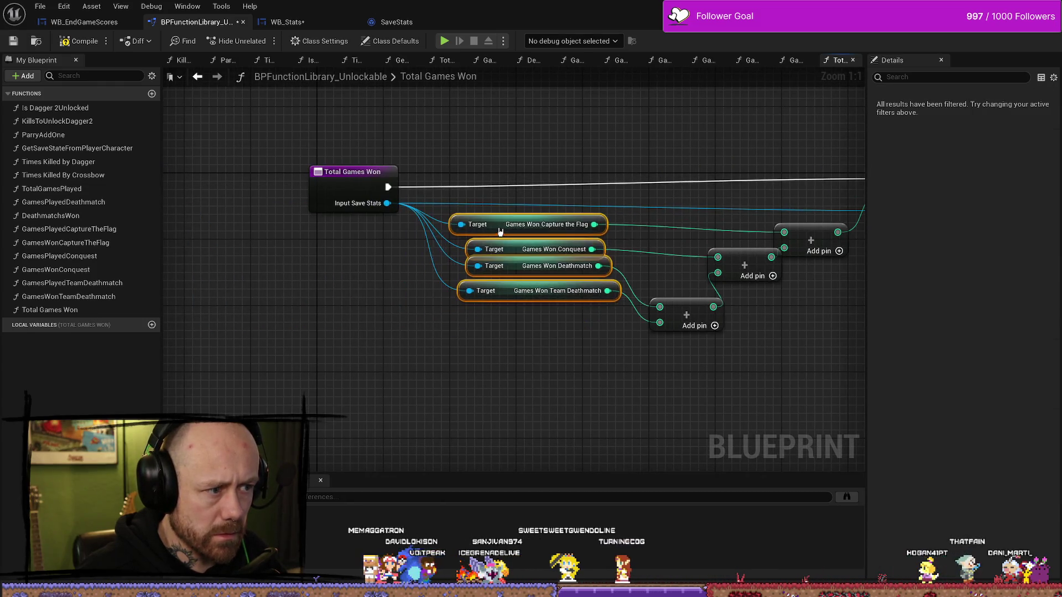
{"action": "left_click_drag", "start_coordinate": [907, 334], "coordinate": [716, 343]}
{"action": "left_click", "coordinate": [672, 371]}
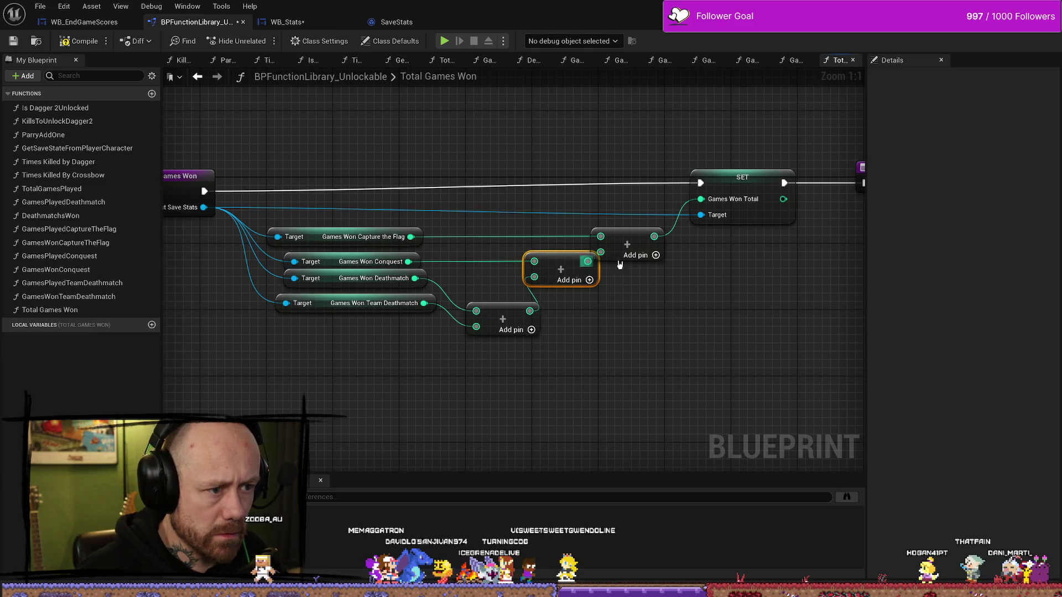
{"action": "left_click_drag", "start_coordinate": [639, 256], "coordinate": [656, 256]}
{"action": "left_click", "coordinate": [658, 375]}
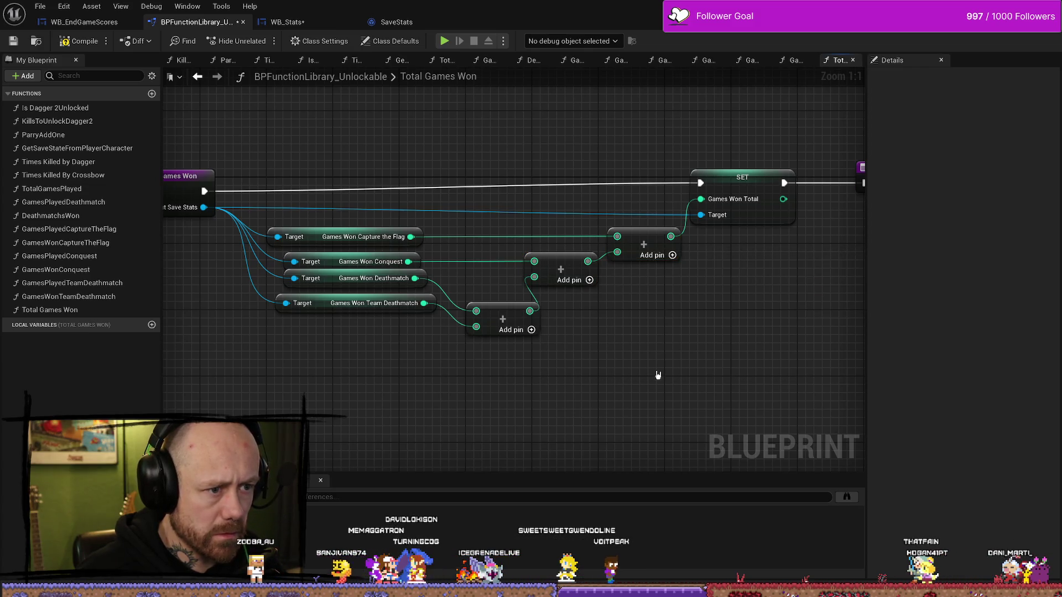
{"action": "left_click", "coordinate": [509, 314]}
{"action": "left_click_drag", "start_coordinate": [487, 264], "coordinate": [597, 260]}
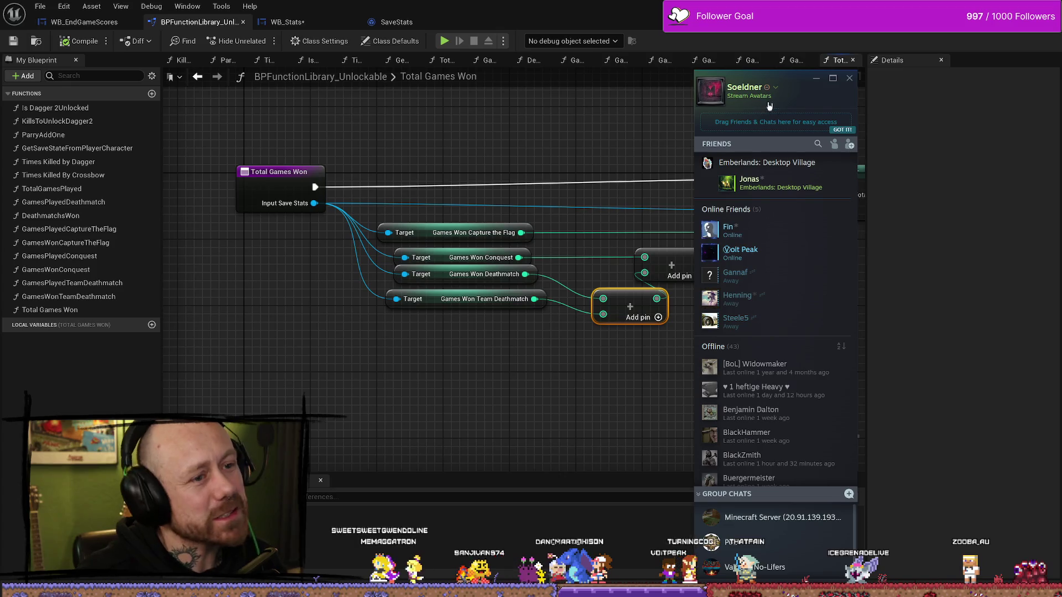
Dismiss the Steam friends list and switch back to the Nioh 3 store page.
{"action": "left_click_drag", "start_coordinate": [780, 78], "coordinate": [634, 78]}
{"action": "left_click", "coordinate": [704, 78]}
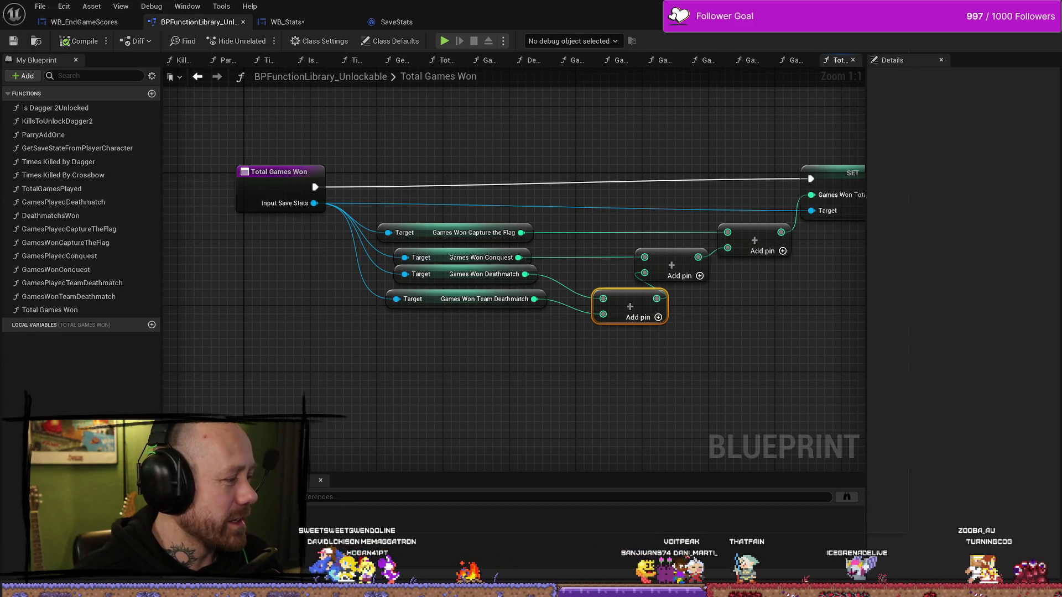
{"action": "key", "text": "alt+Tab"}
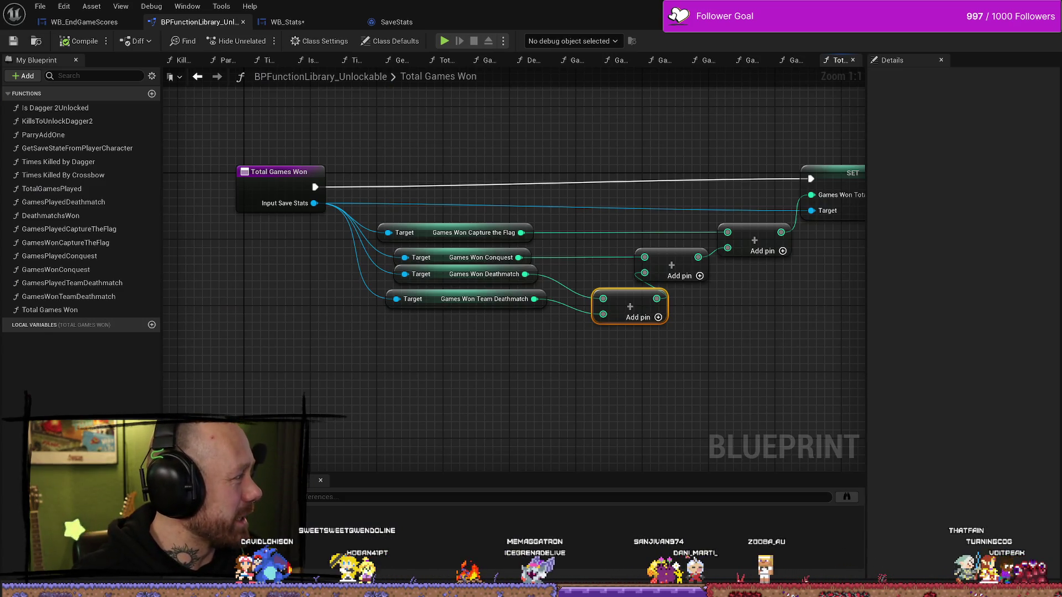
{"action": "key", "text": "alt+Tab"}
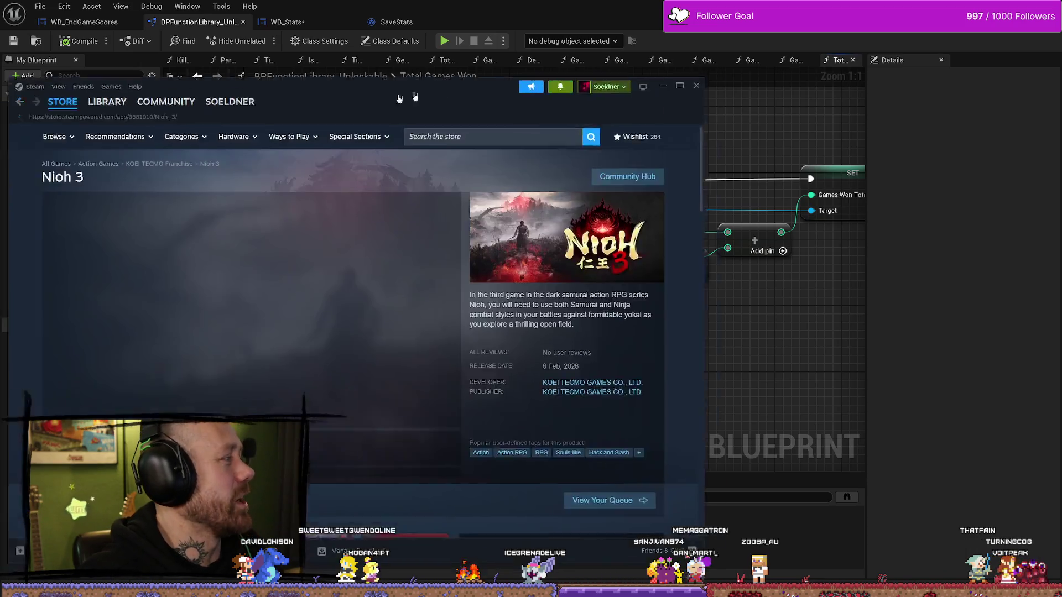
{"action": "scroll", "coordinate": [483, 327], "scroll_direction": "down", "scroll_amount": 5}
{"action": "scroll", "coordinate": [365, 444], "scroll_direction": "down", "scroll_amount": 2}
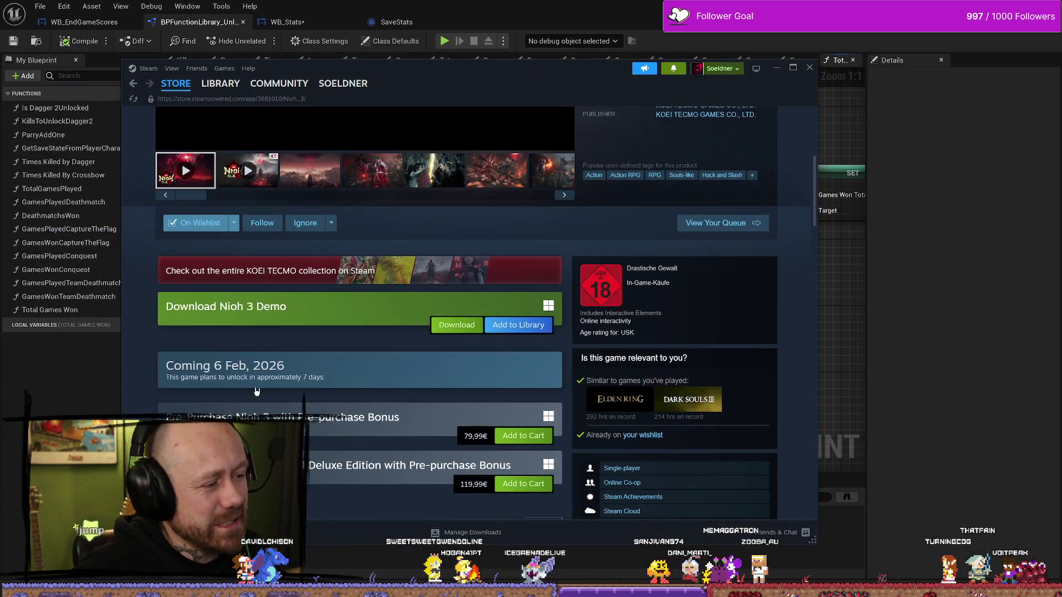
{"action": "scroll", "coordinate": [466, 387], "scroll_direction": "down", "scroll_amount": 1}
{"action": "left_click_drag", "start_coordinate": [465, 387], "coordinate": [488, 391]}
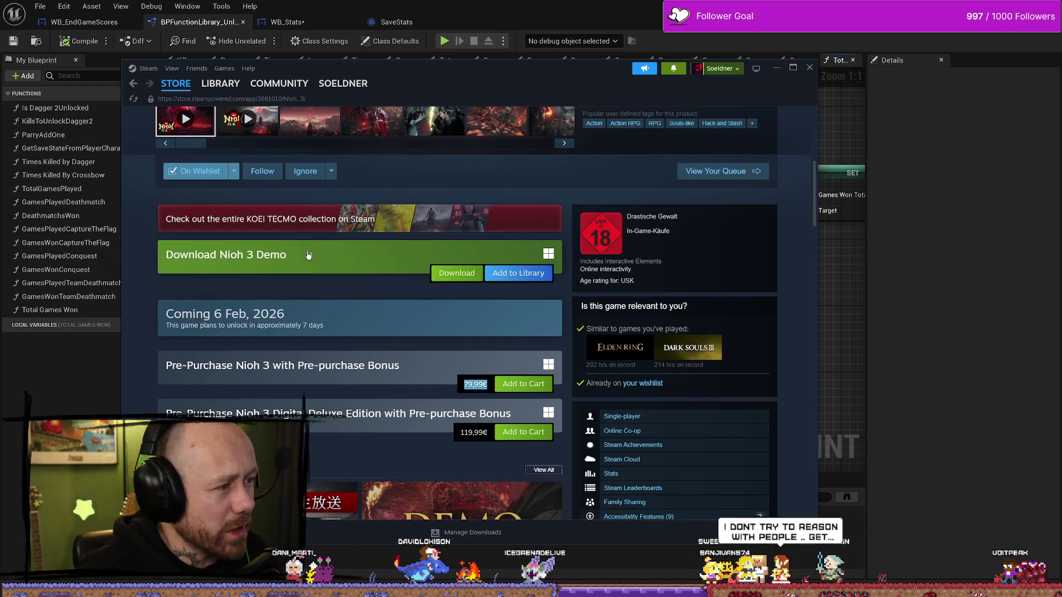
{"action": "left_click", "coordinate": [279, 265]}
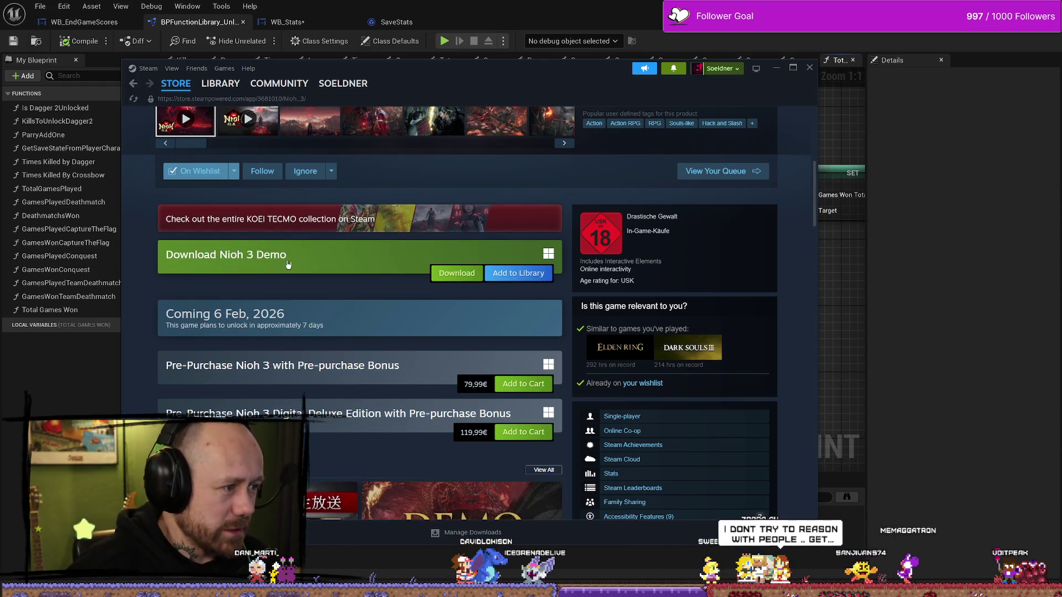
{"action": "double_click", "coordinate": [472, 384]}
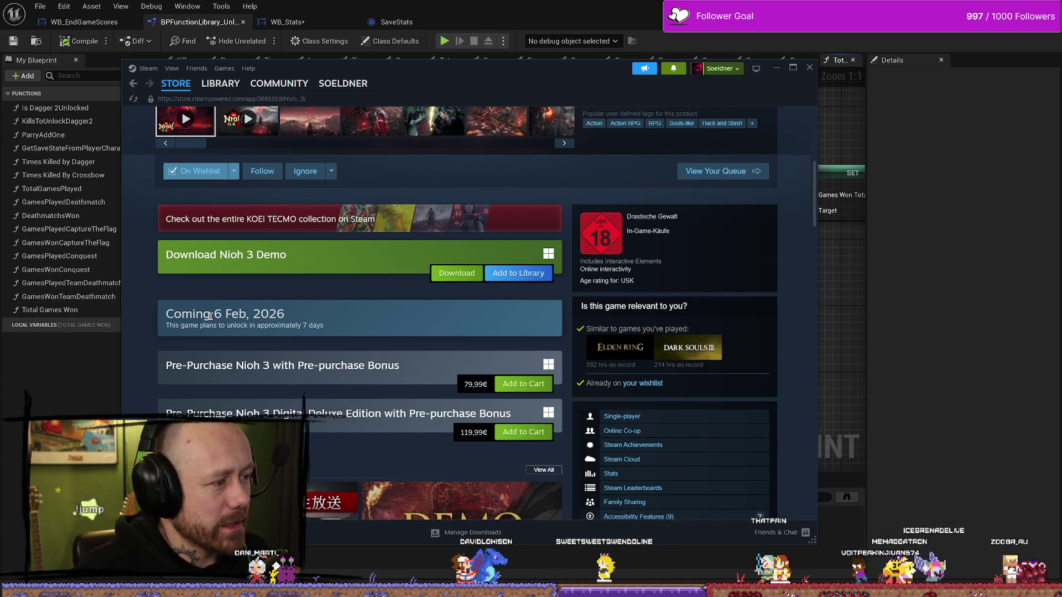
{"action": "scroll", "coordinate": [294, 355], "scroll_direction": "up", "scroll_amount": 5}
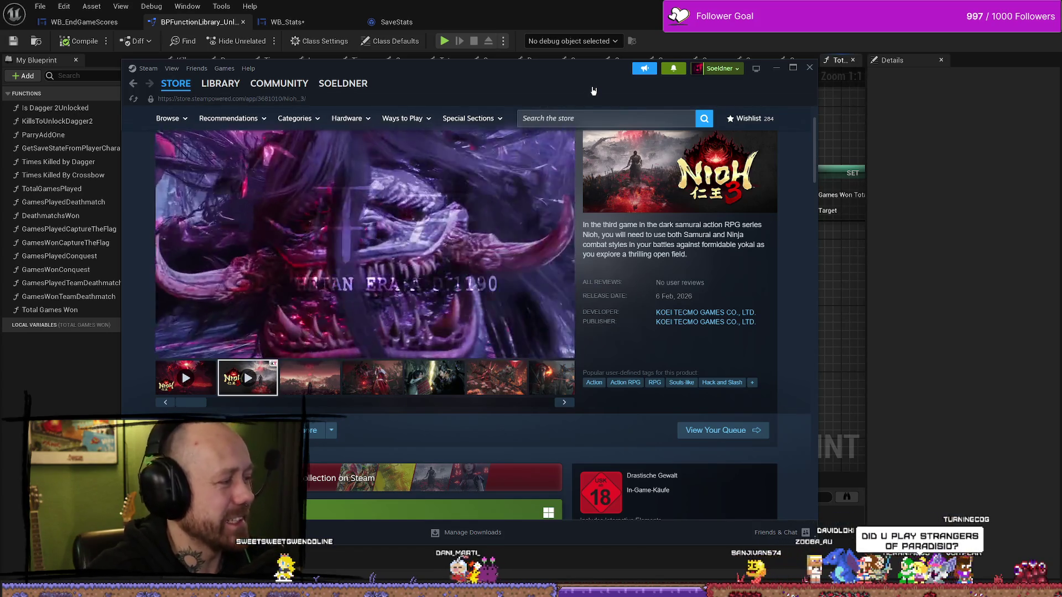
{"action": "key", "text": "alt+Tab"}
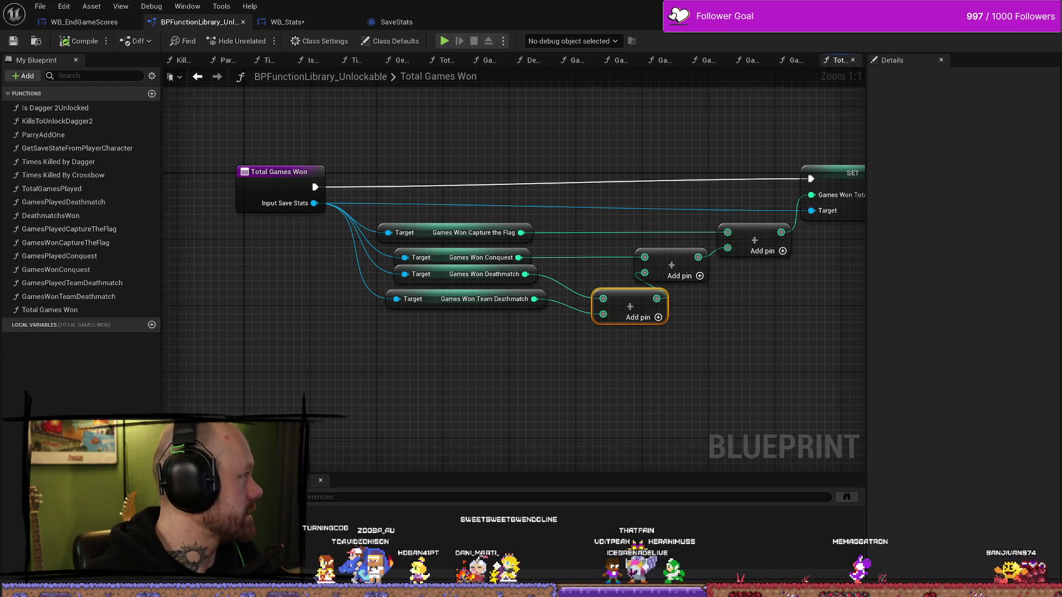
Switch to the Stranger of Paradise store page and maximize its window.
{"action": "key", "text": "alt+Tab"}
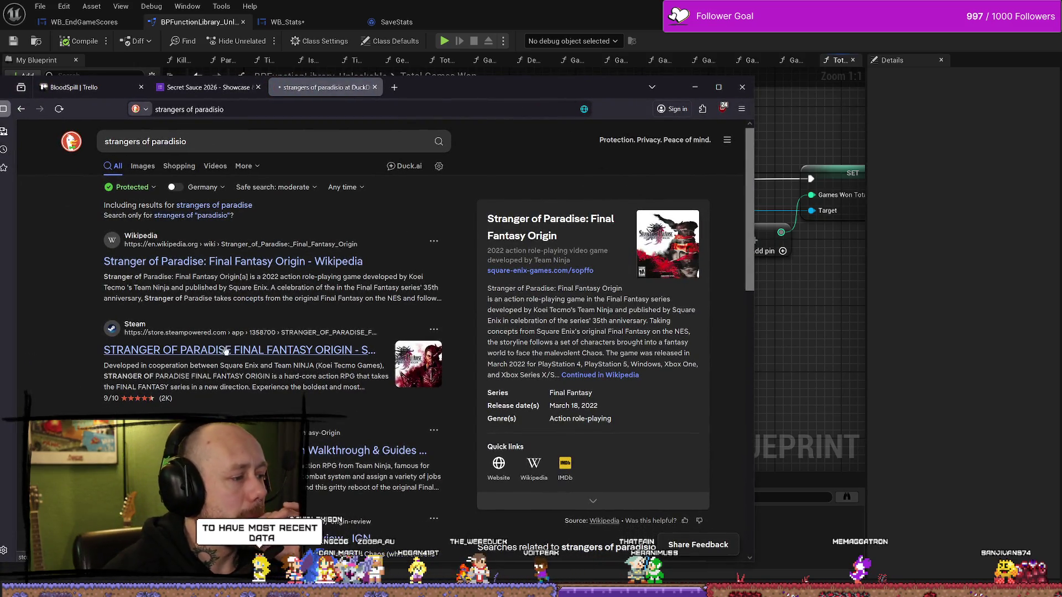
{"action": "key", "text": "super+Up"}
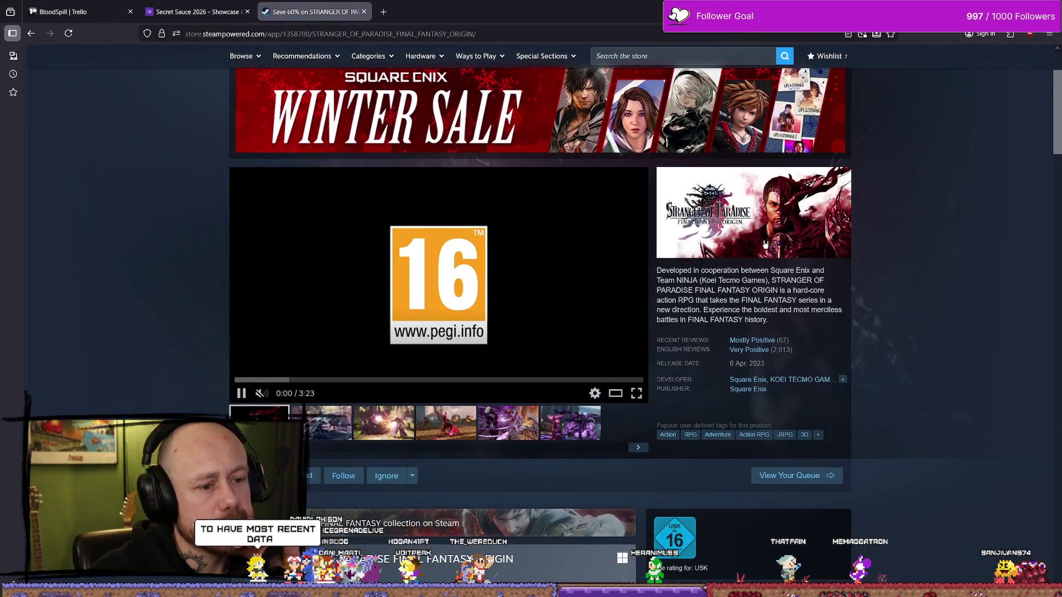
Start the Stranger of Paradise Final Fantasy Origin trailer and raise its volume.
{"action": "scroll", "coordinate": [497, 277], "scroll_direction": "down", "scroll_amount": 1}
{"action": "left_click", "coordinate": [283, 340]}
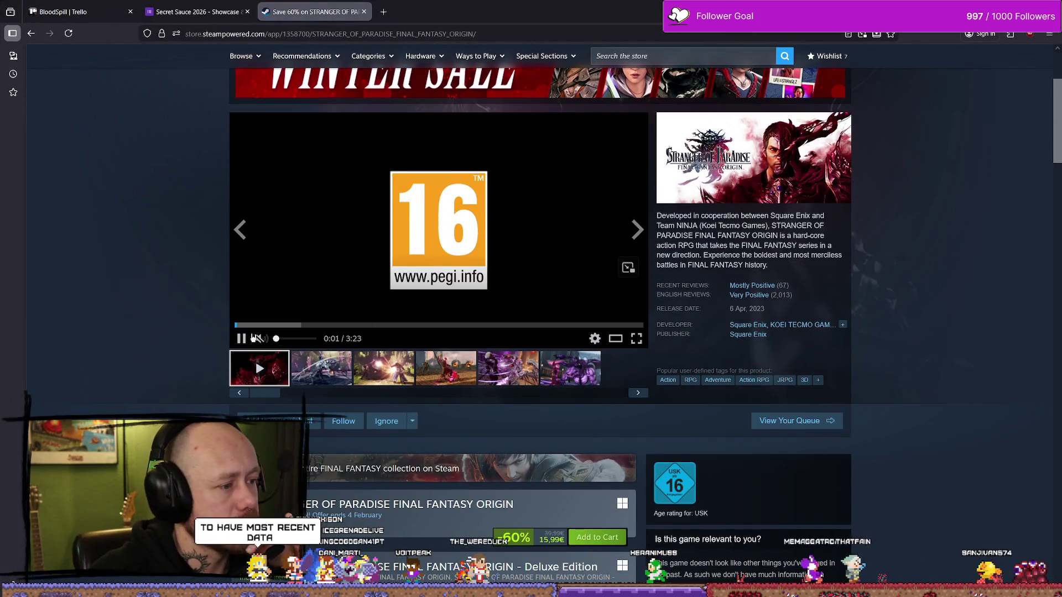
{"action": "left_click_drag", "start_coordinate": [283, 340], "coordinate": [293, 338]}
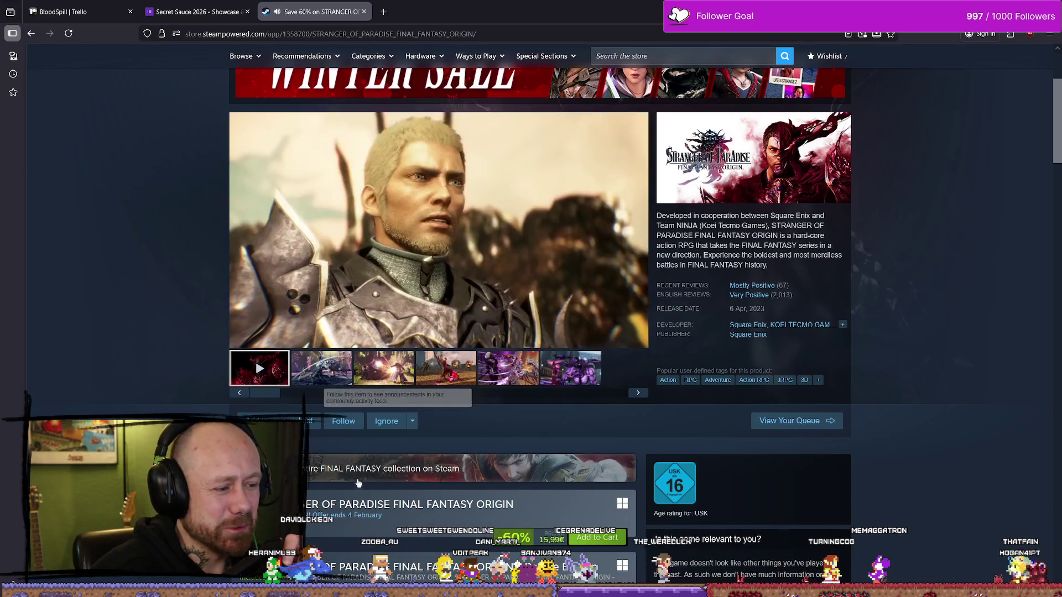
{"action": "mouse_move", "coordinate": [347, 316]}
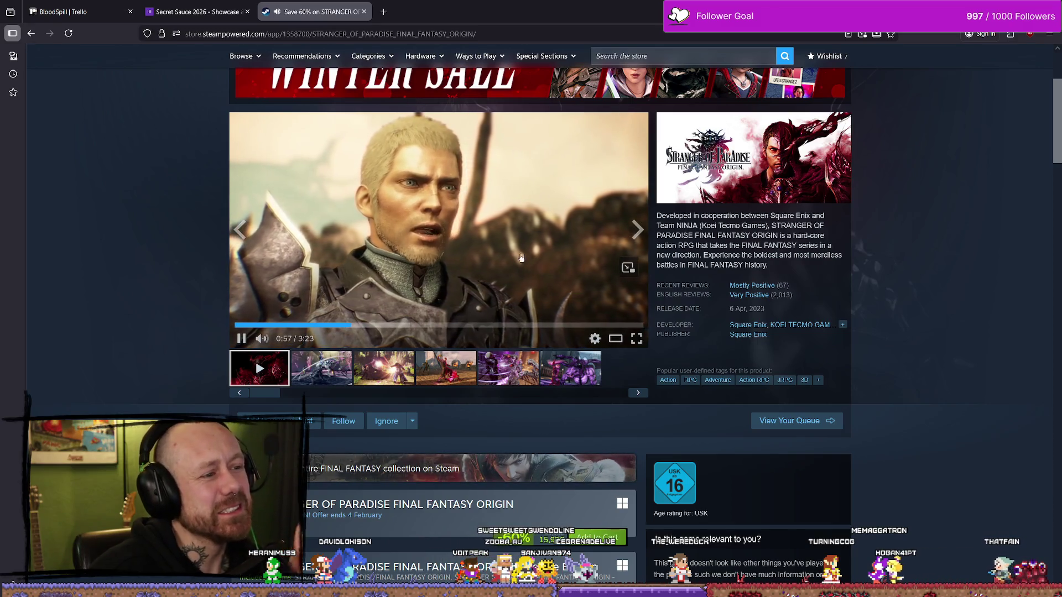
{"action": "mouse_move", "coordinate": [262, 338]}
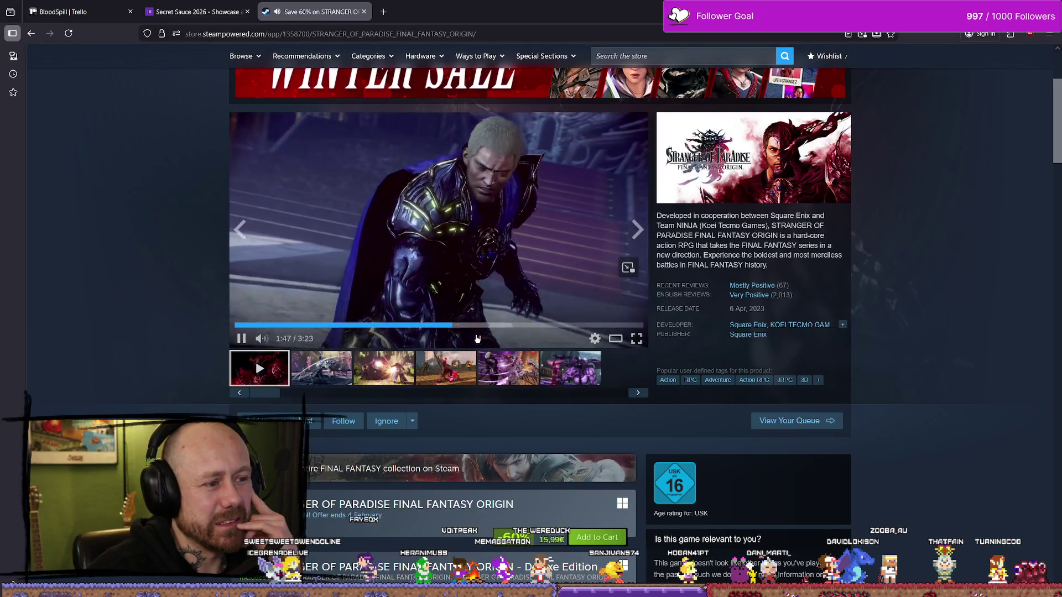
Skip the trailer ahead to about 2:11, pause it, and step through the screenshots.
{"action": "left_click", "coordinate": [497, 326]}
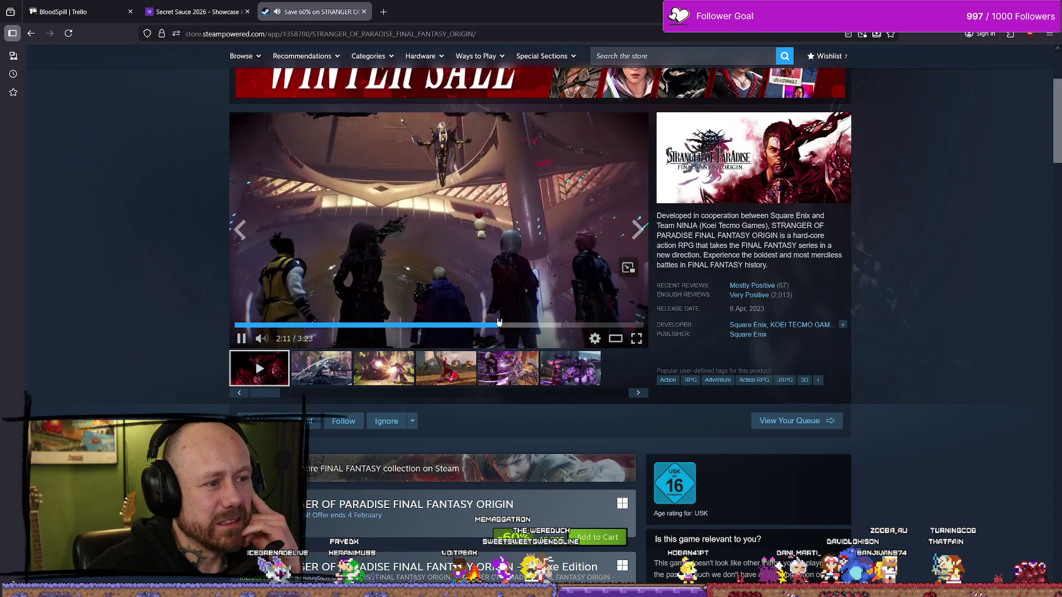
{"action": "left_click", "coordinate": [420, 309]}
{"action": "left_click", "coordinate": [338, 364]}
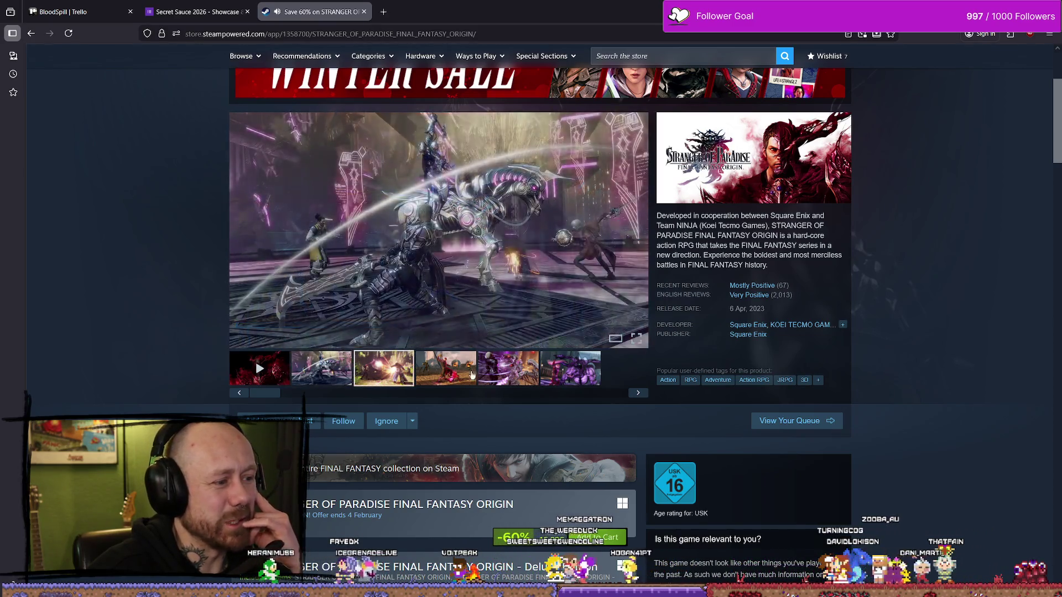
{"action": "left_click", "coordinate": [384, 368]}
{"action": "left_click", "coordinate": [570, 367]}
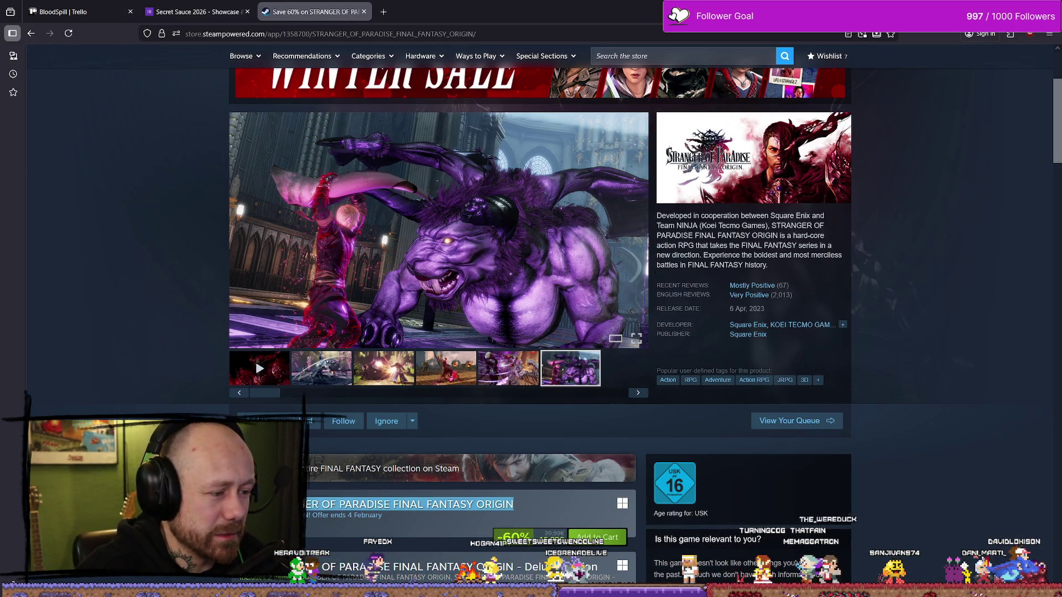
Copy the game's full title, go to YouTube and paste it into the search field.
{"action": "triple_click", "coordinate": [387, 504]}
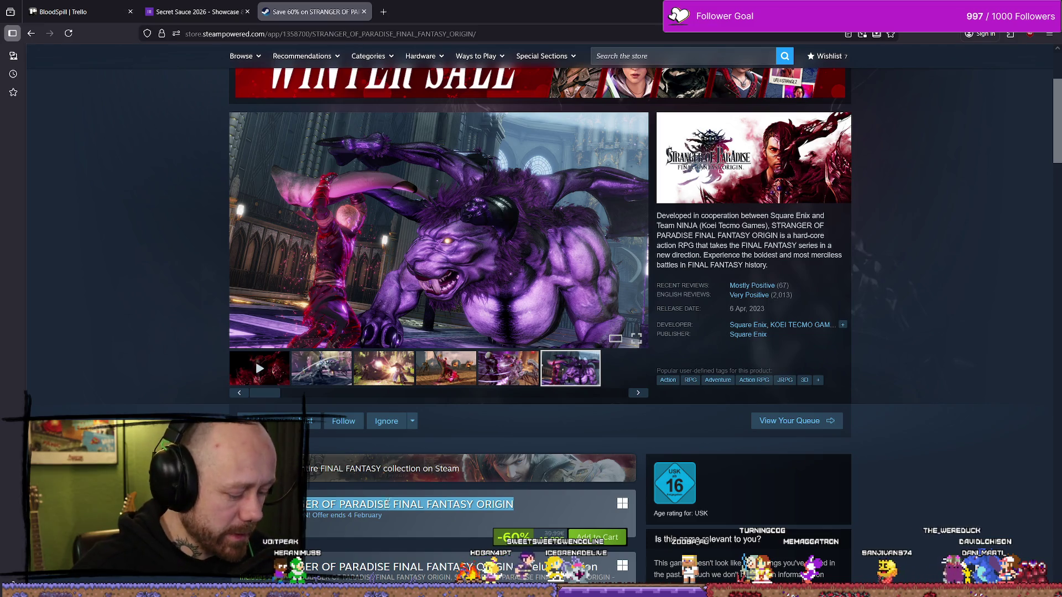
{"action": "left_click", "coordinate": [382, 34]}
{"action": "type", "text": "youtube.com"}
{"action": "key", "text": "Return"}
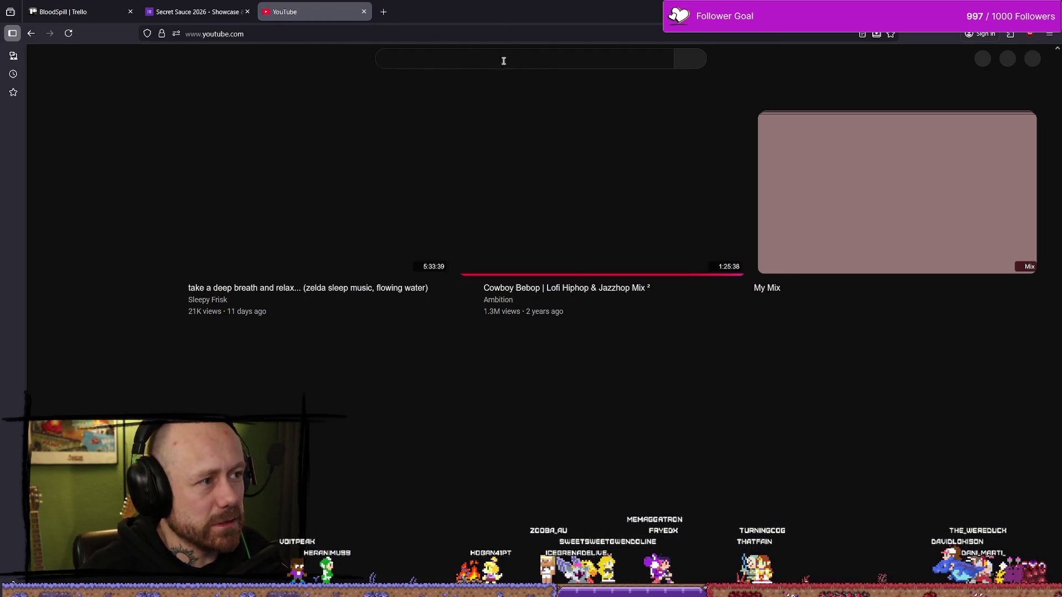
{"action": "left_click", "coordinate": [540, 59]}
{"action": "type", "text": "STRANGER OF PARADISE FINAL FANTASY ORIGIN"}
Search for STRANGER OF PARADISE FINAL FANTASY ORIGIN, open the first result and pause it.
{"action": "key", "text": "Return"}
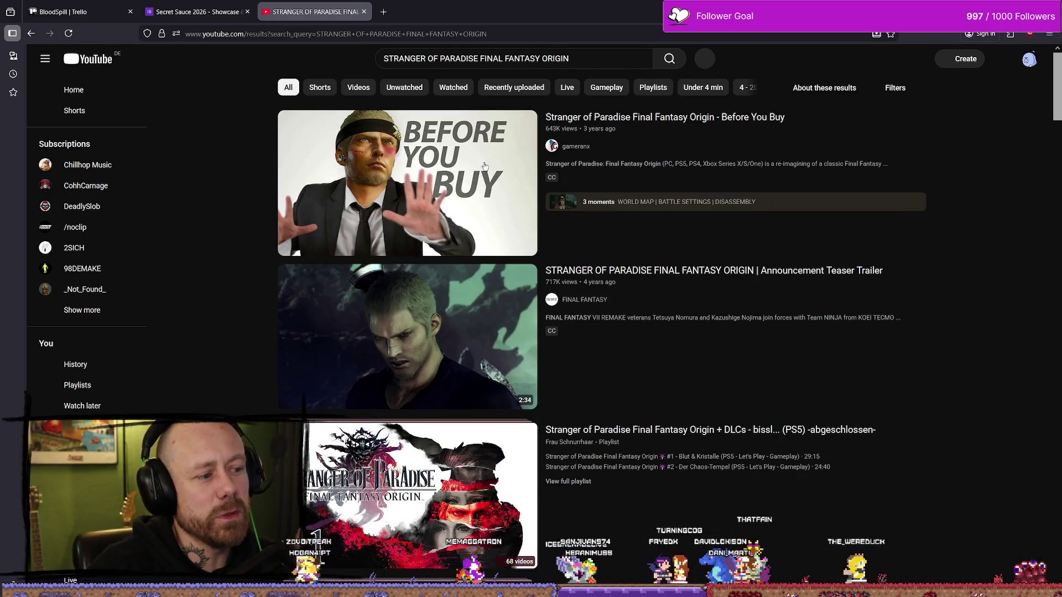
{"action": "left_click", "coordinate": [734, 126]}
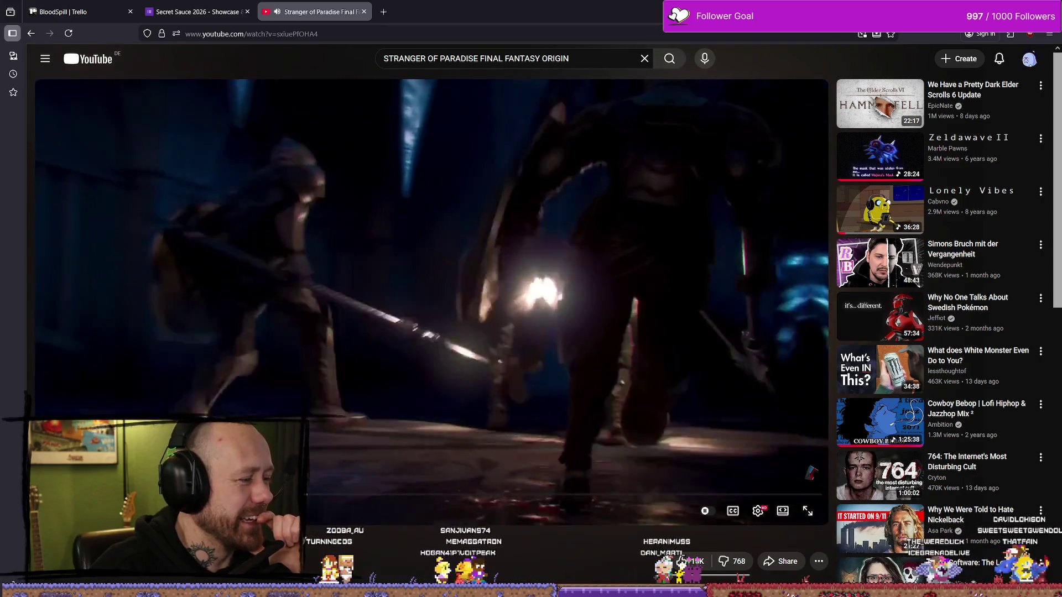
{"action": "left_click", "coordinate": [426, 343]}
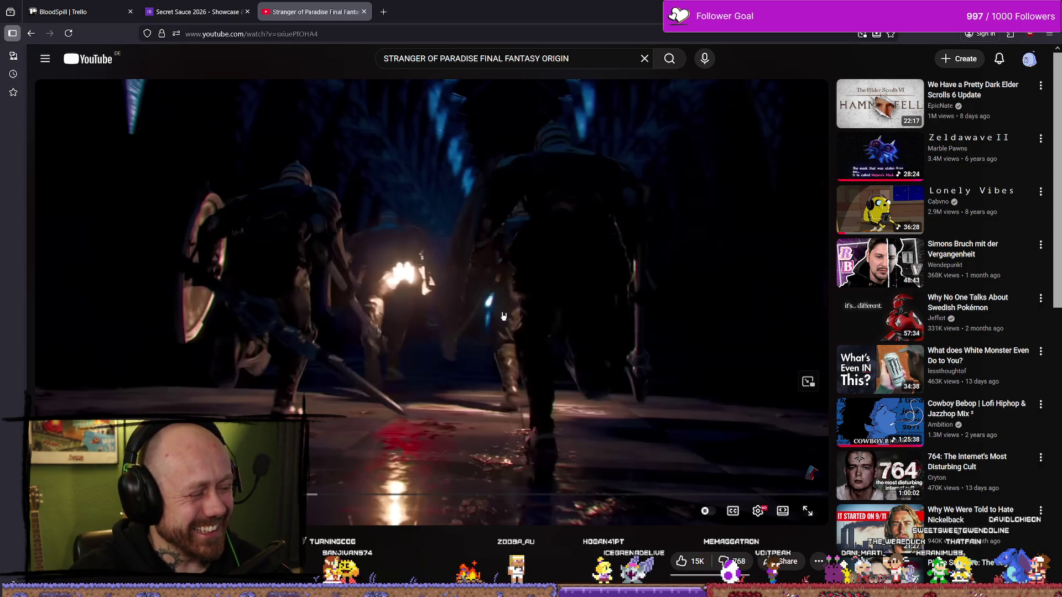
Scrub and resume the gameplay video, then pause on the cave fight.
{"action": "mouse_move", "coordinate": [310, 493]}
{"action": "left_mouse_down"}
{"action": "mouse_move", "coordinate": [285, 494]}
{"action": "mouse_move", "coordinate": [312, 493]}
{"action": "left_mouse_up"}
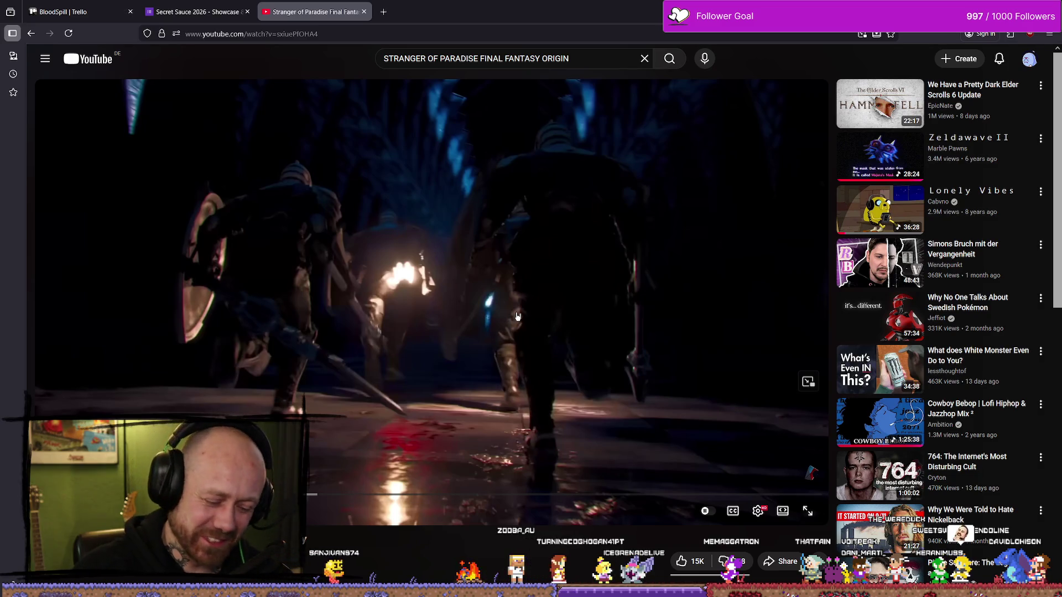
{"action": "left_click", "coordinate": [517, 317]}
{"action": "key", "text": "Left"}
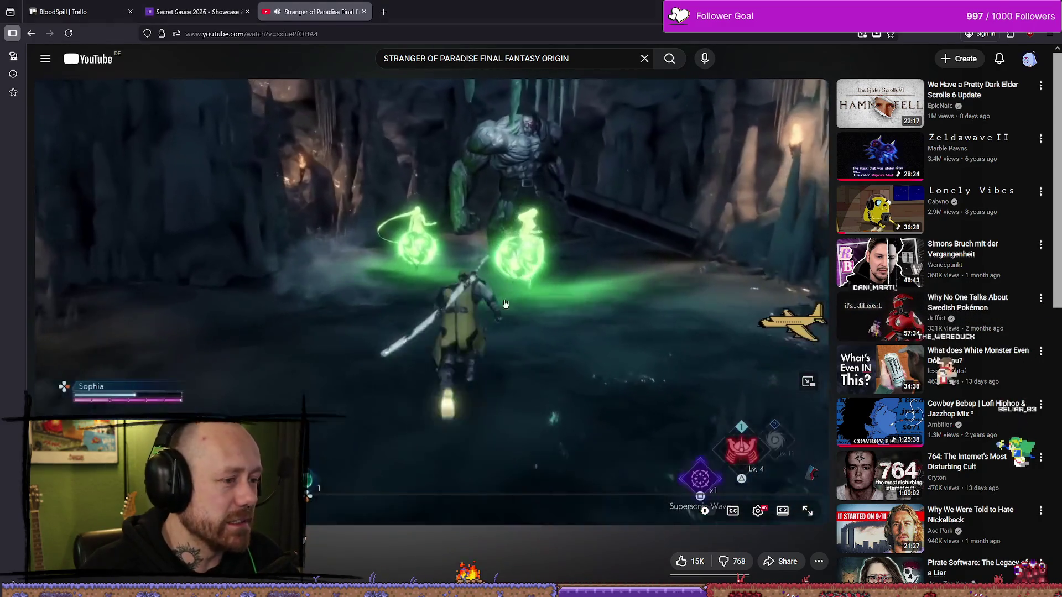
{"action": "left_click", "coordinate": [563, 334]}
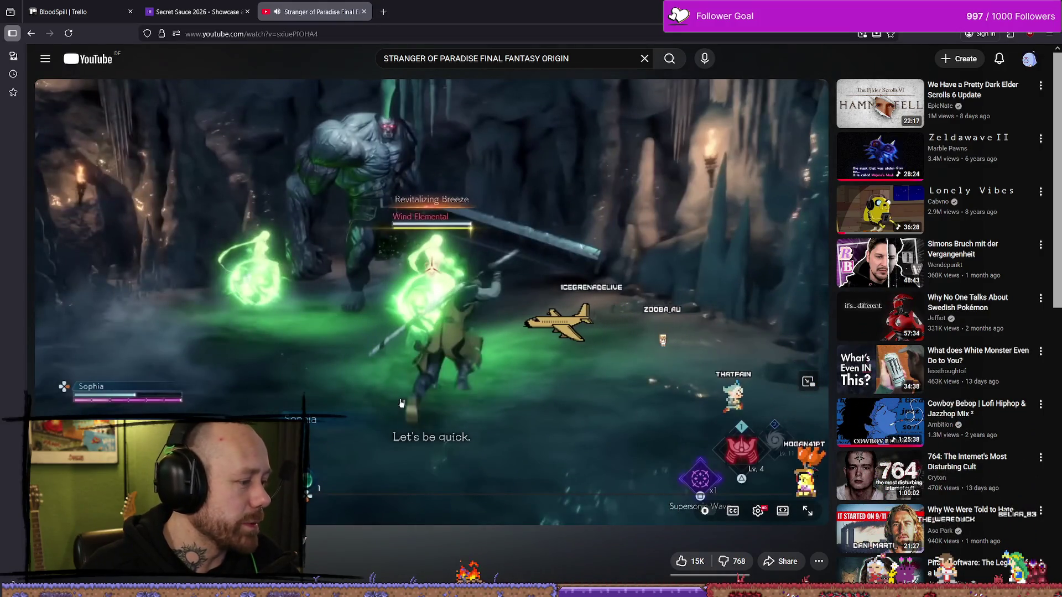
{"action": "left_click", "coordinate": [189, 7]}
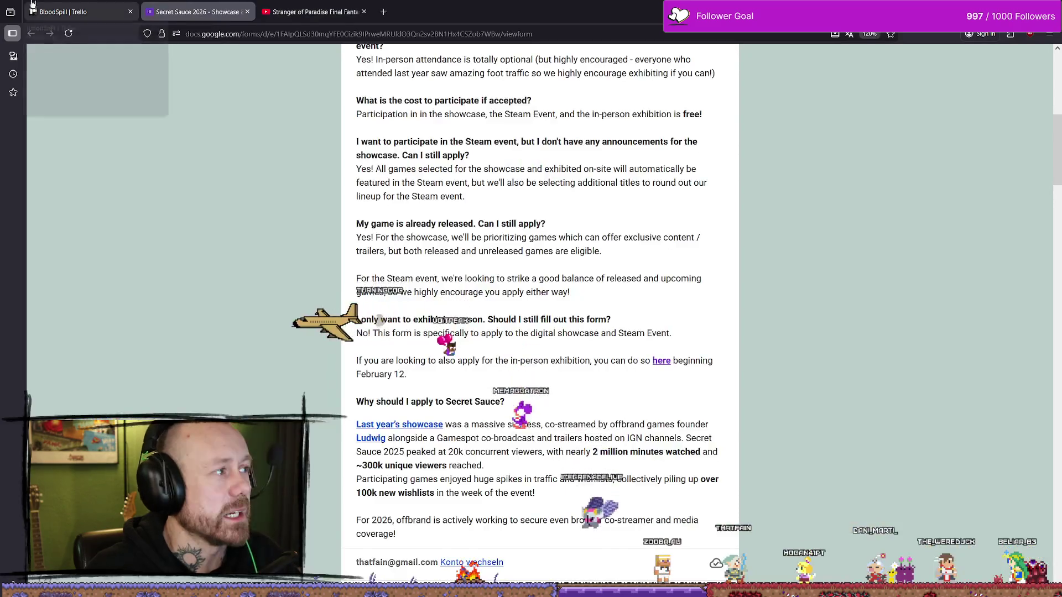
Glance at the Trello and video tabs, then return to Unreal's Total Games Won graph.
{"action": "left_click", "coordinate": [78, 11]}
{"action": "left_click", "coordinate": [315, 11]}
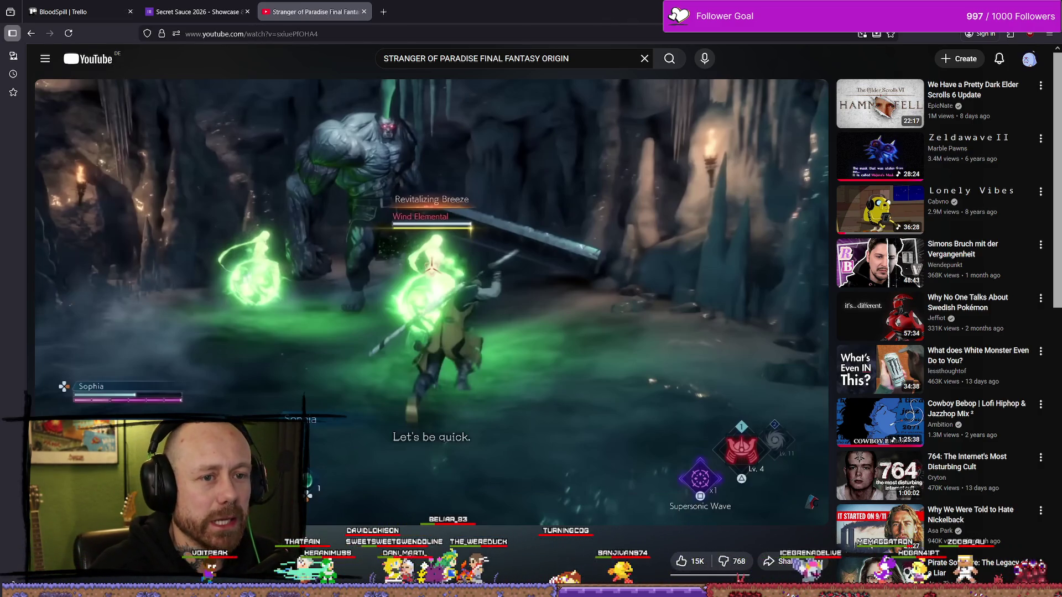
{"action": "key", "text": "alt+Tab"}
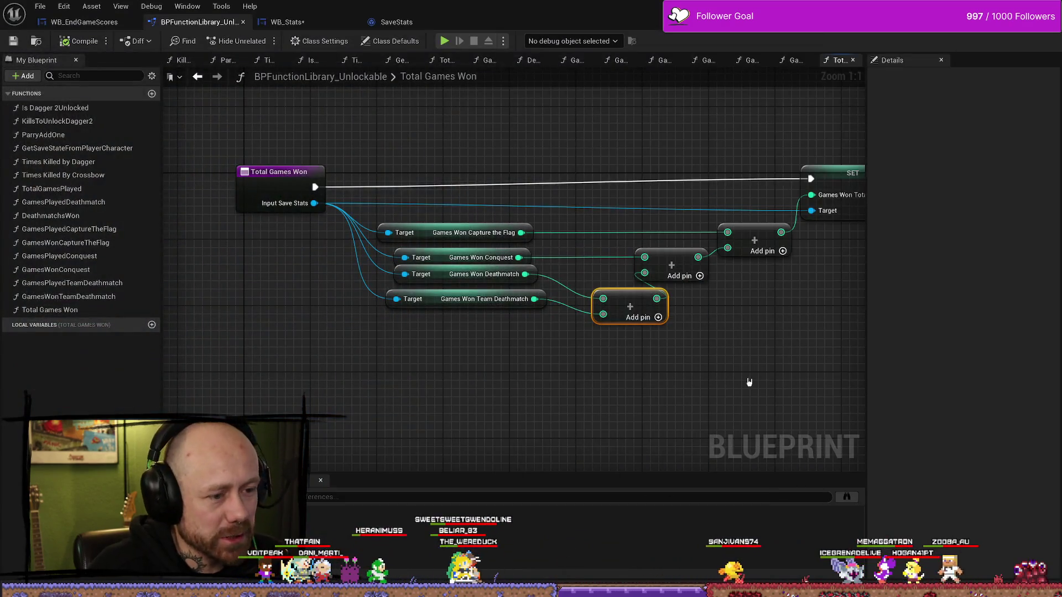
{"action": "left_click_drag", "start_coordinate": [749, 382], "coordinate": [570, 399]}
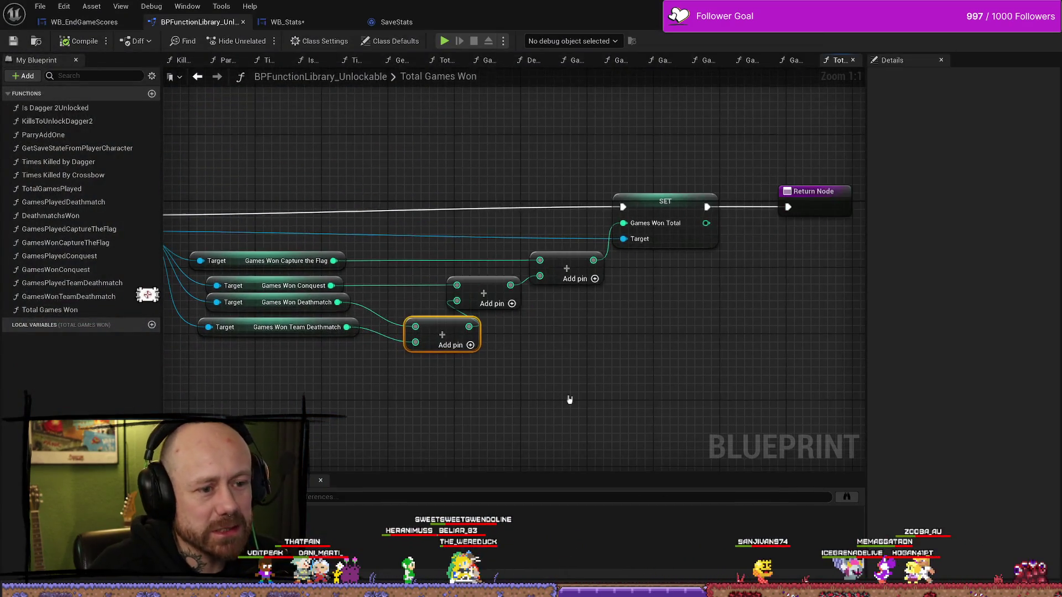
Pan the Total Games Won graph between its entry node and Return Node.
{"action": "left_click_drag", "start_coordinate": [379, 175], "coordinate": [510, 176]}
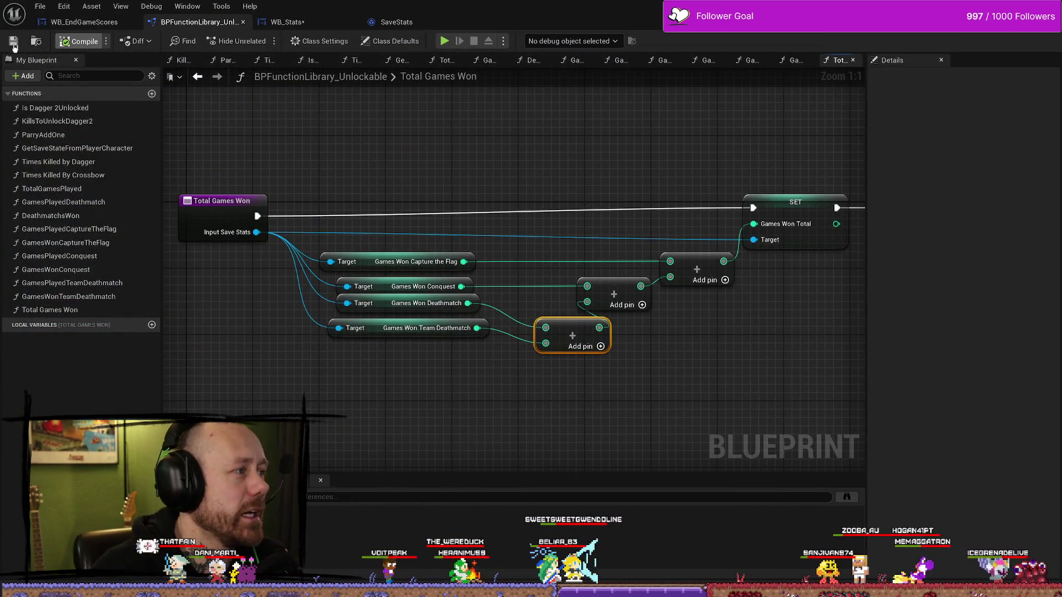
{"action": "left_click_drag", "start_coordinate": [683, 125], "coordinate": [694, 180]}
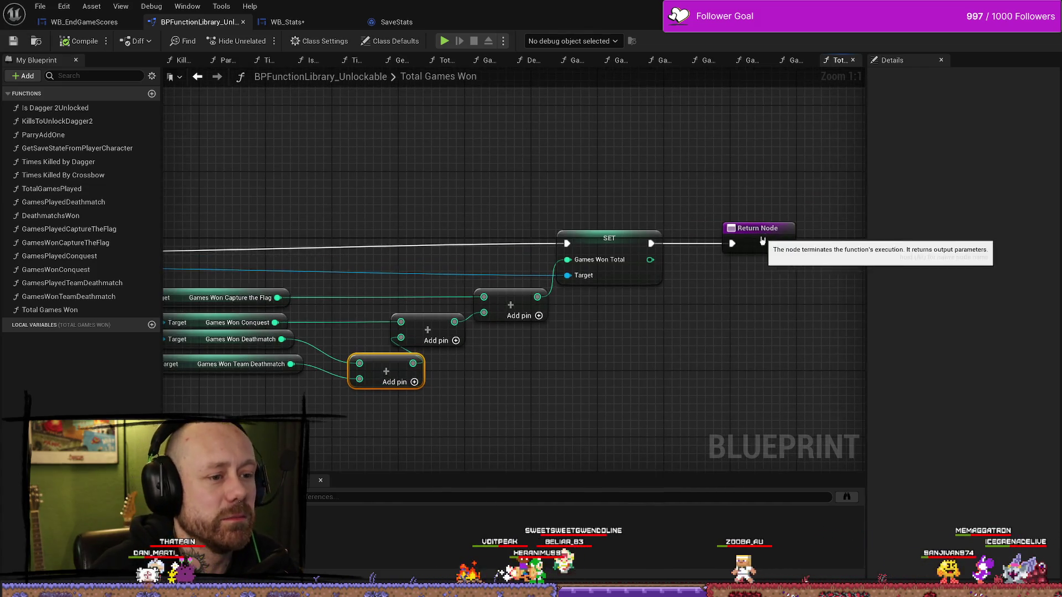
{"action": "left_click", "coordinate": [738, 229]}
Look over the SaveStats and WB_Stats blueprints, then Save All assets.
{"action": "left_click", "coordinate": [406, 24]}
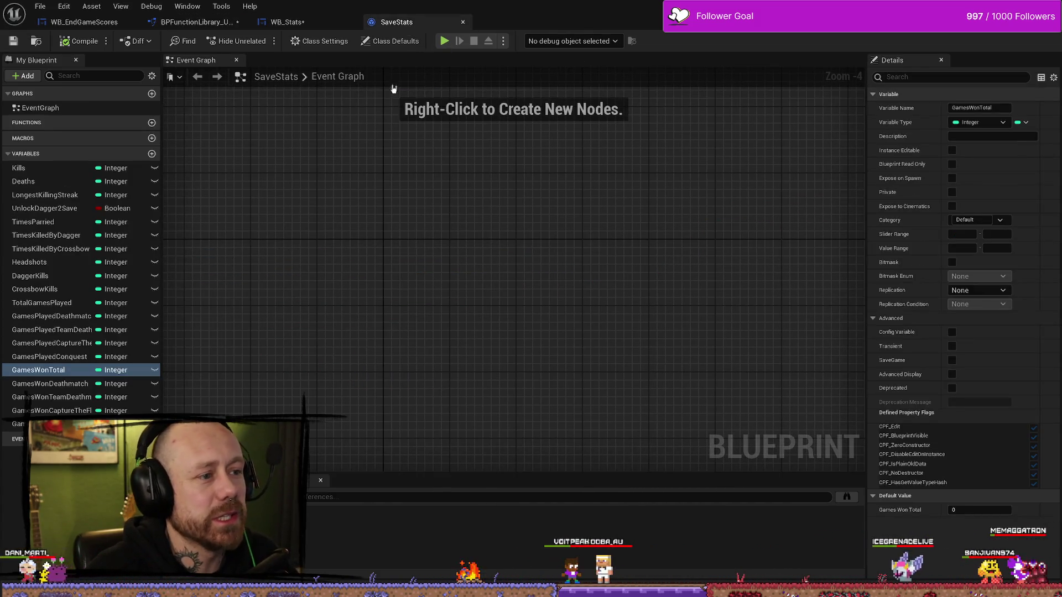
{"action": "left_click", "coordinate": [327, 23]}
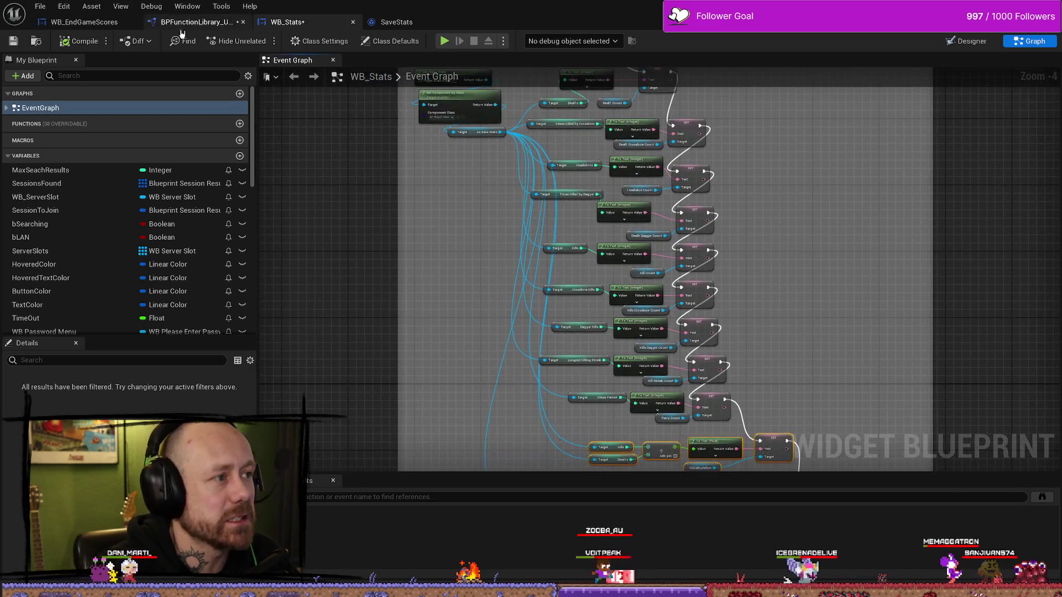
{"action": "left_click", "coordinate": [39, 7]}
{"action": "left_click", "coordinate": [89, 69]}
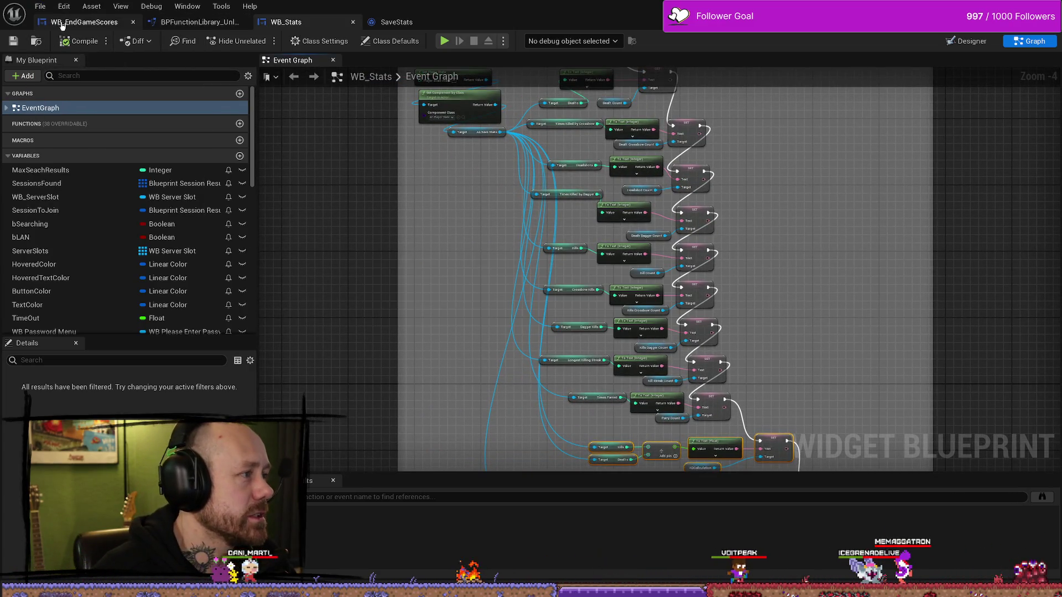
In WB_EndGameScores, wire the first Branch's True to Games Won Team Deathmatch and delete Print String.
{"action": "left_click", "coordinate": [83, 22]}
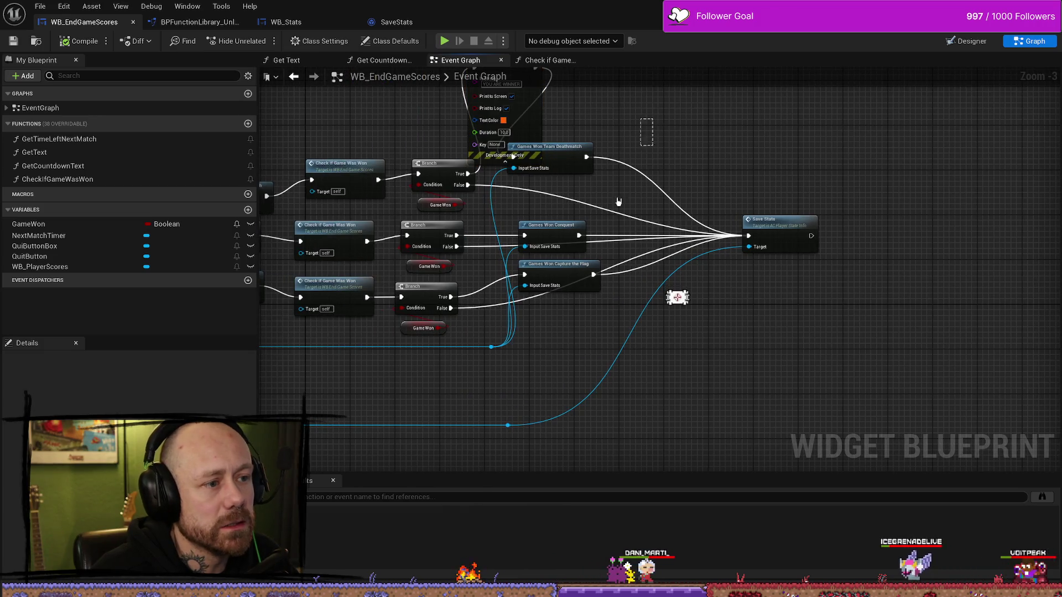
{"action": "mouse_move", "coordinate": [560, 238]}
{"action": "left_mouse_down"}
{"action": "mouse_move", "coordinate": [607, 236]}
{"action": "mouse_move", "coordinate": [606, 221]}
{"action": "mouse_move", "coordinate": [624, 233]}
{"action": "left_mouse_up"}
{"action": "left_click", "coordinate": [591, 122]}
{"action": "key", "text": "Delete"}
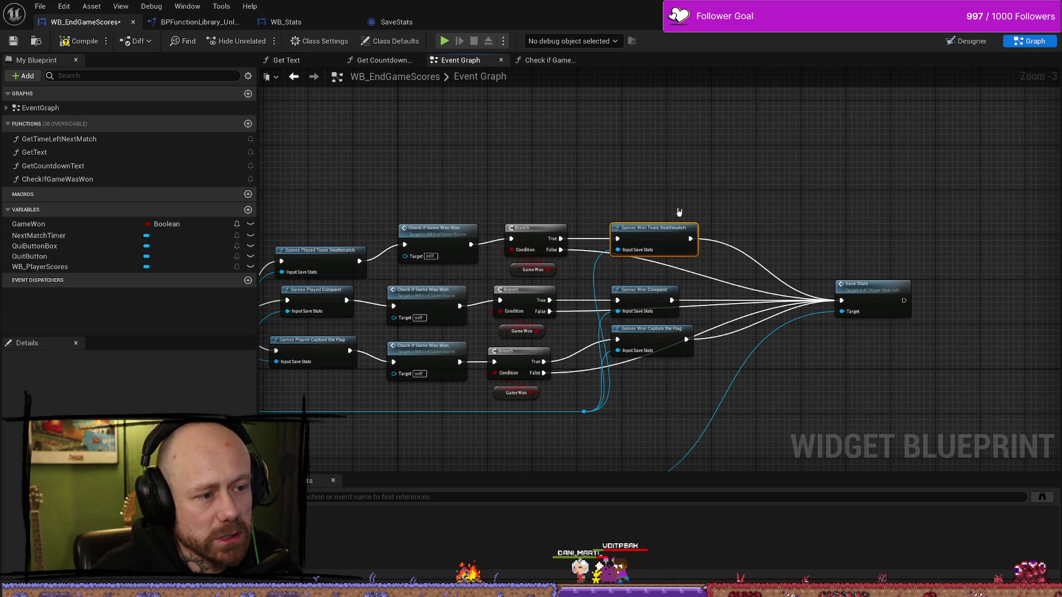
Align the Conquest and Capture the Flag nodes and move Save Stats further right.
{"action": "left_click_drag", "start_coordinate": [679, 213], "coordinate": [628, 382]}
{"action": "left_click_drag", "start_coordinate": [551, 261], "coordinate": [572, 238]}
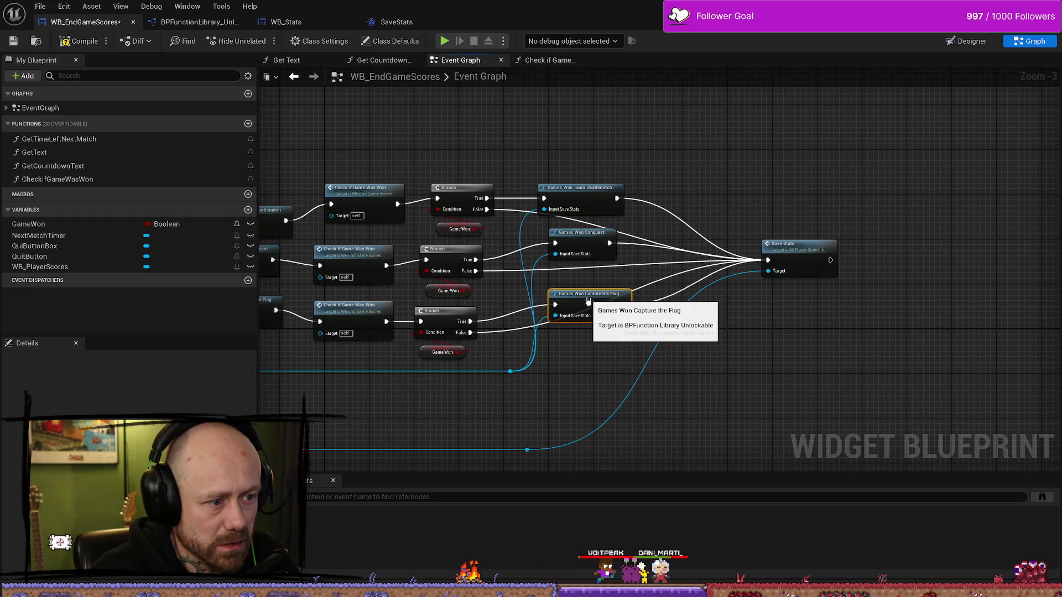
{"action": "left_click_drag", "start_coordinate": [585, 298], "coordinate": [596, 292]}
{"action": "mouse_move", "coordinate": [801, 278]}
{"action": "left_mouse_down"}
{"action": "mouse_move", "coordinate": [716, 256]}
{"action": "mouse_move", "coordinate": [745, 256]}
{"action": "left_mouse_up"}
{"action": "mouse_move", "coordinate": [743, 331]}
{"action": "left_mouse_down"}
{"action": "mouse_move", "coordinate": [644, 308]}
{"action": "mouse_move", "coordinate": [782, 260]}
{"action": "left_mouse_up"}
{"action": "mouse_move", "coordinate": [652, 350]}
{"action": "left_mouse_down"}
{"action": "mouse_move", "coordinate": [702, 308]}
{"action": "mouse_move", "coordinate": [608, 326]}
{"action": "left_mouse_up"}
{"action": "right_click", "coordinate": [685, 321]}
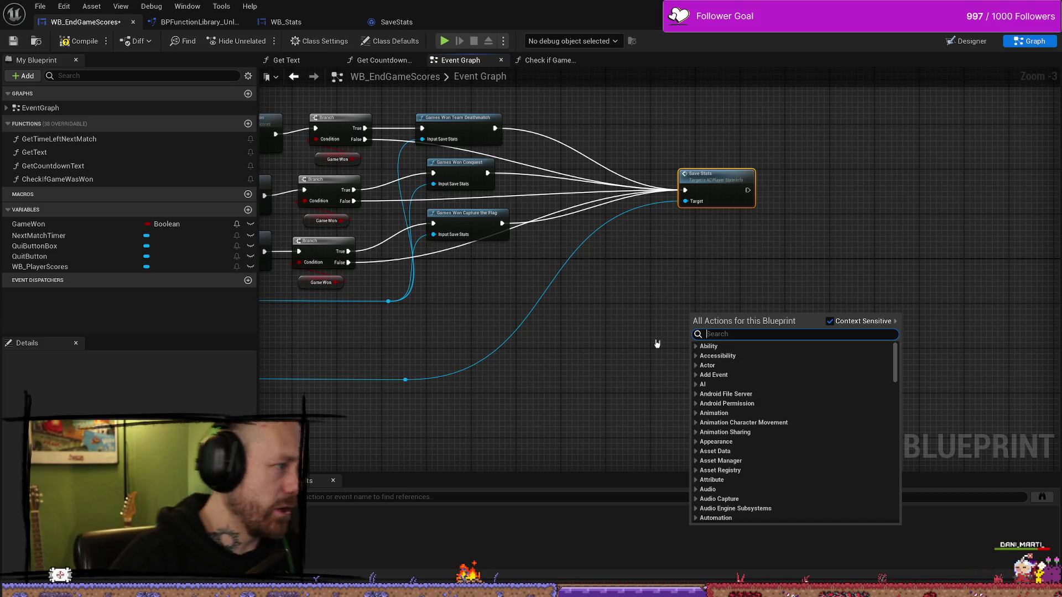
Search 'gameswon' and place a Total Games Won node near the Branch nodes.
{"action": "type", "text": "get"}
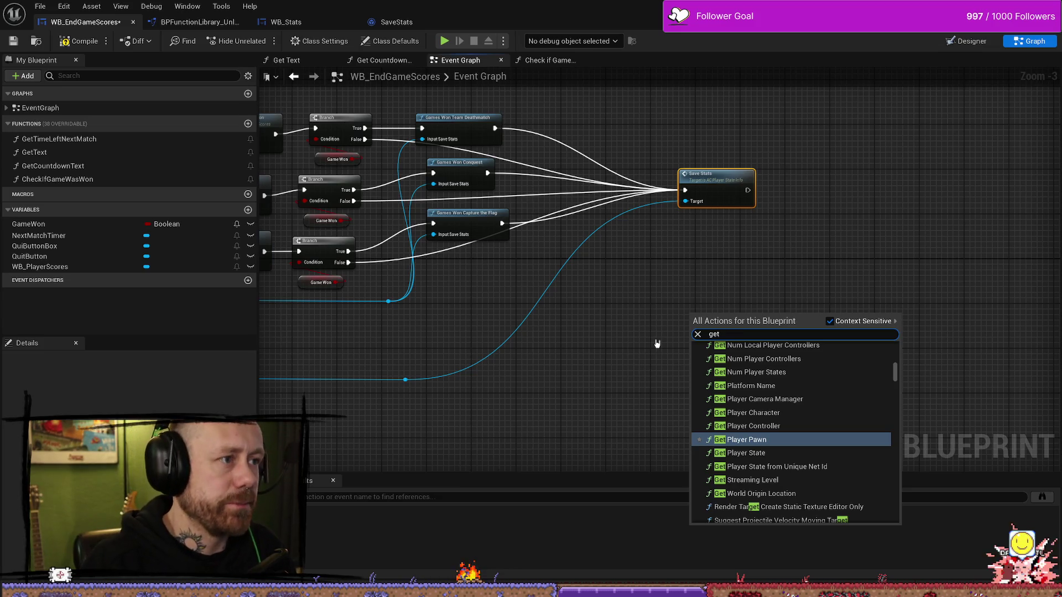
{"action": "key", "text": "BackSpace"}
{"action": "key", "text": "BackSpace"}
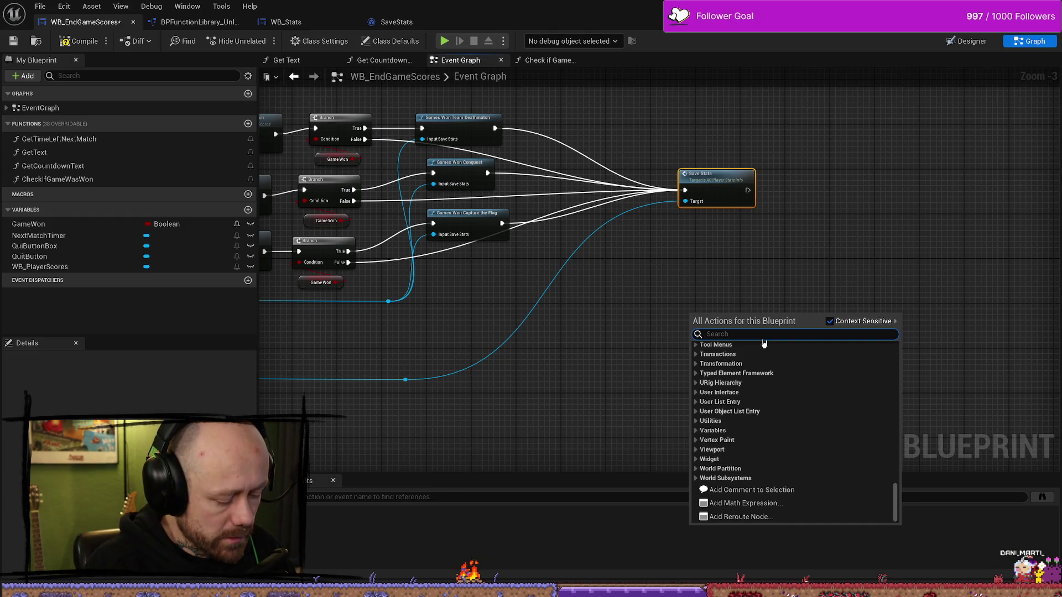
{"action": "type", "text": "gamers"}
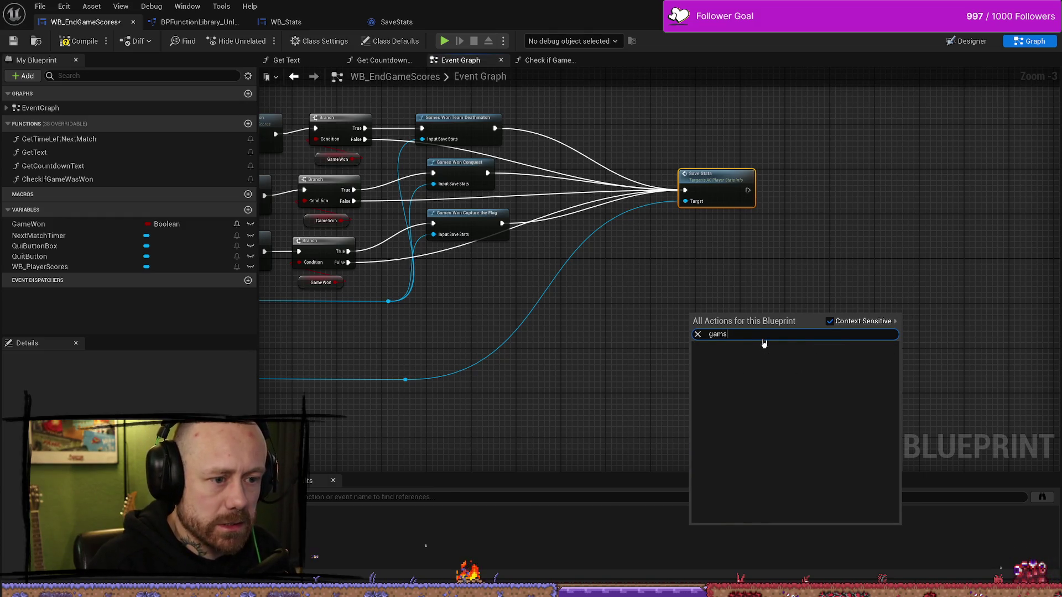
{"action": "key", "text": "BackSpace"}
{"action": "type", "text": "eswon"}
{"action": "key", "text": "Down"}
{"action": "key", "text": "Down"}
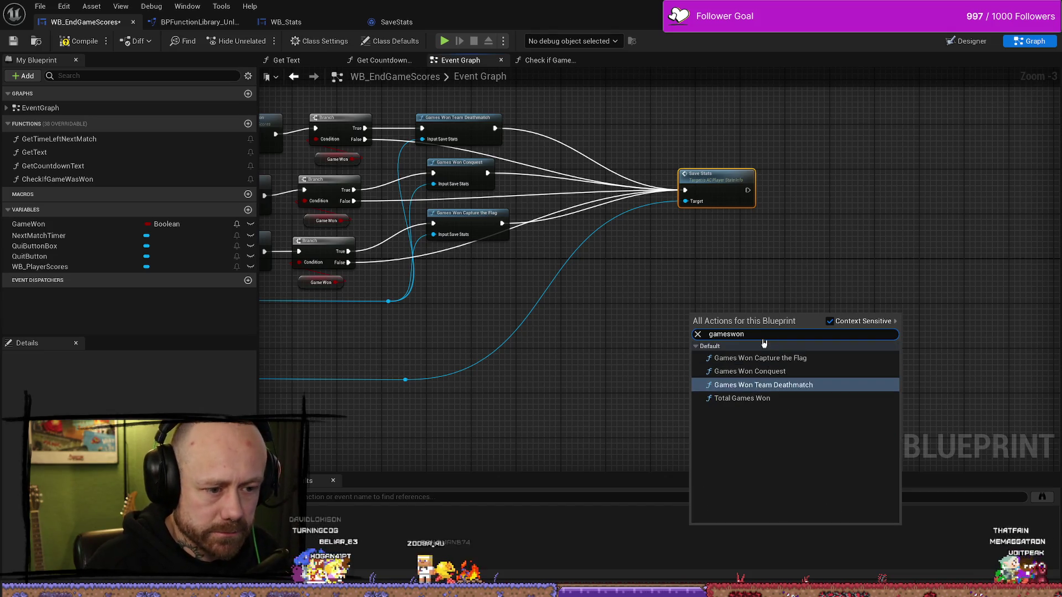
{"action": "key", "text": "Return"}
{"action": "left_click_drag", "start_coordinate": [621, 242], "coordinate": [725, 295]}
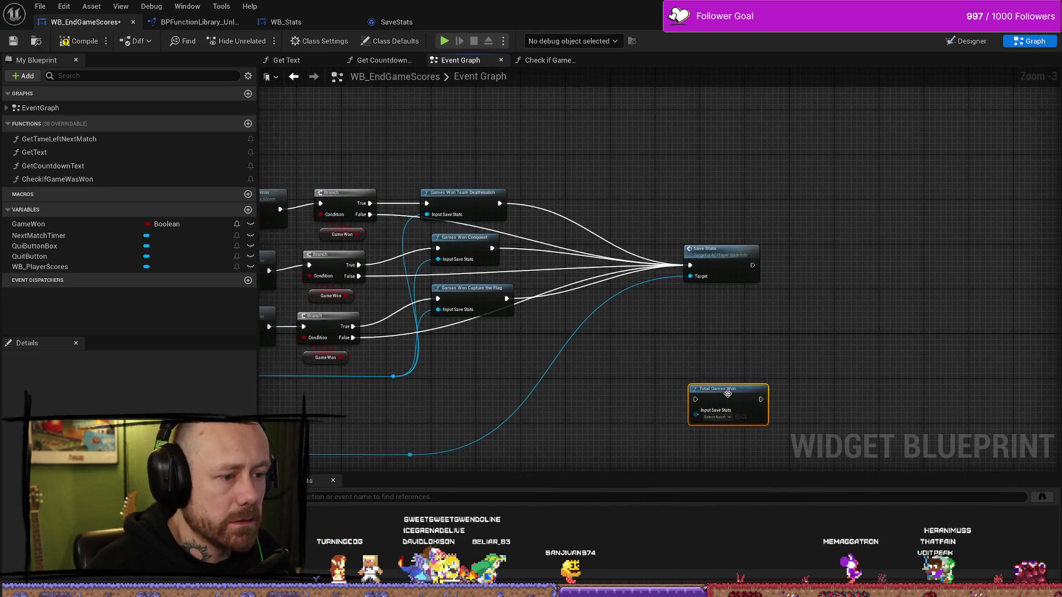
{"action": "left_click_drag", "start_coordinate": [714, 383], "coordinate": [641, 328]}
{"action": "left_click_drag", "start_coordinate": [598, 165], "coordinate": [624, 155]}
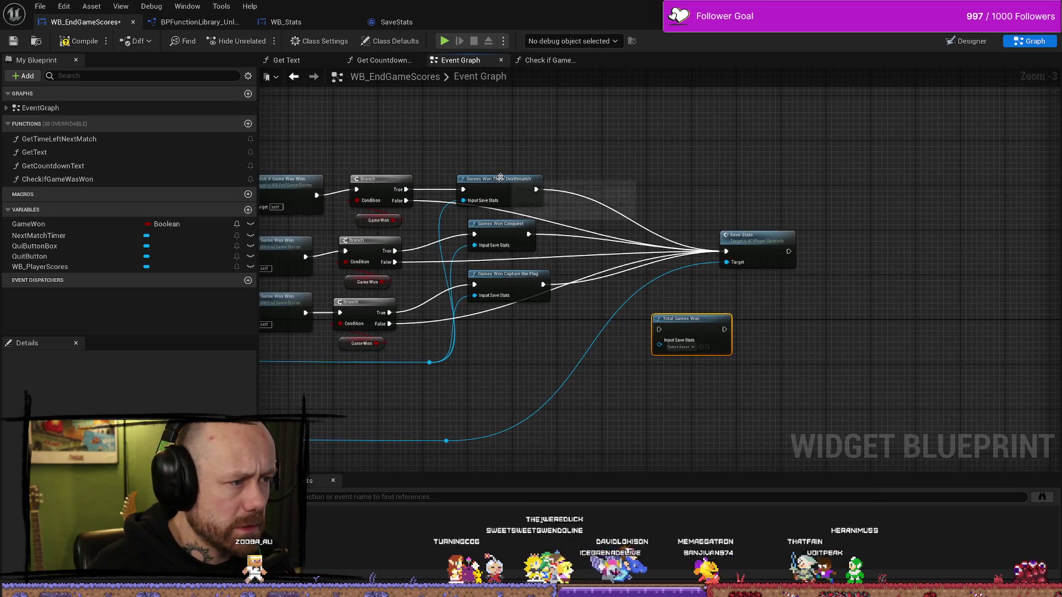
Move Total Games Won up beside the Games Won Team Deathmatch node.
{"action": "left_click_drag", "start_coordinate": [492, 179], "coordinate": [492, 162]}
{"action": "left_click_drag", "start_coordinate": [656, 154], "coordinate": [655, 158]}
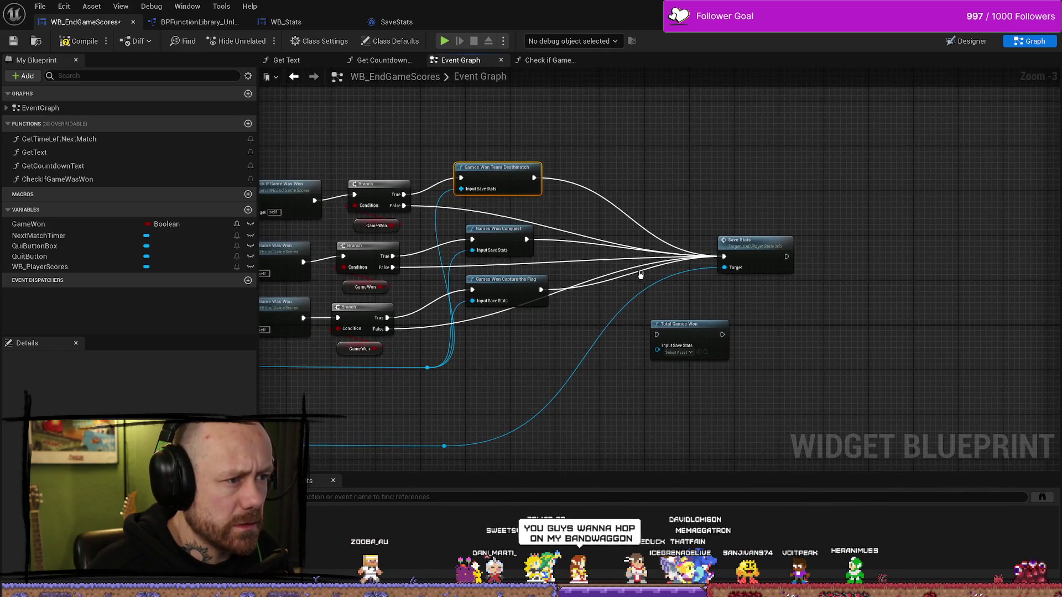
{"action": "mouse_move", "coordinate": [680, 325]}
{"action": "left_mouse_down"}
{"action": "mouse_move", "coordinate": [656, 135]}
{"action": "mouse_move", "coordinate": [588, 156]}
{"action": "mouse_move", "coordinate": [618, 164]}
{"action": "left_mouse_up"}
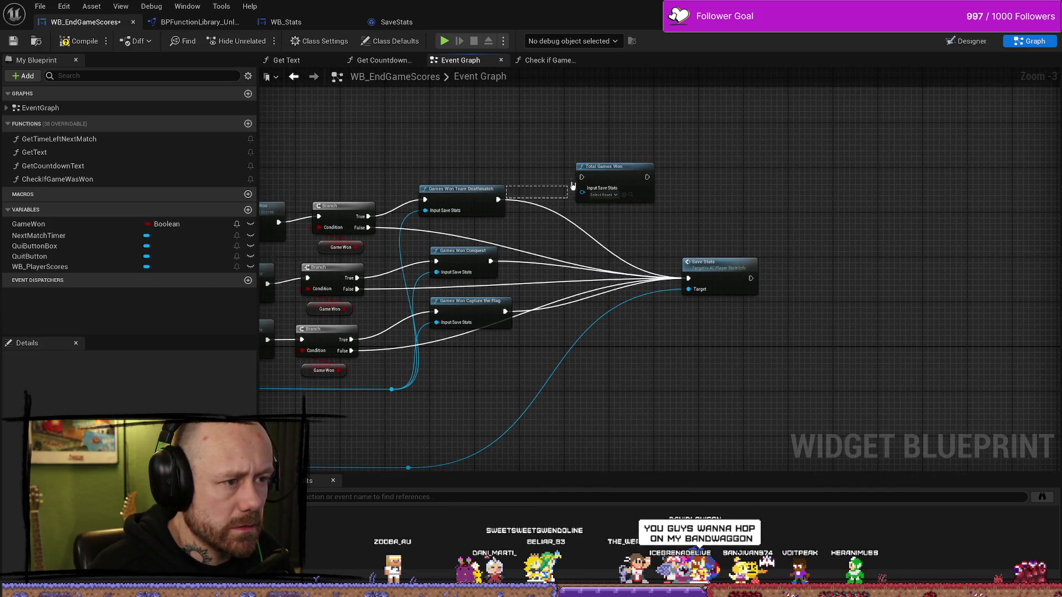
Route the Team Deathmatch, Conquest and Capture the Flag wins and all three Branch False paths into Total Games Won.
{"action": "left_click_drag", "start_coordinate": [504, 202], "coordinate": [581, 178]}
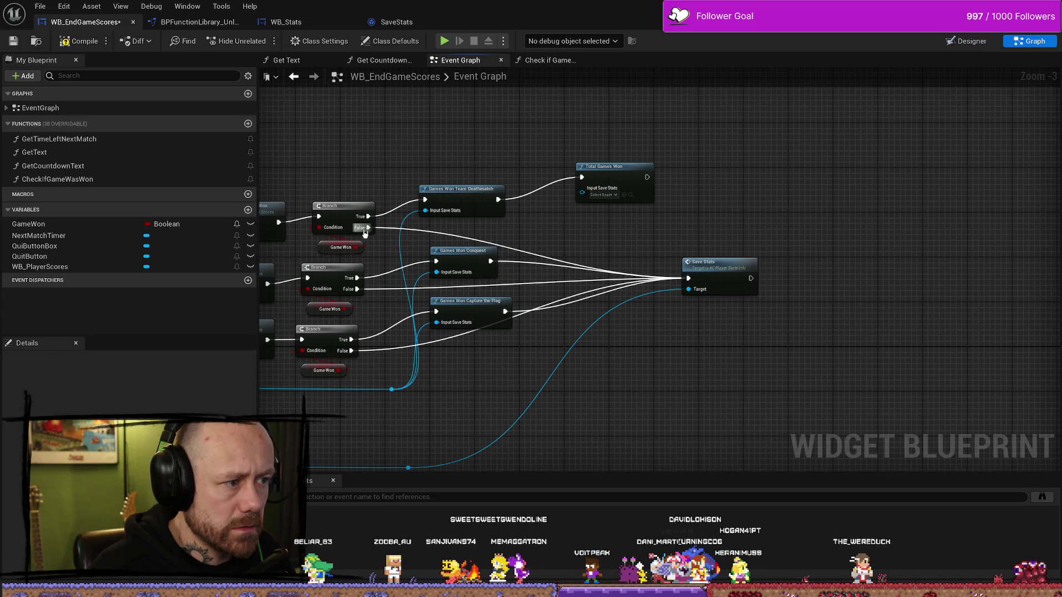
{"action": "mouse_move", "coordinate": [368, 228]}
{"action": "left_mouse_down"}
{"action": "mouse_move", "coordinate": [592, 199]}
{"action": "mouse_move", "coordinate": [581, 177]}
{"action": "left_mouse_up"}
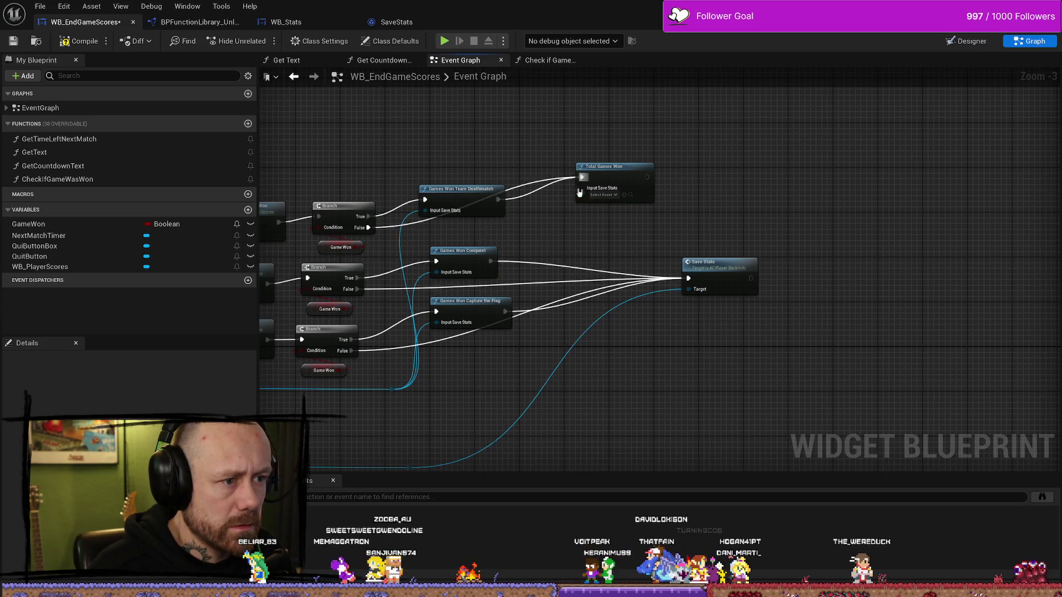
{"action": "left_click_drag", "start_coordinate": [489, 265], "coordinate": [582, 177]}
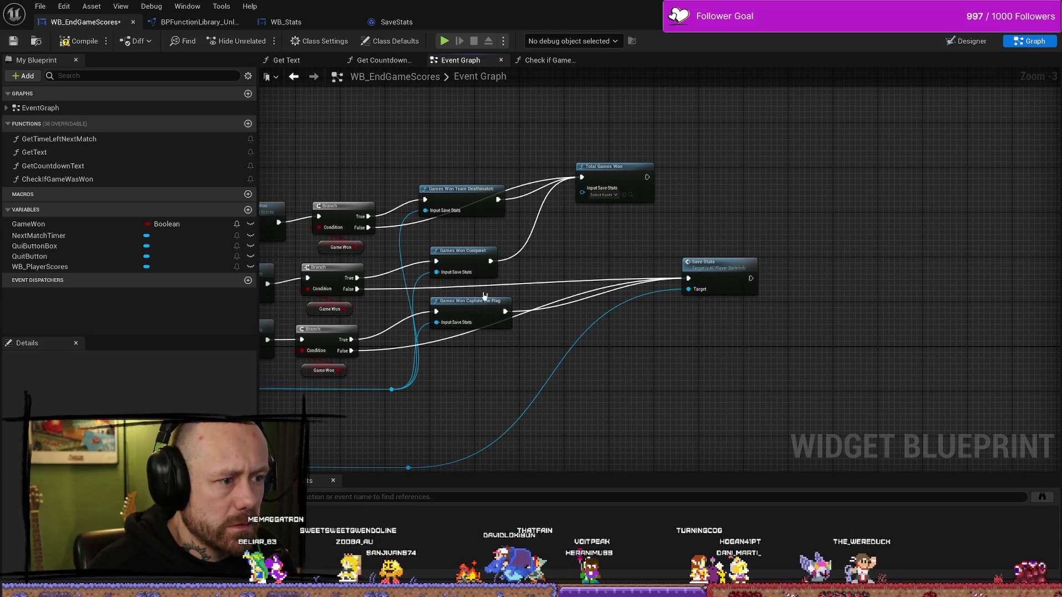
{"action": "left_click_drag", "start_coordinate": [505, 311], "coordinate": [582, 178]}
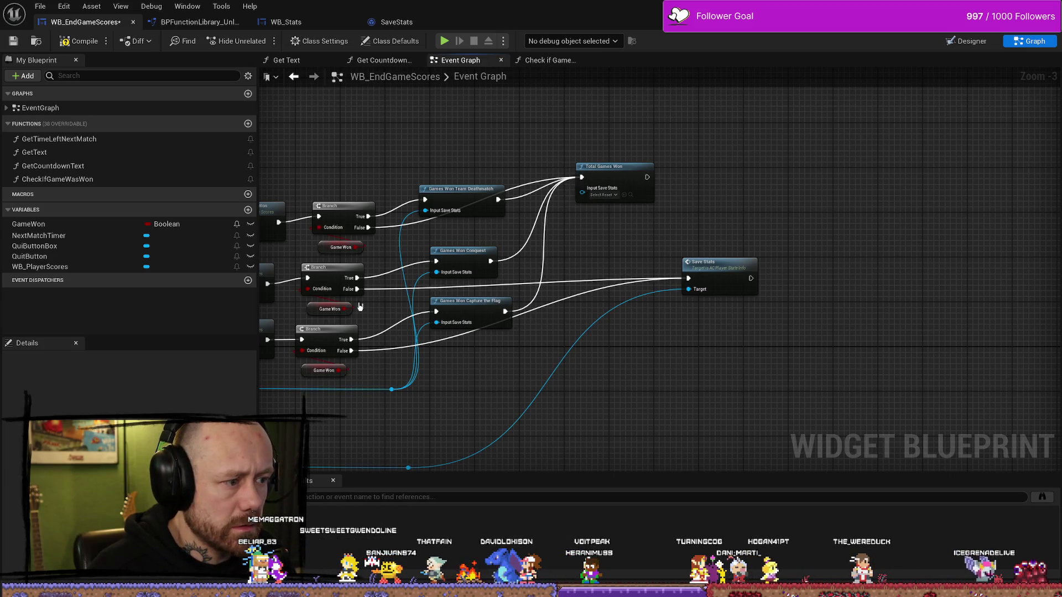
{"action": "left_click_drag", "start_coordinate": [356, 289], "coordinate": [581, 177]}
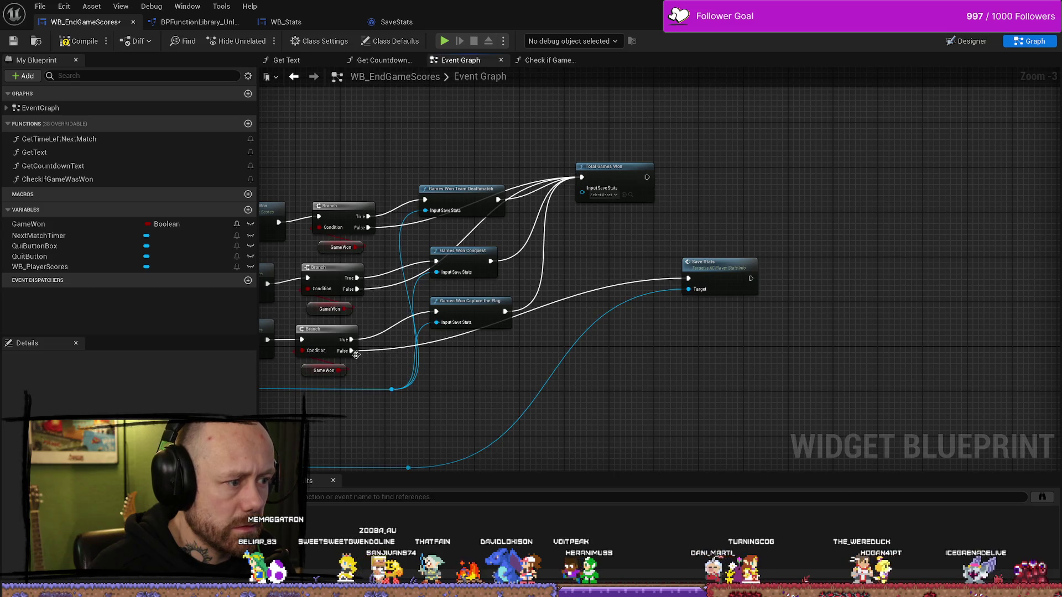
{"action": "mouse_move", "coordinate": [354, 351]}
{"action": "left_mouse_down"}
{"action": "mouse_move", "coordinate": [410, 354]}
{"action": "mouse_move", "coordinate": [581, 177]}
{"action": "left_mouse_up"}
Chain Total Games Won into Save Stats and shift both nodes together.
{"action": "mouse_move", "coordinate": [647, 177]}
{"action": "left_mouse_down"}
{"action": "mouse_move", "coordinate": [664, 259]}
{"action": "mouse_move", "coordinate": [688, 278]}
{"action": "mouse_move", "coordinate": [628, 180]}
{"action": "mouse_move", "coordinate": [615, 245]}
{"action": "mouse_move", "coordinate": [633, 268]}
{"action": "mouse_move", "coordinate": [761, 229]}
{"action": "left_mouse_up"}
{"action": "left_click", "coordinate": [609, 240], "text": "ctrl"}
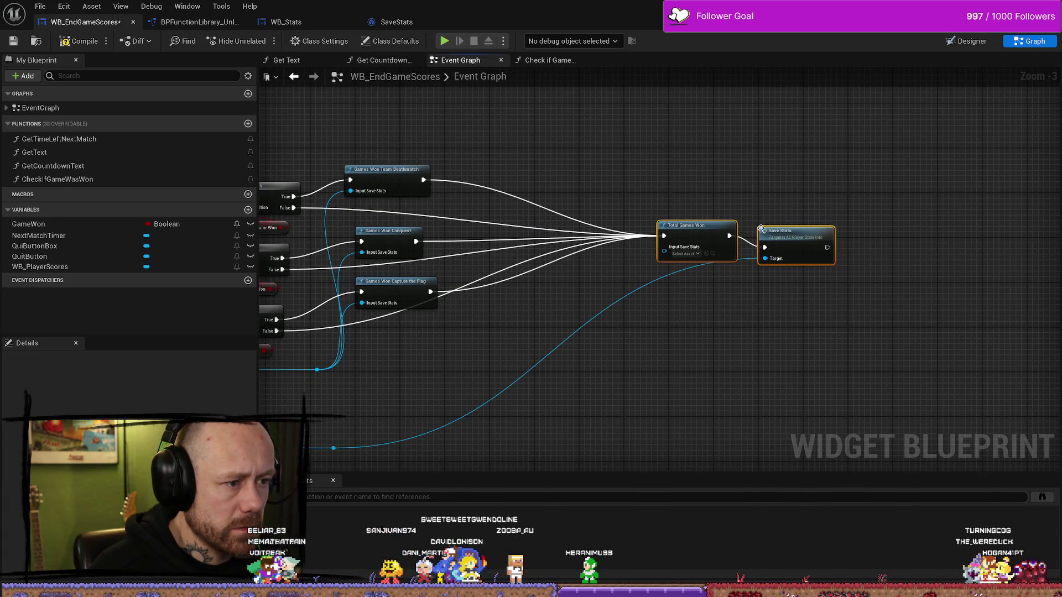
{"action": "mouse_move", "coordinate": [686, 243]}
{"action": "left_mouse_down"}
{"action": "mouse_move", "coordinate": [612, 260]}
{"action": "mouse_move", "coordinate": [625, 263]}
{"action": "left_mouse_up"}
{"action": "left_click", "coordinate": [663, 216]}
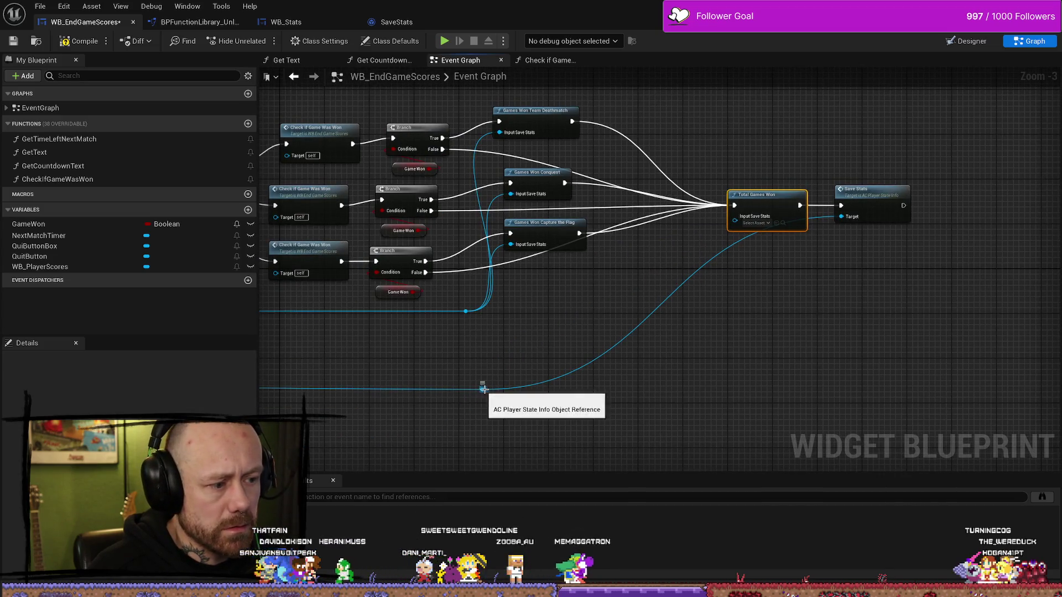
Feed the Save Stats reference into Total Games Won, then compile and save WB_EndGameScores.
{"action": "mouse_move", "coordinate": [483, 390]}
{"action": "left_mouse_down"}
{"action": "mouse_move", "coordinate": [743, 232]}
{"action": "mouse_move", "coordinate": [737, 223]}
{"action": "mouse_move", "coordinate": [684, 251]}
{"action": "left_mouse_up"}
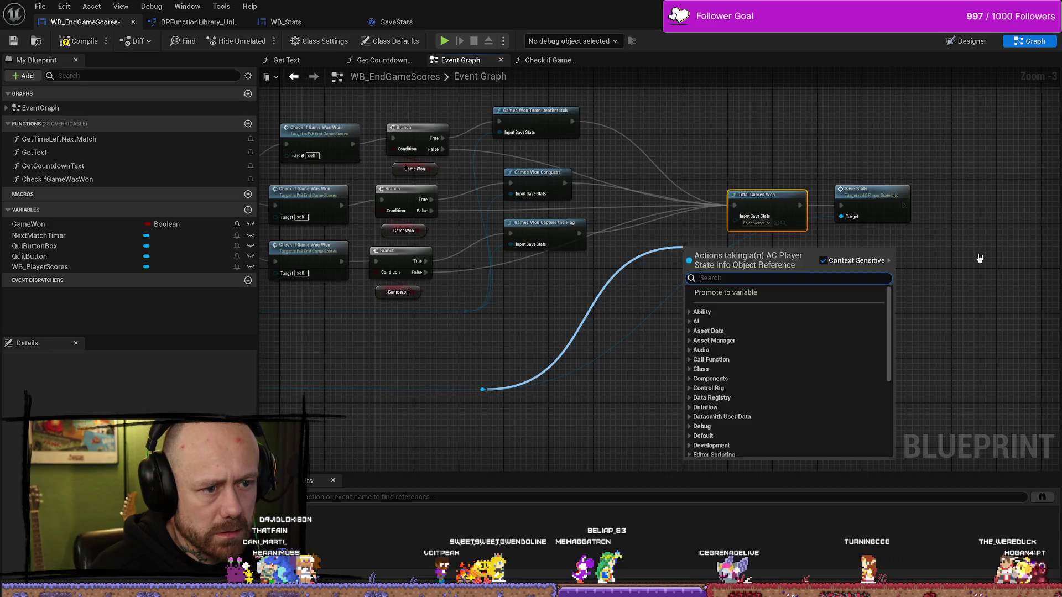
{"action": "left_click", "coordinate": [980, 258]}
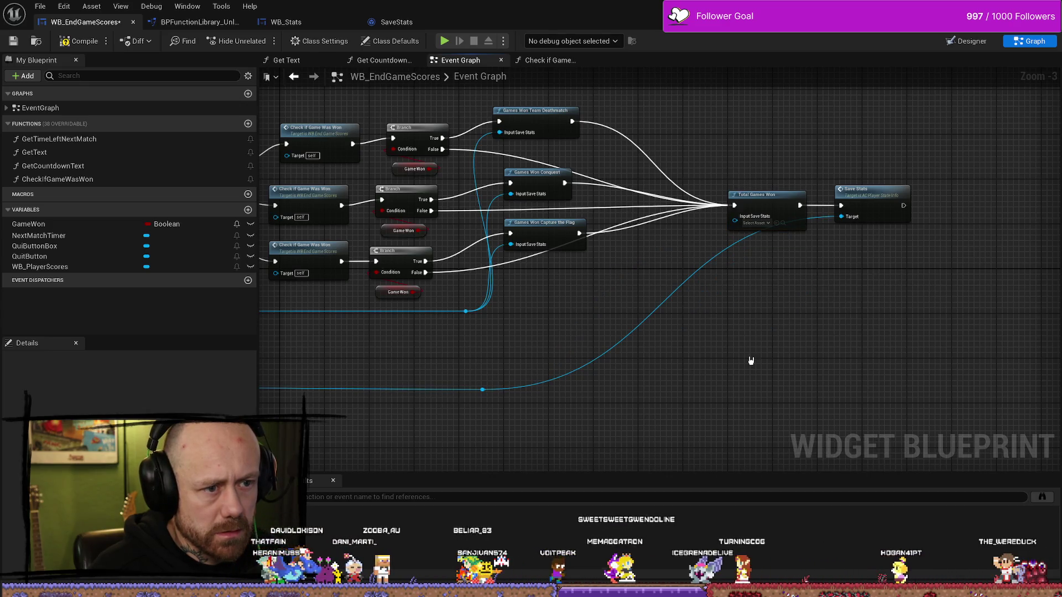
{"action": "scroll", "coordinate": [550, 355], "scroll_direction": "up", "scroll_amount": 2}
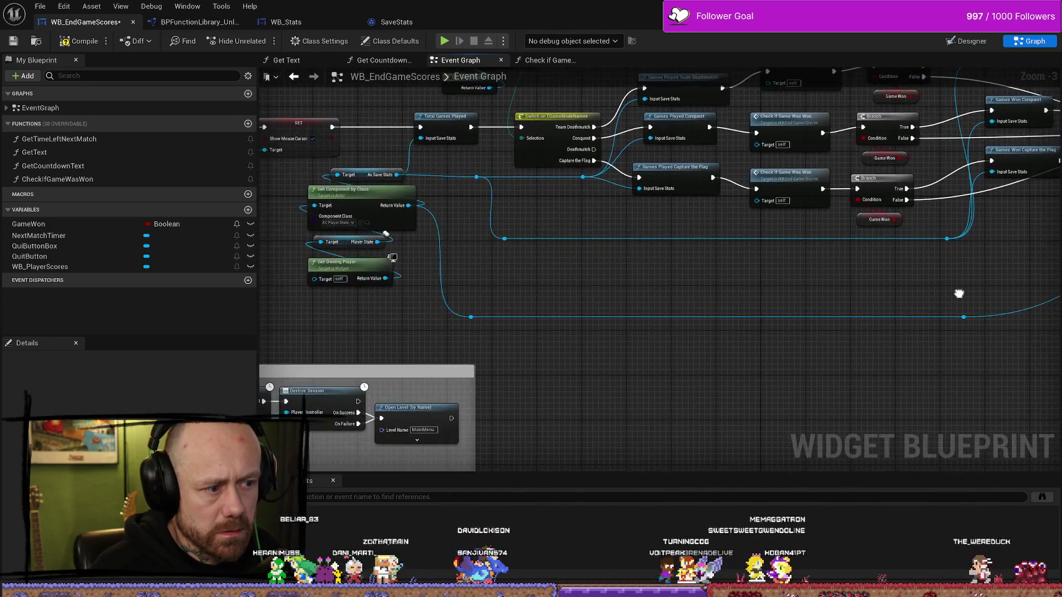
{"action": "scroll", "coordinate": [466, 311], "scroll_direction": "down", "scroll_amount": 2}
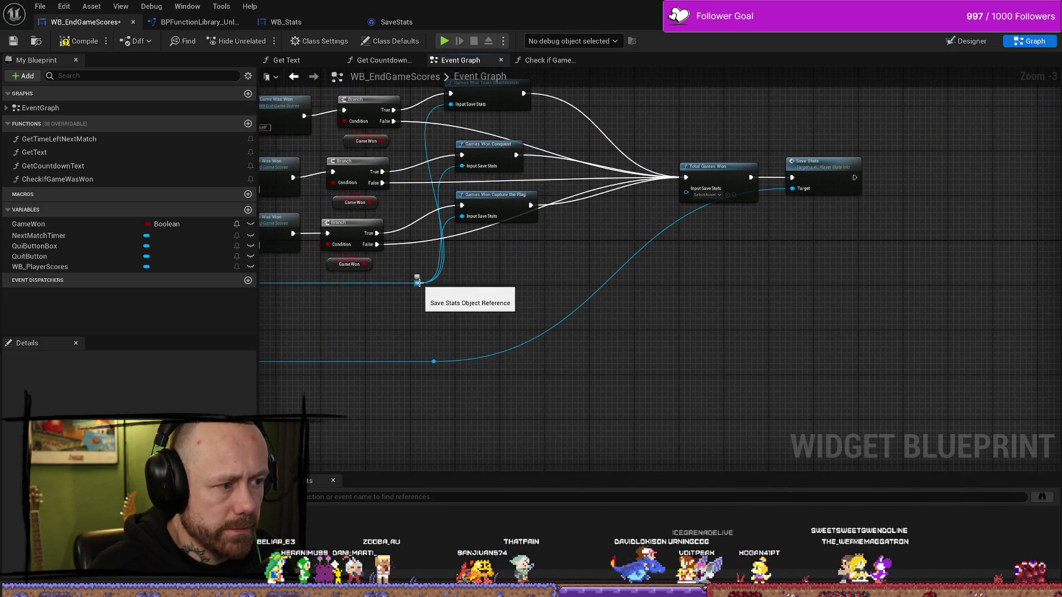
{"action": "mouse_move", "coordinate": [418, 283]}
{"action": "left_mouse_down"}
{"action": "mouse_move", "coordinate": [700, 190]}
{"action": "mouse_move", "coordinate": [688, 188]}
{"action": "left_mouse_up"}
{"action": "left_click_drag", "start_coordinate": [758, 326], "coordinate": [469, 220]}
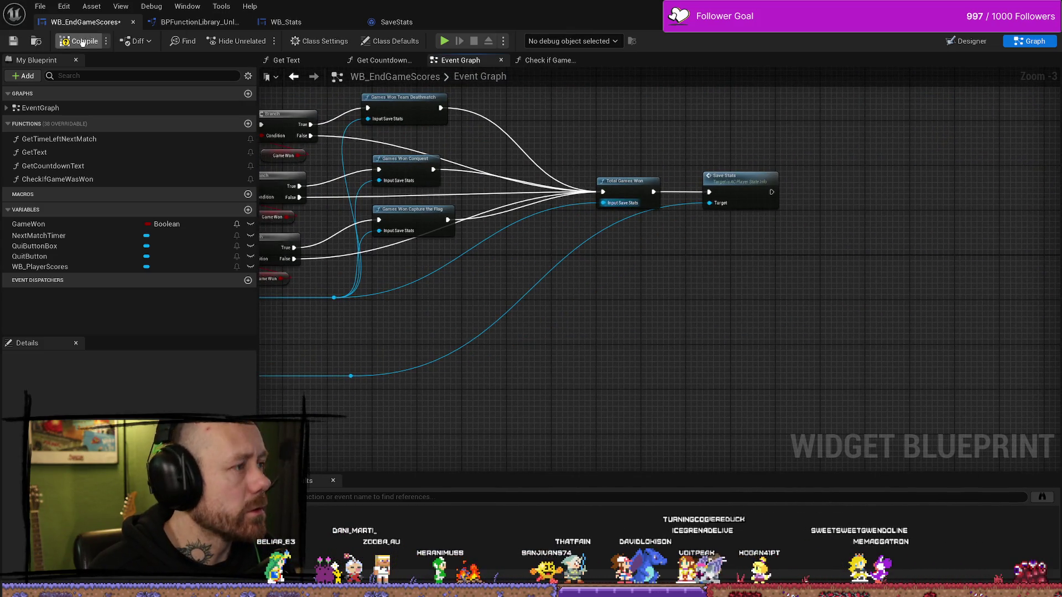
{"action": "left_click", "coordinate": [13, 46]}
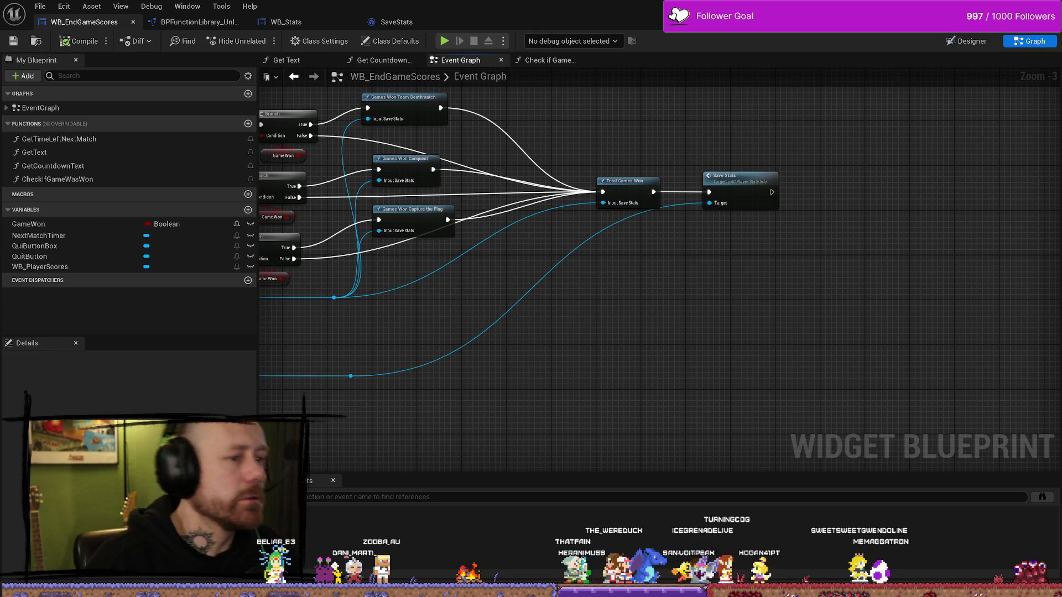
{"action": "left_click_drag", "start_coordinate": [603, 275], "coordinate": [690, 275]}
{"action": "key", "text": "ctrl+space"}
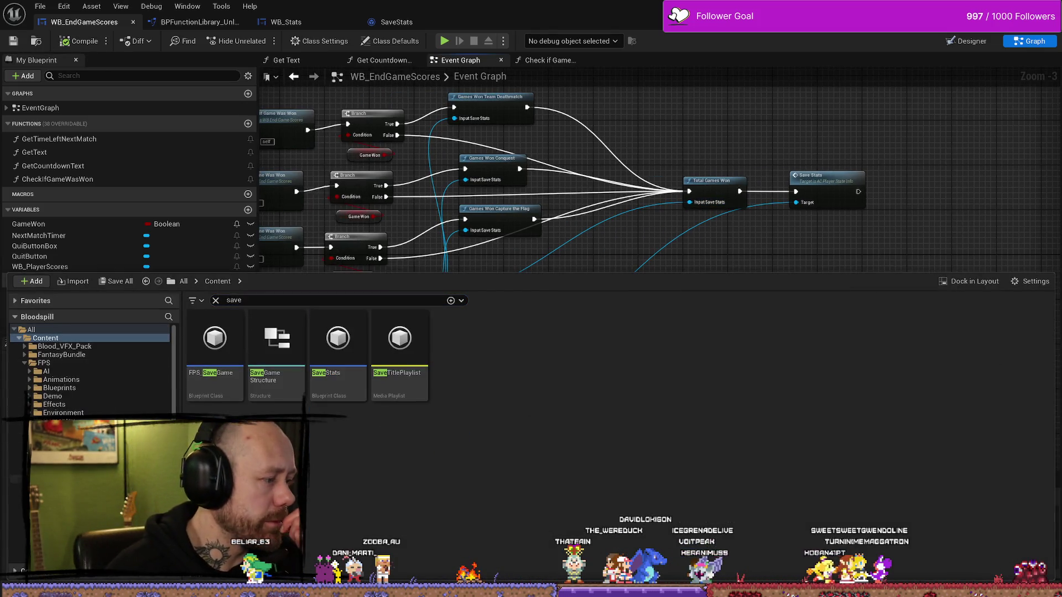
Browse to FPS > UI > KillFeedAndScore and open WB_EndGameScoresFreeForAll's Event Graph.
{"action": "key", "text": "ctrl+b"}
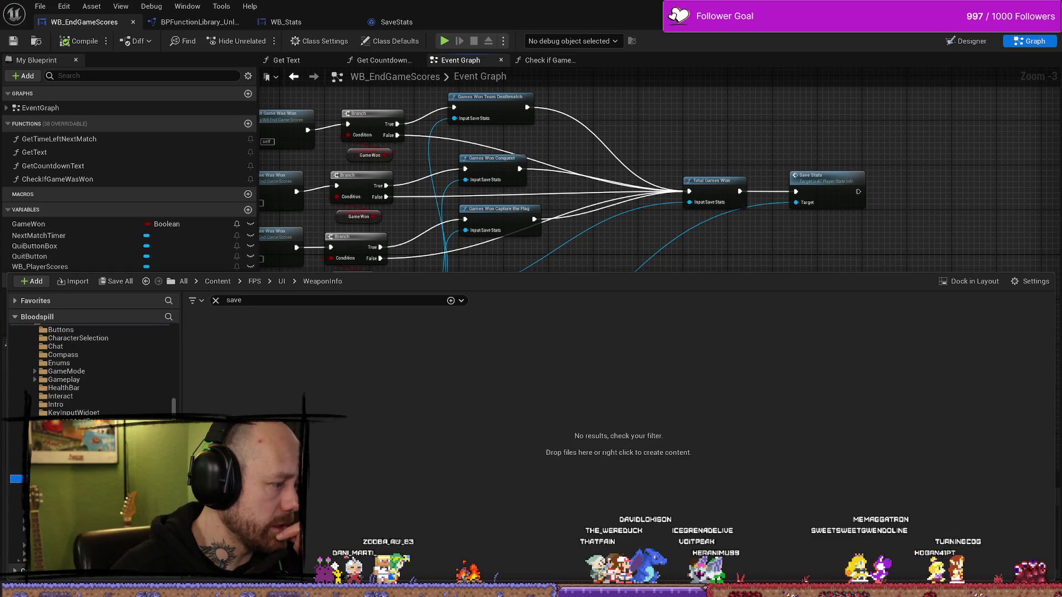
{"action": "left_click", "coordinate": [282, 280]}
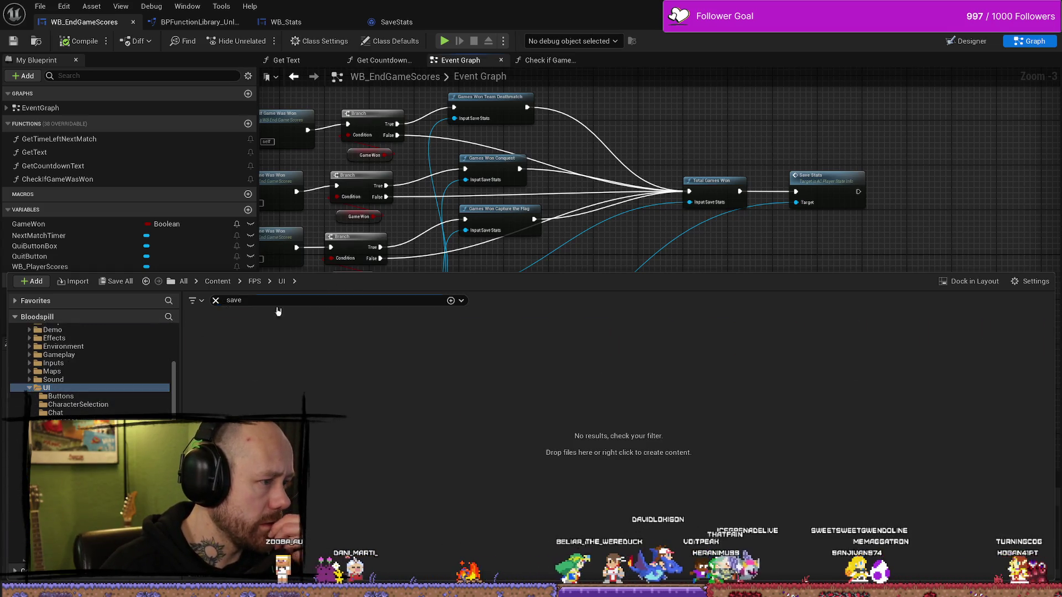
{"action": "left_click", "coordinate": [216, 300]}
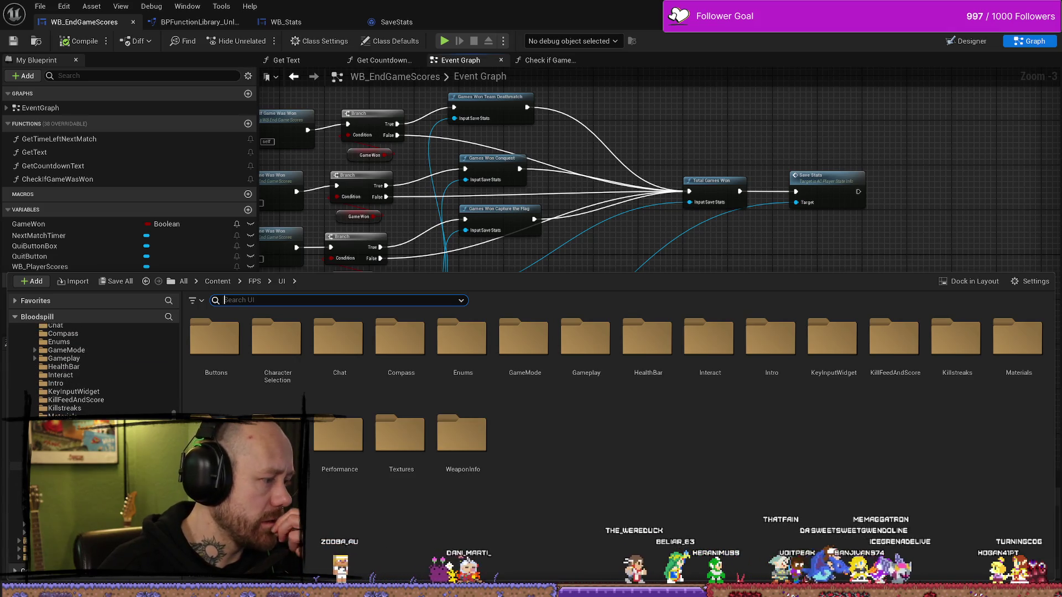
{"action": "scroll", "coordinate": [90, 370], "scroll_direction": "up", "scroll_amount": 5}
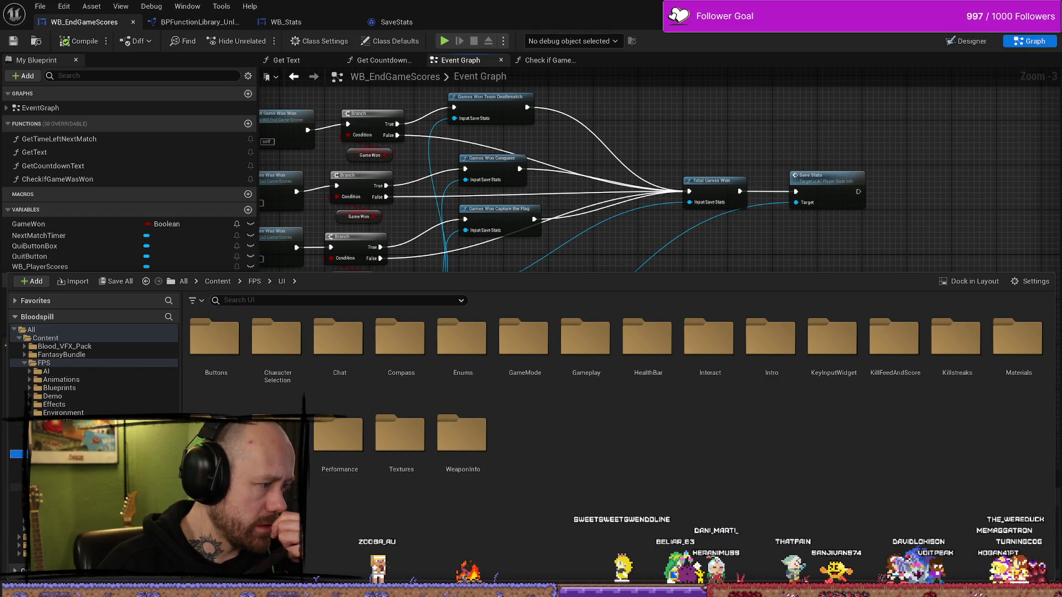
{"action": "left_click", "coordinate": [52, 363]}
{"action": "double_click", "coordinate": [831, 337]}
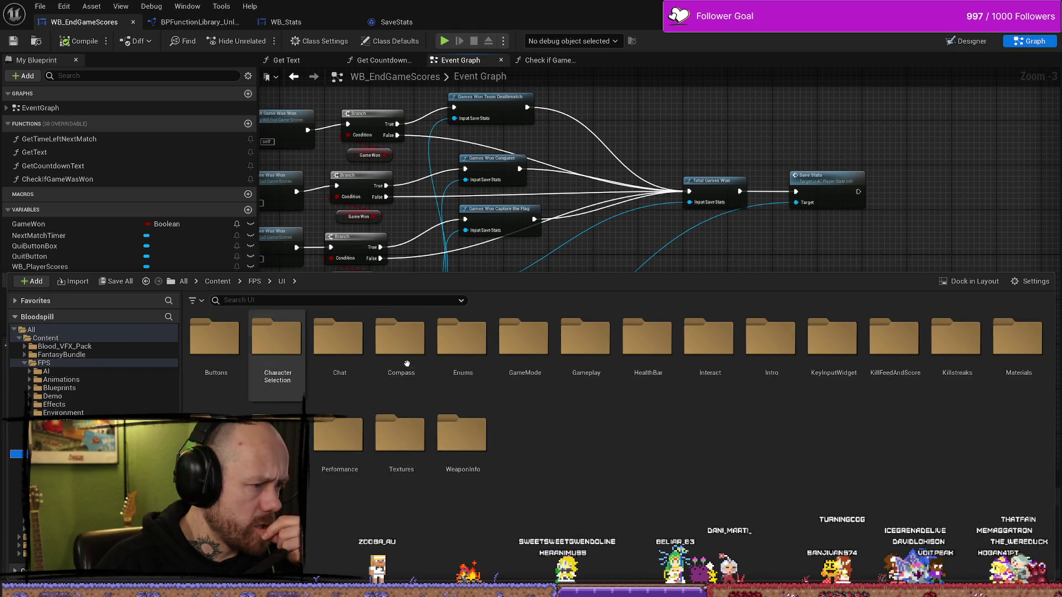
{"action": "double_click", "coordinate": [901, 372]}
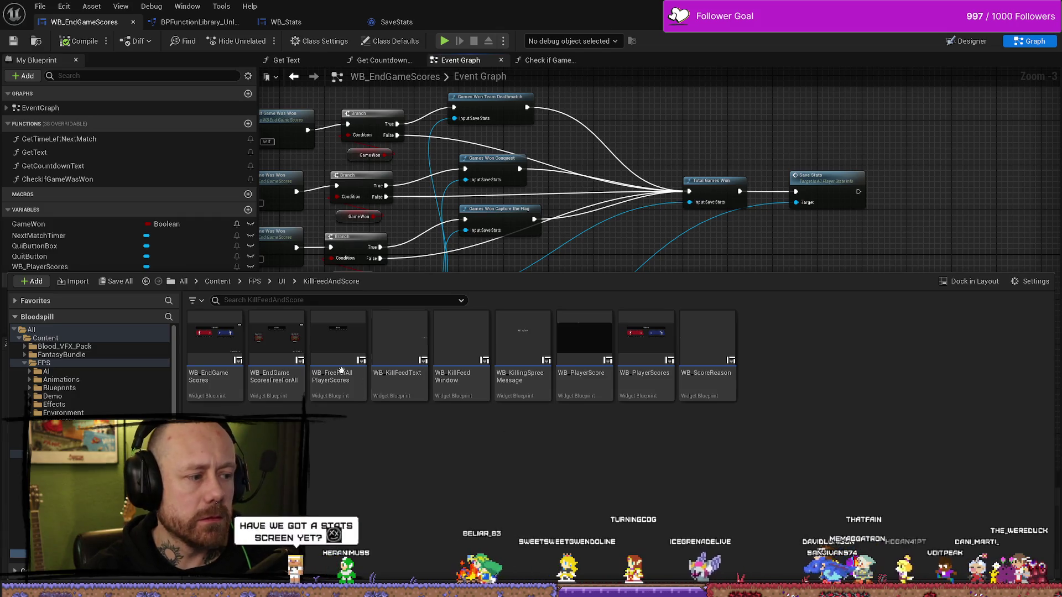
{"action": "double_click", "coordinate": [288, 348]}
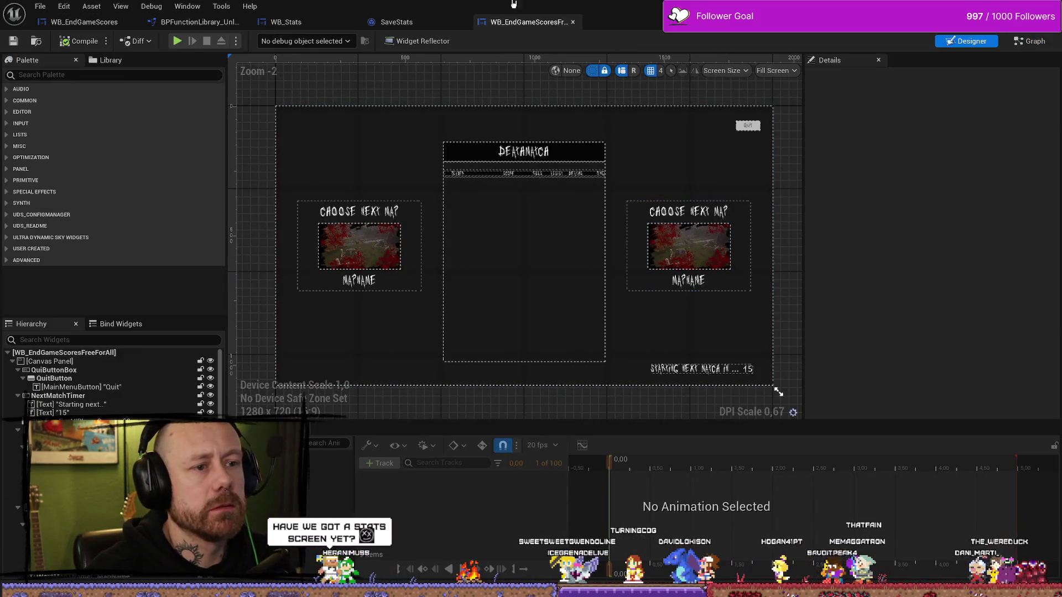
{"action": "key", "text": "ctrl+shift+g"}
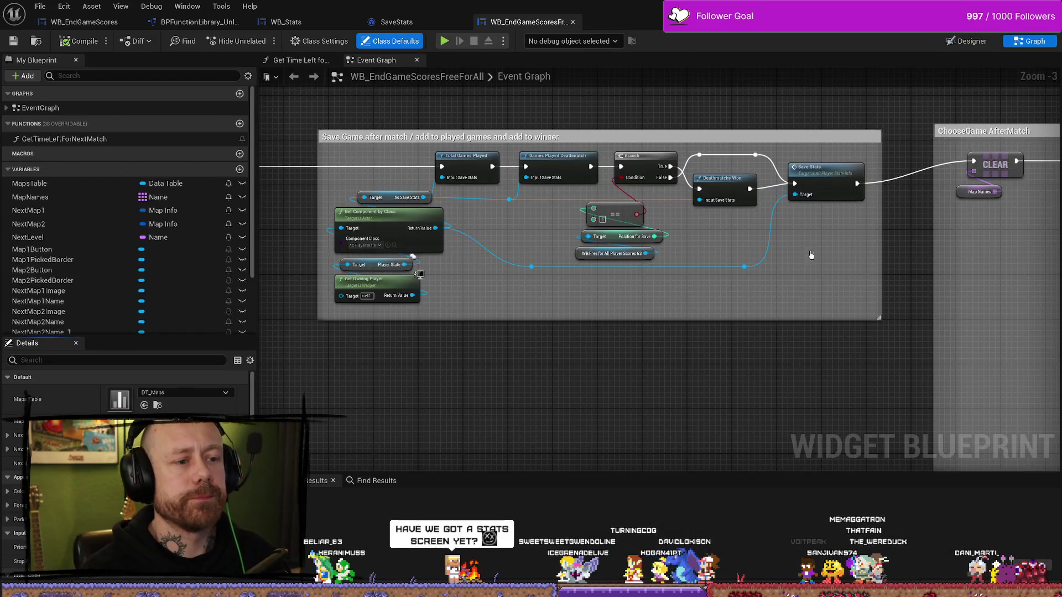
Add a Total Games Won node near Save Stats via the 'games' action search.
{"action": "scroll", "coordinate": [776, 302], "scroll_direction": "down", "scroll_amount": 5}
{"action": "scroll", "coordinate": [794, 293], "scroll_direction": "up", "scroll_amount": 3}
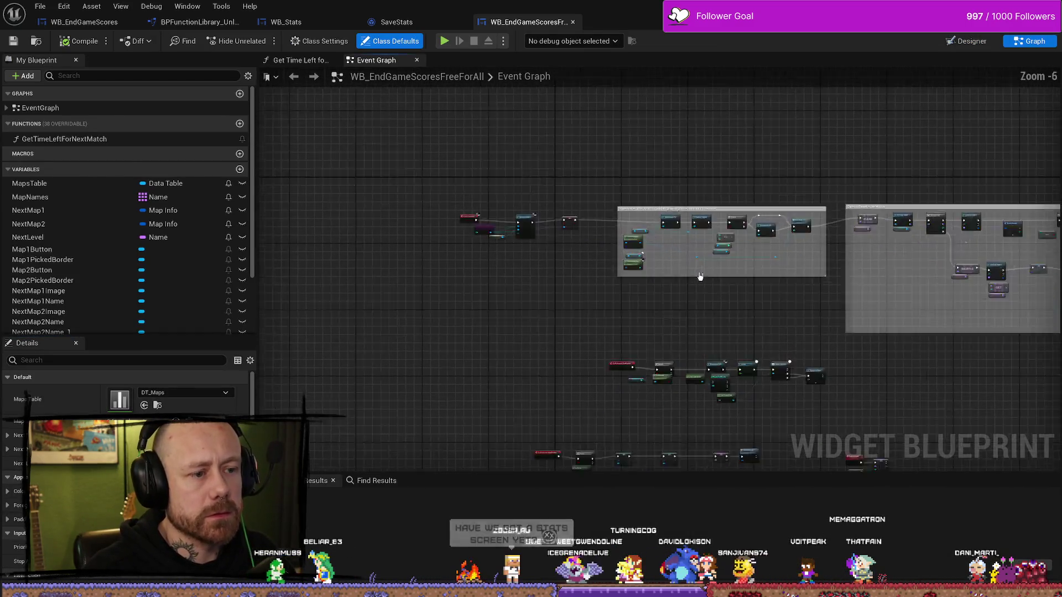
{"action": "scroll", "coordinate": [794, 293], "scroll_direction": "up", "scroll_amount": 3}
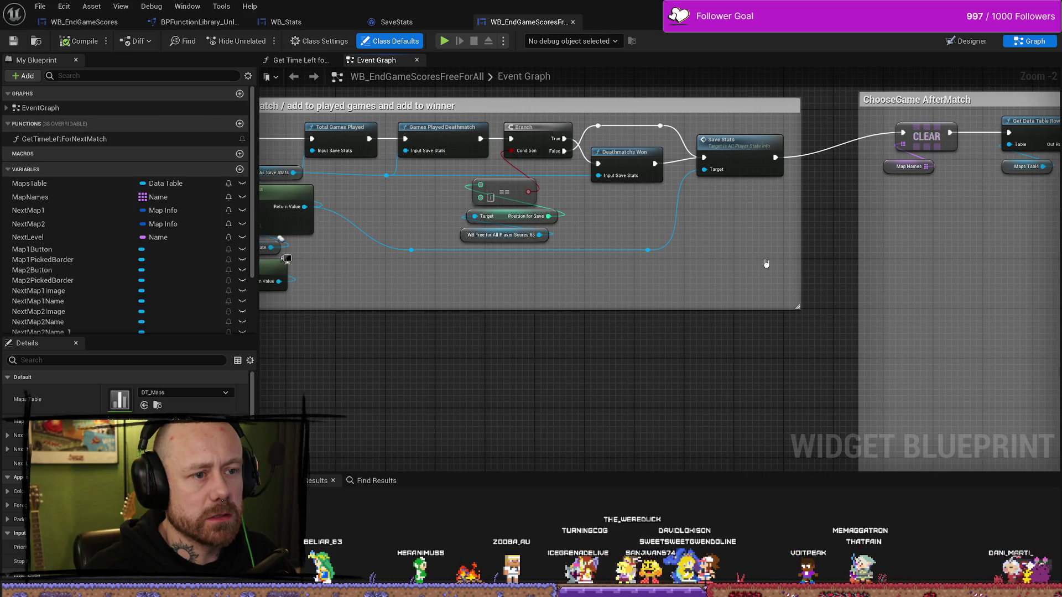
{"action": "left_click_drag", "start_coordinate": [743, 261], "coordinate": [628, 304]}
{"action": "left_click", "coordinate": [614, 203]}
{"action": "left_click_drag", "start_coordinate": [526, 304], "coordinate": [563, 304]}
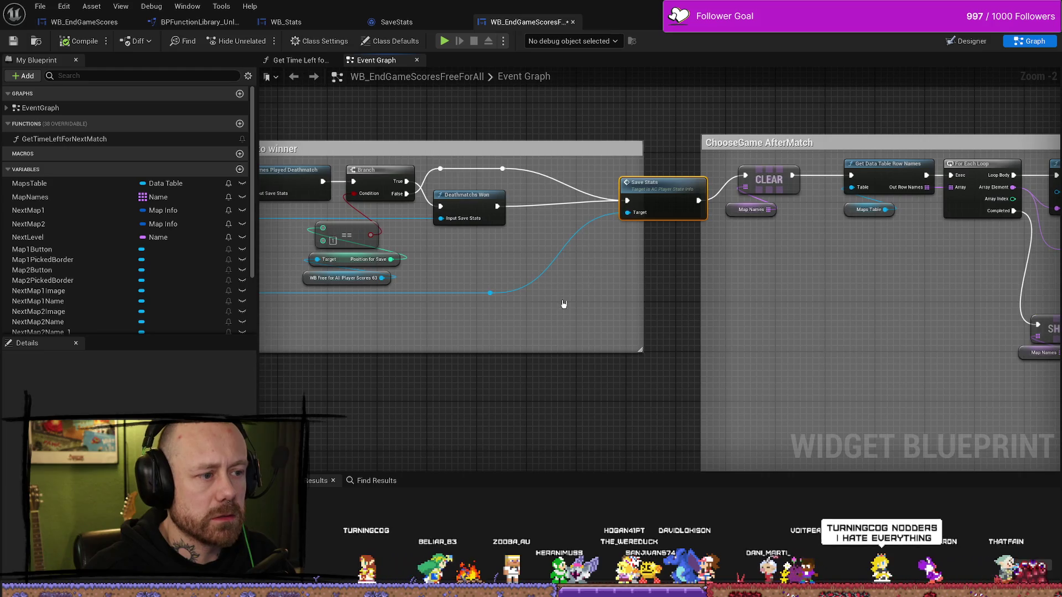
{"action": "right_click", "coordinate": [563, 303]}
{"action": "type", "text": "games"}
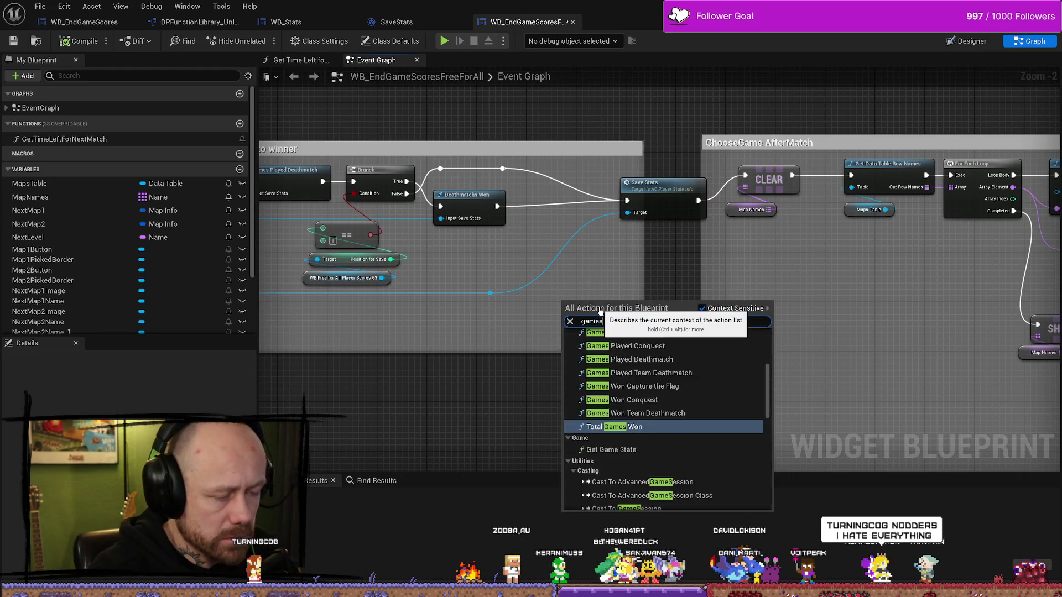
{"action": "type", "text": "own"}
{"action": "key", "text": "BackSpace"}
{"action": "key", "text": "BackSpace"}
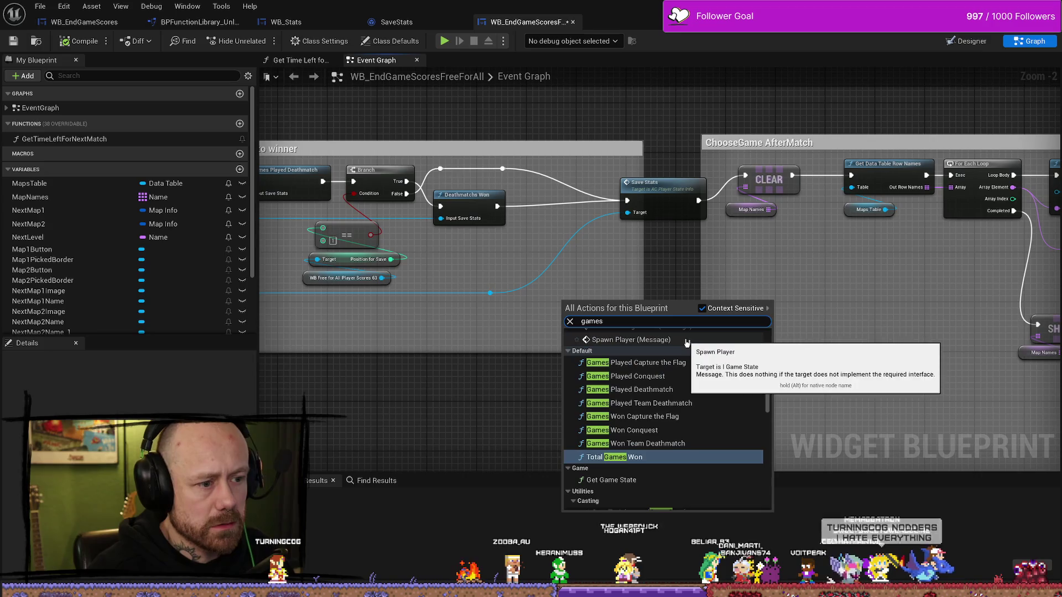
{"action": "left_click", "coordinate": [669, 459]}
Place Total Games Won beside Save Stats and chain the win path through it into Save Stats.
{"action": "left_click_drag", "start_coordinate": [590, 300], "coordinate": [553, 195]}
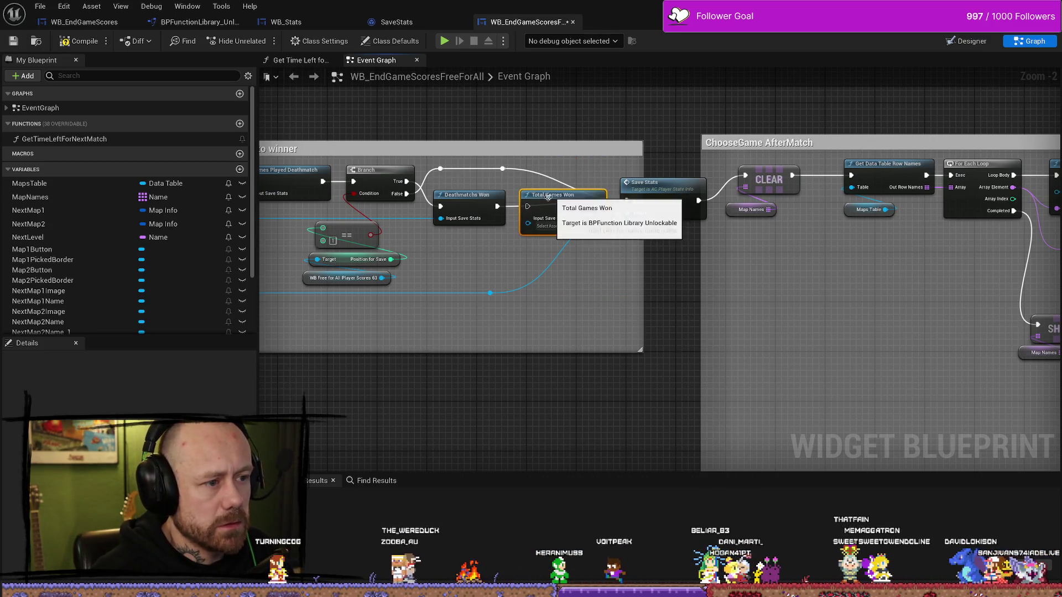
{"action": "mouse_move", "coordinate": [502, 169]}
{"action": "left_mouse_down"}
{"action": "mouse_move", "coordinate": [549, 209]}
{"action": "mouse_move", "coordinate": [627, 201]}
{"action": "left_mouse_up"}
{"action": "left_click_drag", "start_coordinate": [553, 195], "coordinate": [559, 176]}
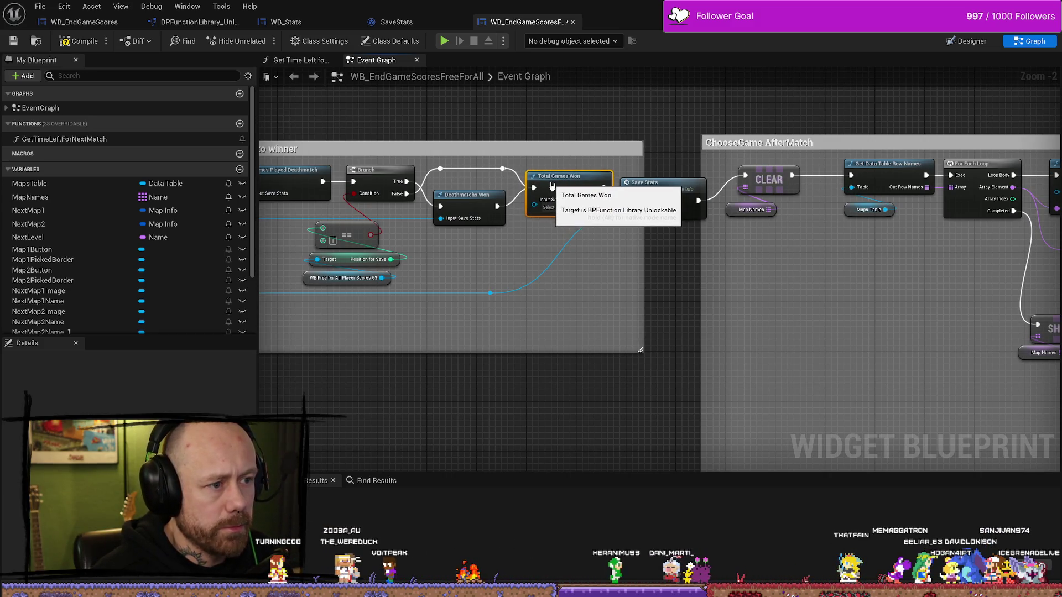
Add reroute points and wire the Save Stats reference into Total Games Won and Deathmatches Won inputs.
{"action": "double_click", "coordinate": [487, 293]}
{"action": "left_click_drag", "start_coordinate": [487, 293], "coordinate": [535, 219]}
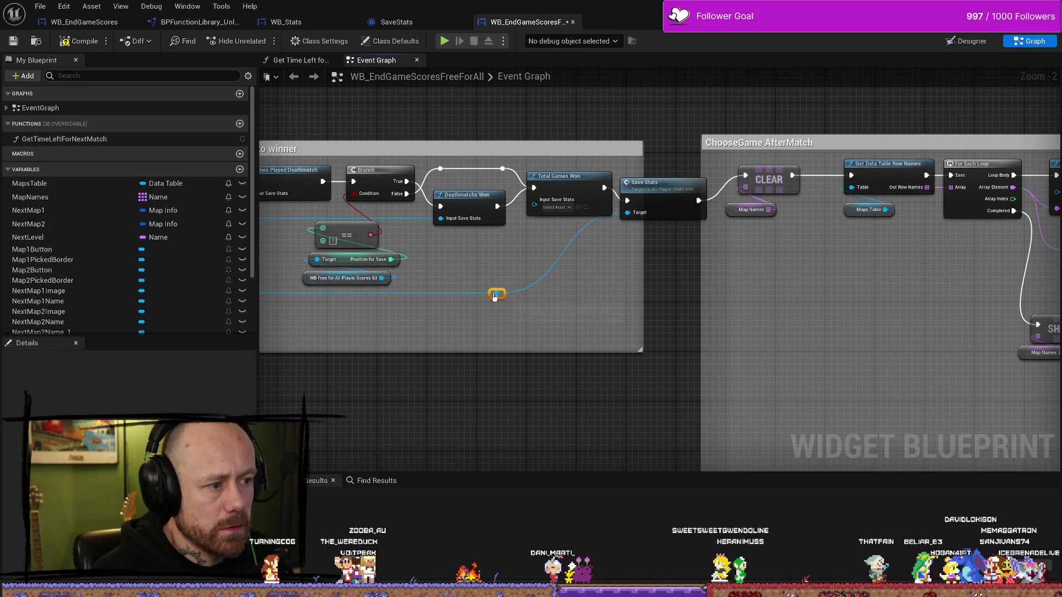
{"action": "mouse_move", "coordinate": [496, 293]}
{"action": "left_mouse_down"}
{"action": "mouse_move", "coordinate": [517, 220]}
{"action": "mouse_move", "coordinate": [560, 187]}
{"action": "mouse_move", "coordinate": [554, 200]}
{"action": "left_mouse_up"}
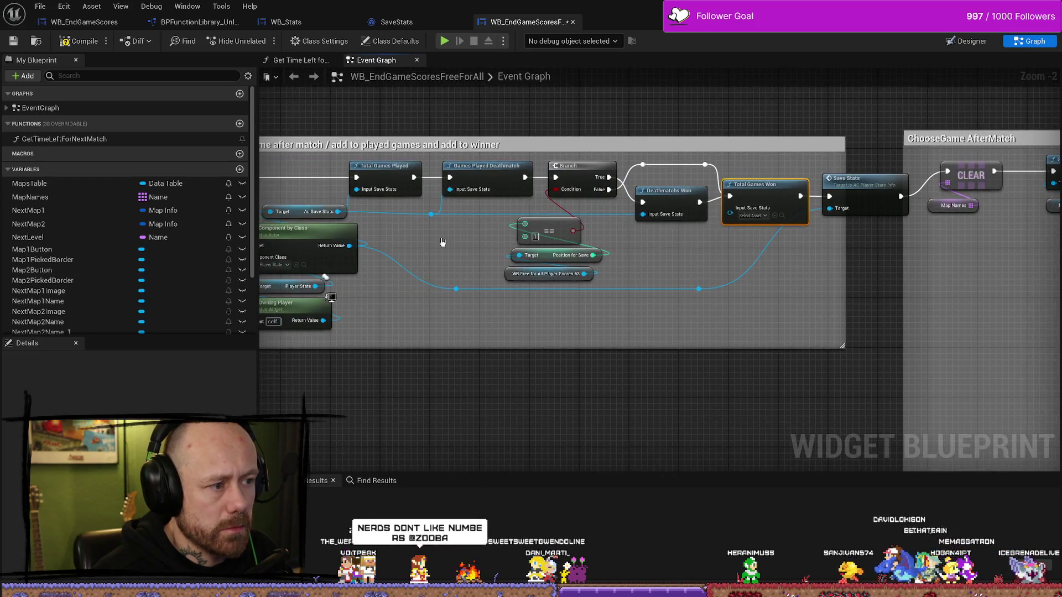
{"action": "double_click", "coordinate": [605, 208]}
{"action": "mouse_move", "coordinate": [605, 208]}
{"action": "left_mouse_down"}
{"action": "mouse_move", "coordinate": [636, 217]}
{"action": "mouse_move", "coordinate": [730, 208]}
{"action": "left_mouse_up"}
{"action": "left_click_drag", "start_coordinate": [642, 214], "coordinate": [612, 218]}
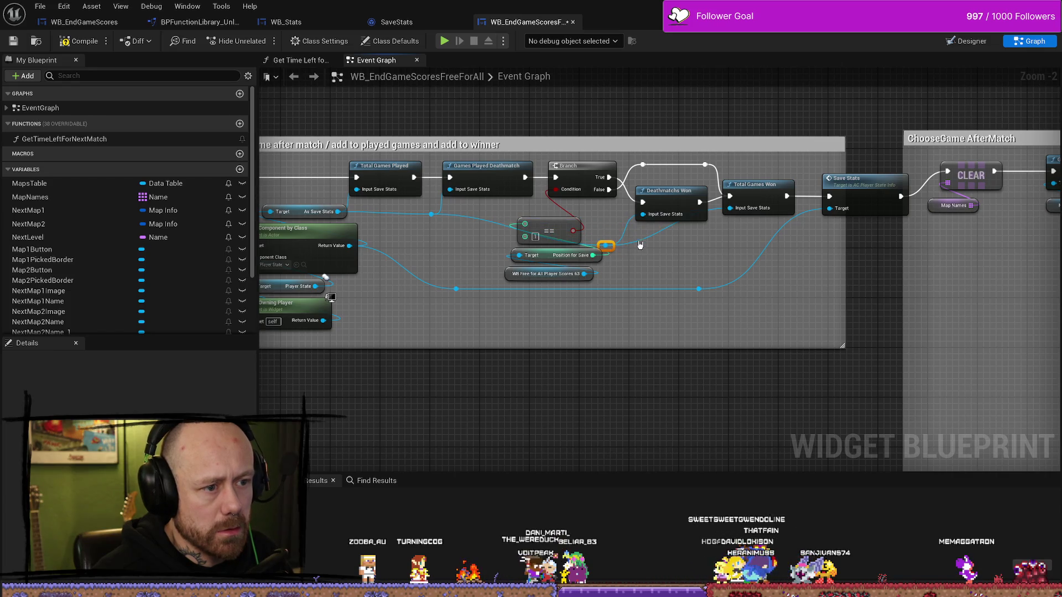
Add another reroute point and line the reroutes up to tidy the wires.
{"action": "double_click", "coordinate": [639, 242]}
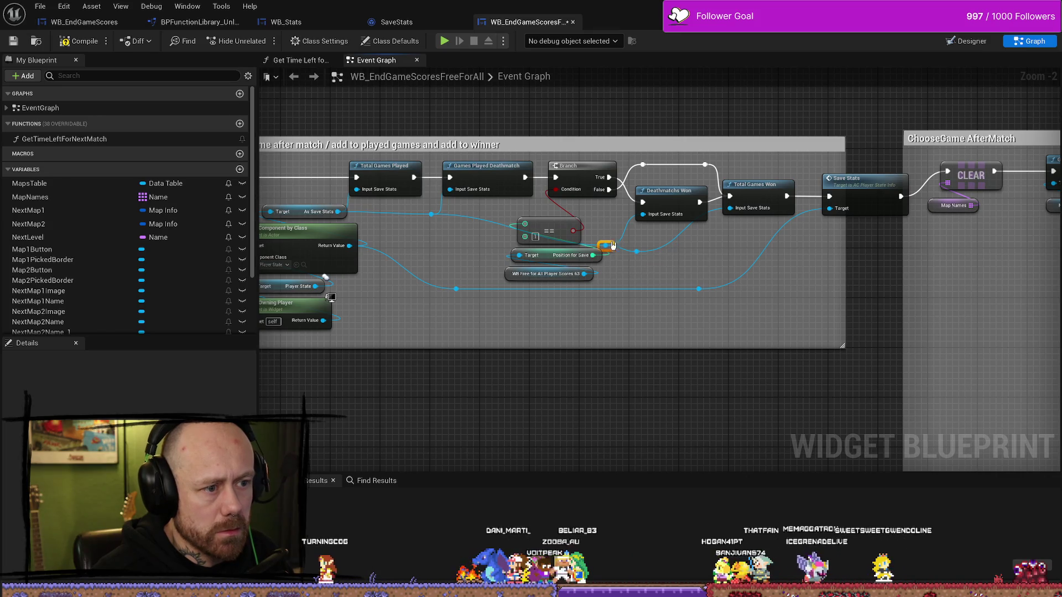
{"action": "left_click_drag", "start_coordinate": [612, 243], "coordinate": [613, 213]}
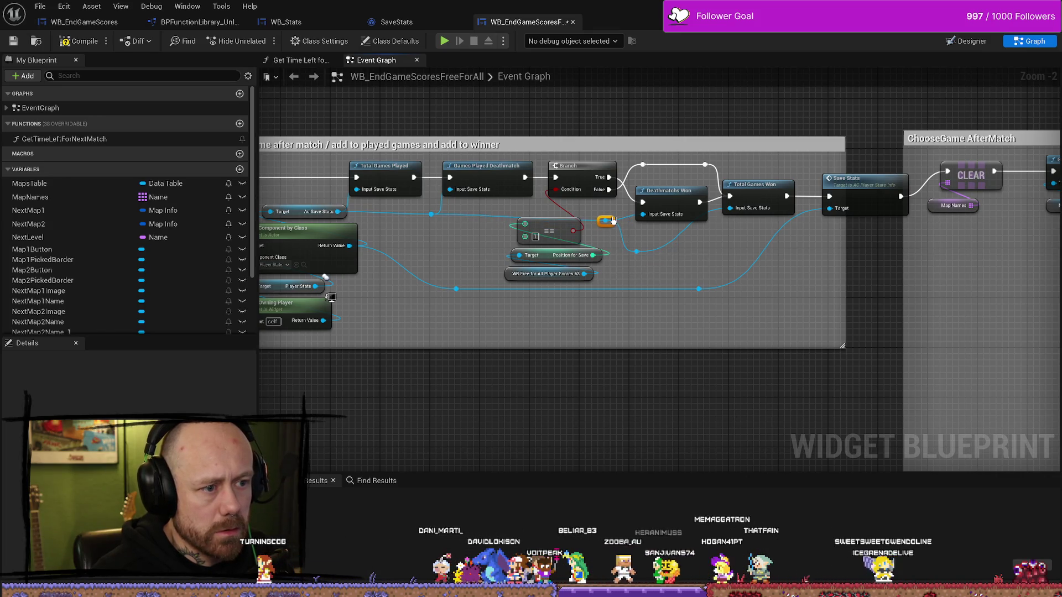
{"action": "left_click", "coordinate": [661, 252]}
{"action": "left_click_drag", "start_coordinate": [662, 249], "coordinate": [712, 239]}
{"action": "left_click", "coordinate": [637, 253]}
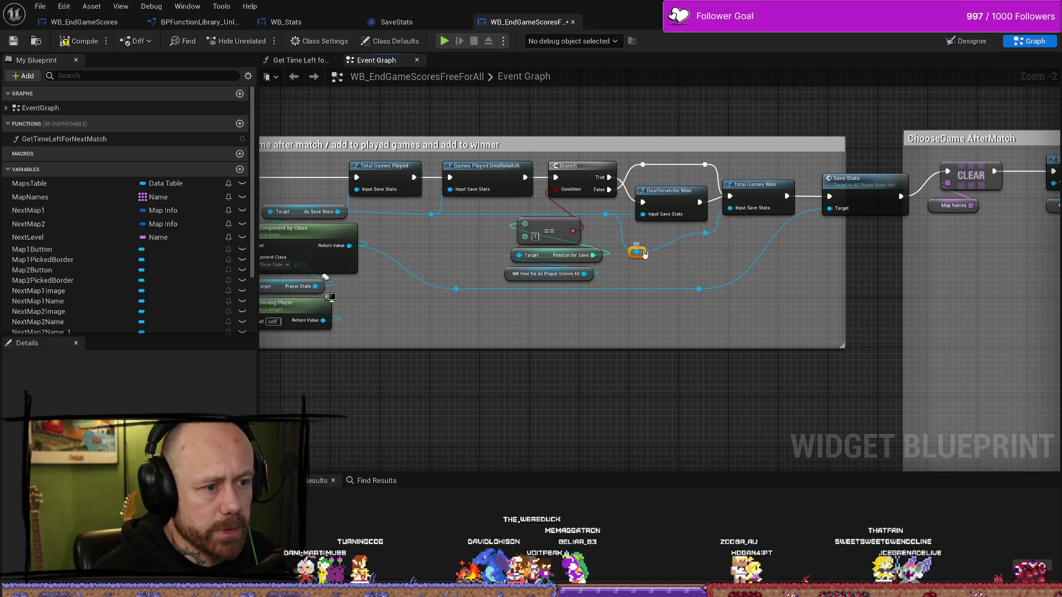
{"action": "left_click_drag", "start_coordinate": [644, 255], "coordinate": [641, 234]}
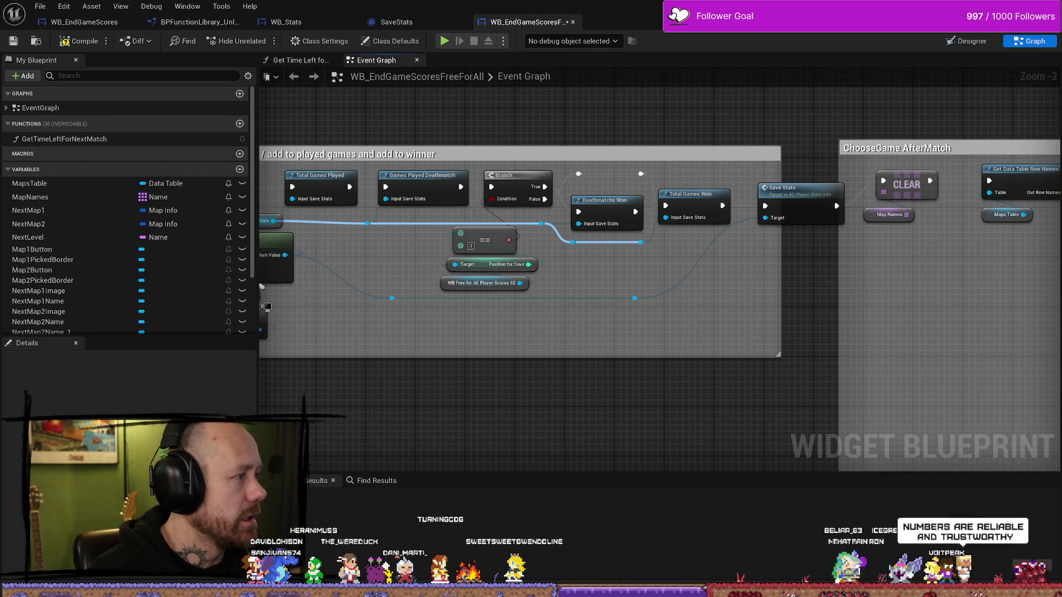
{"action": "key", "text": "alt+Tab"}
Search YouTube for 'berserker of khazan'.
{"action": "key", "text": "slash"}
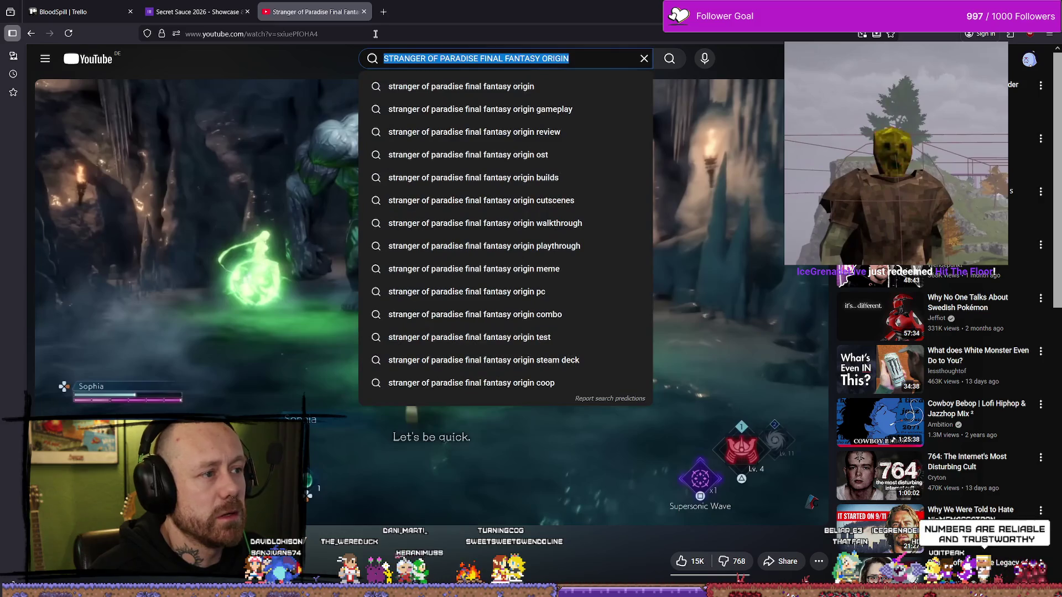
{"action": "type", "text": "berser"}
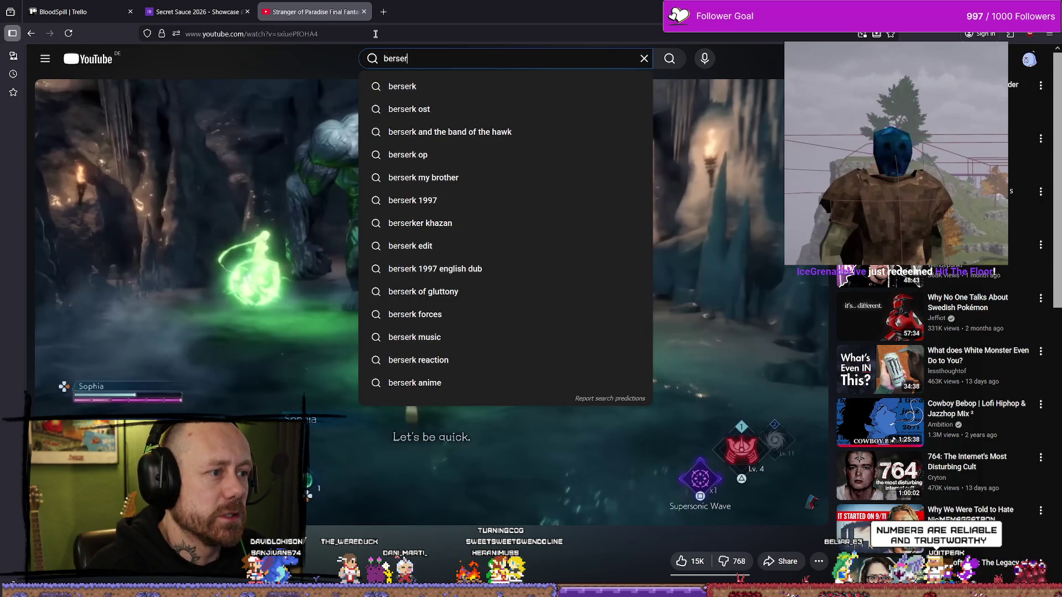
{"action": "type", "text": "kje"}
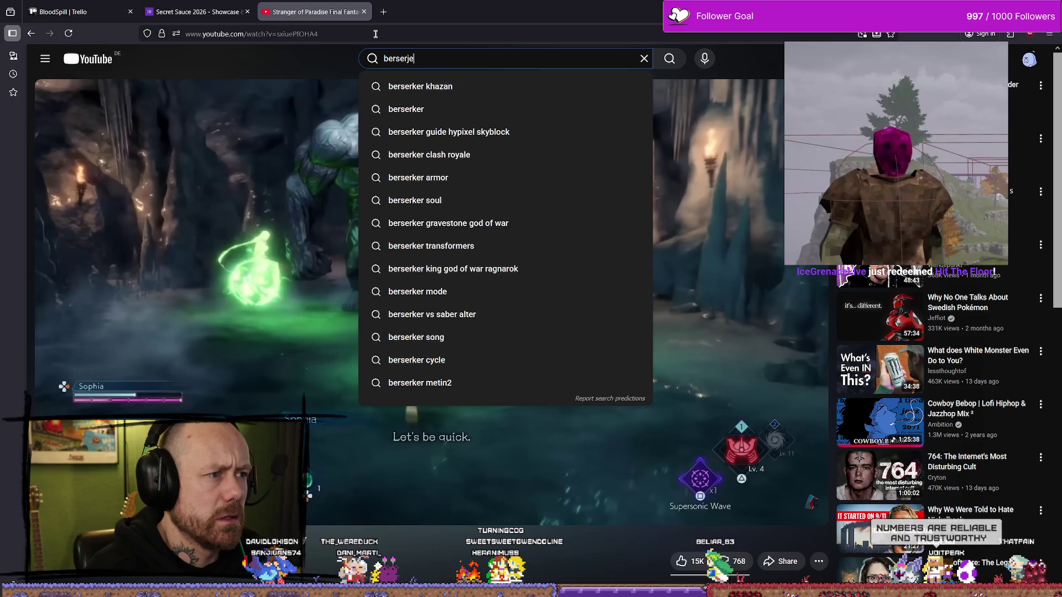
{"action": "key", "text": "BackSpace"}
{"action": "key", "text": "BackSpace"}
{"action": "type", "text": "ker of "}
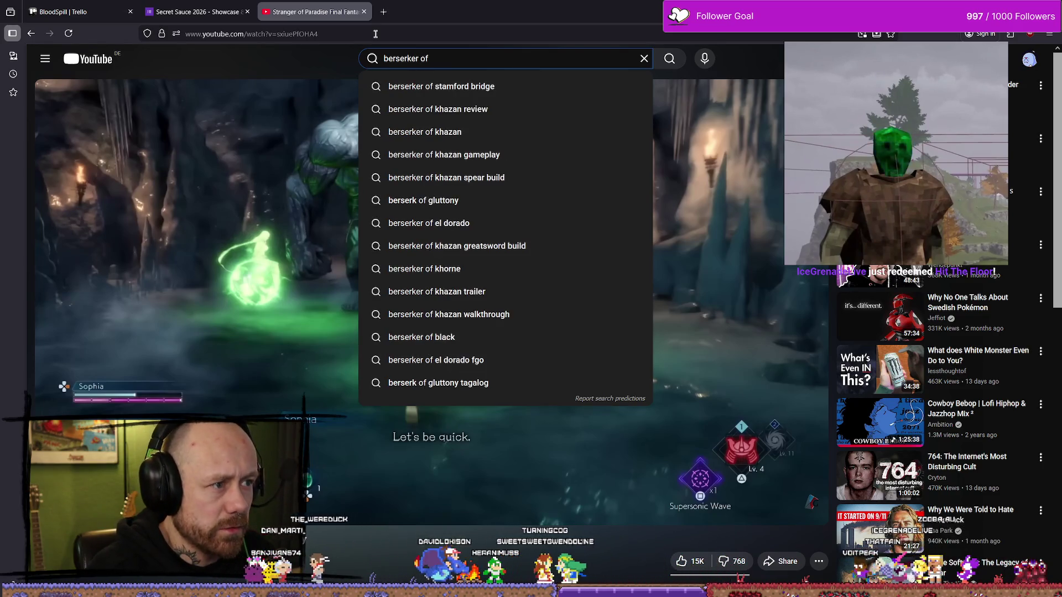
{"action": "type", "text": "khazan"}
{"action": "key", "text": "Return"}
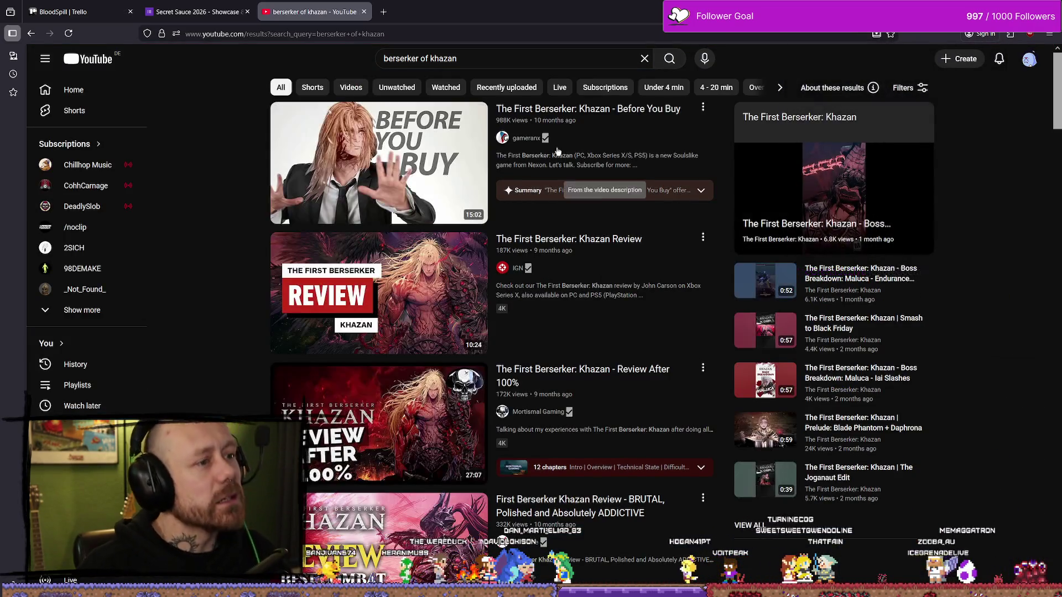
Open The First Berserker: Khazan – Before You Buy, then pause, resume and pause it.
{"action": "left_click", "coordinate": [637, 113]}
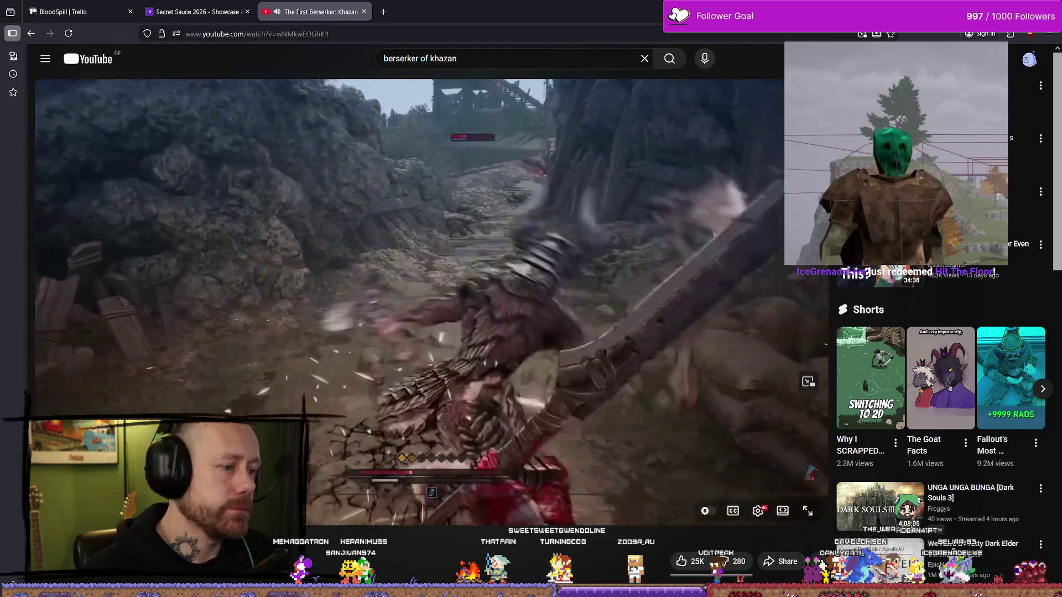
{"action": "left_click", "coordinate": [516, 156]}
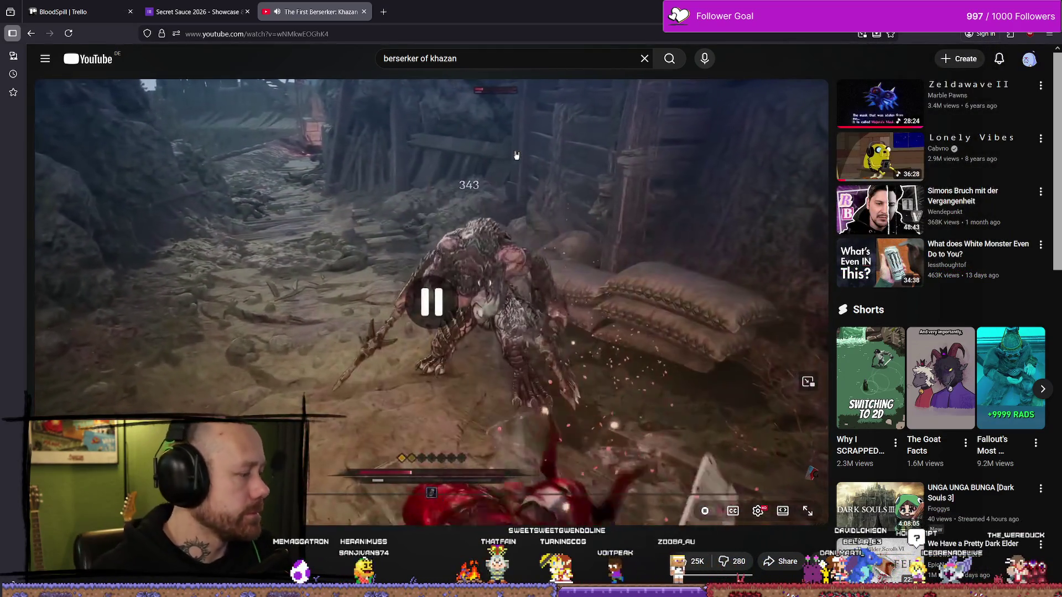
{"action": "left_click", "coordinate": [509, 114]}
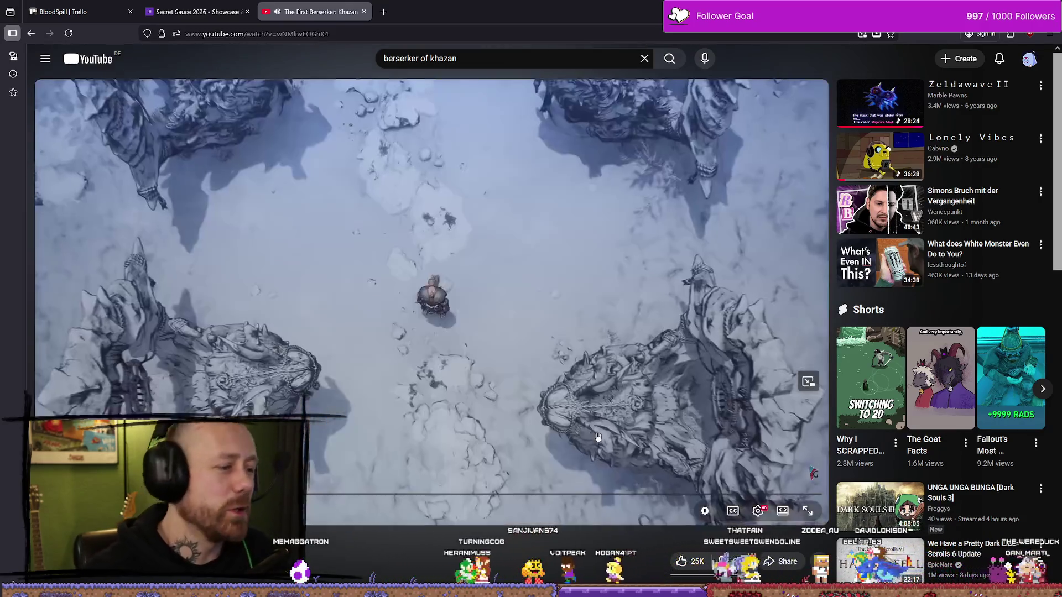
{"action": "left_click", "coordinate": [587, 380]}
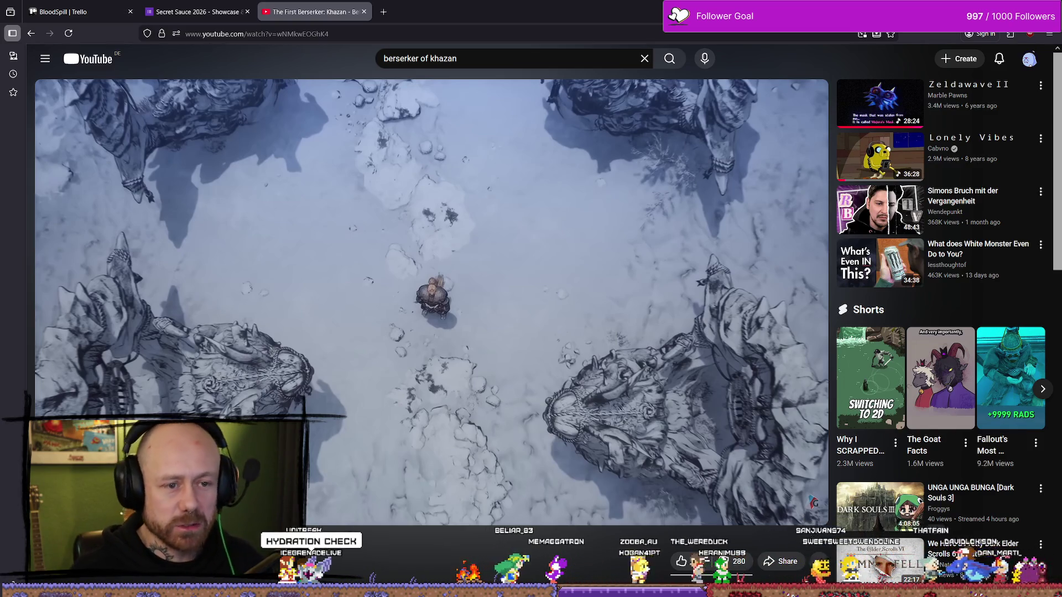
Close the Khazan video tab, scroll through the Secret Sauce 2026 application form, and restore the browser window.
{"action": "left_click", "coordinate": [364, 12]}
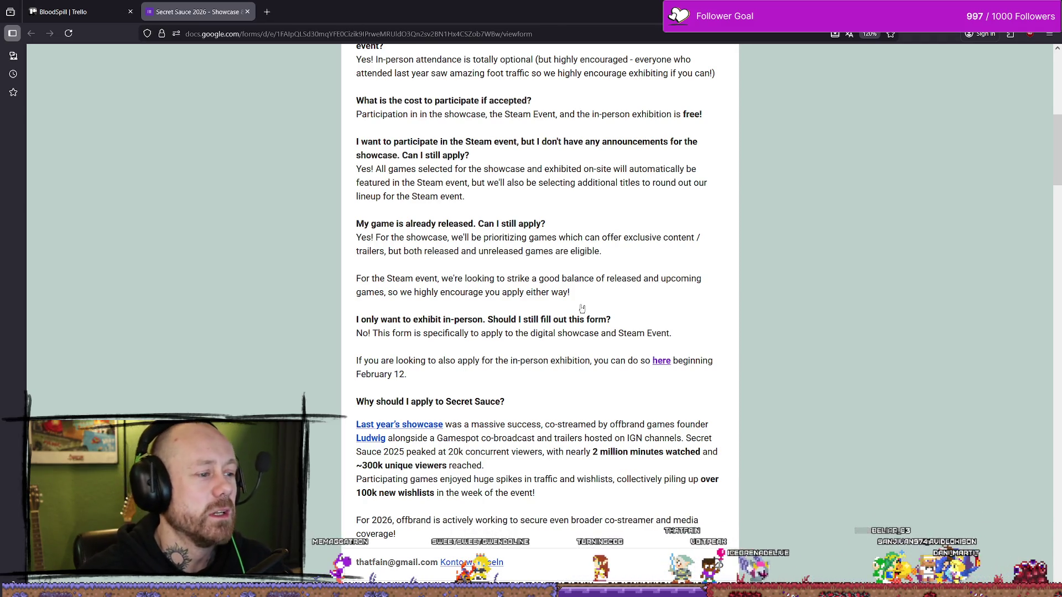
{"action": "scroll", "coordinate": [581, 308], "scroll_direction": "down", "scroll_amount": 3}
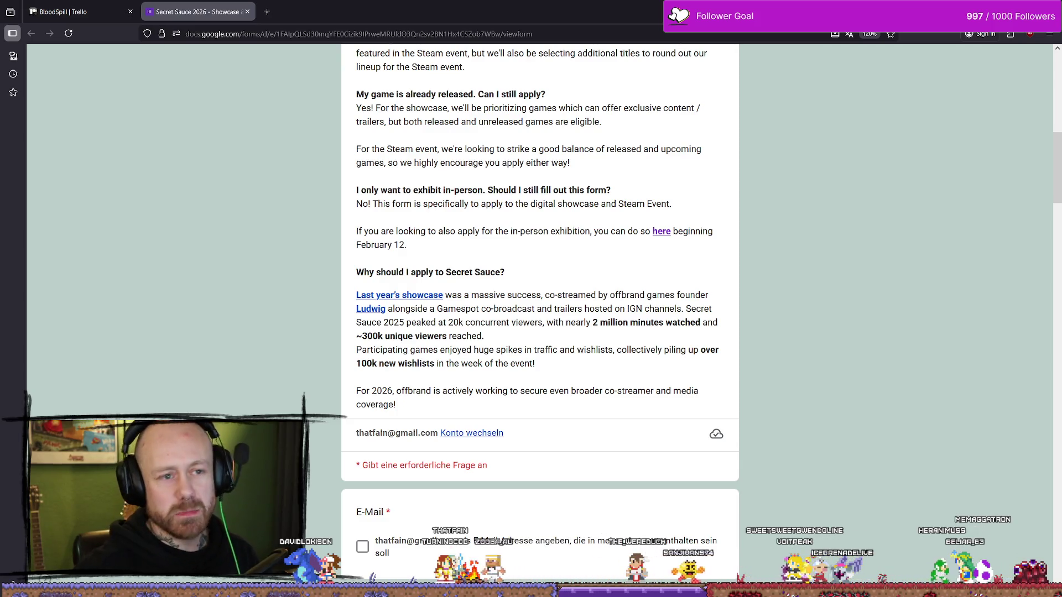
{"action": "double_click", "coordinate": [596, 13]}
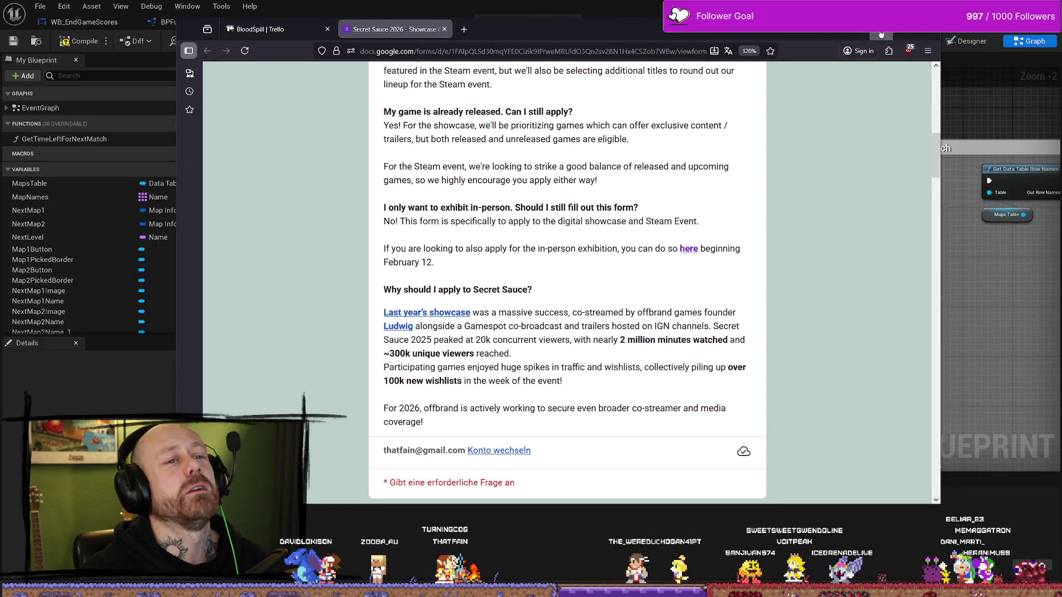
Return to the event graph, select the Total Games Won node, and compile the blueprint.
{"action": "left_click", "coordinate": [881, 34]}
{"action": "left_click_drag", "start_coordinate": [745, 355], "coordinate": [614, 359]}
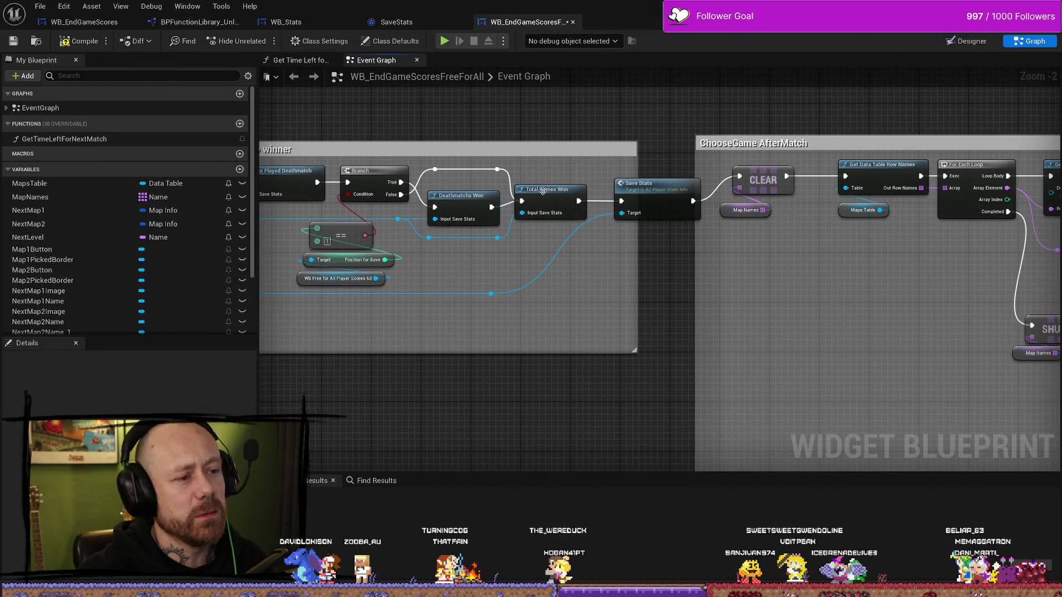
{"action": "left_click_drag", "start_coordinate": [542, 190], "coordinate": [549, 191]}
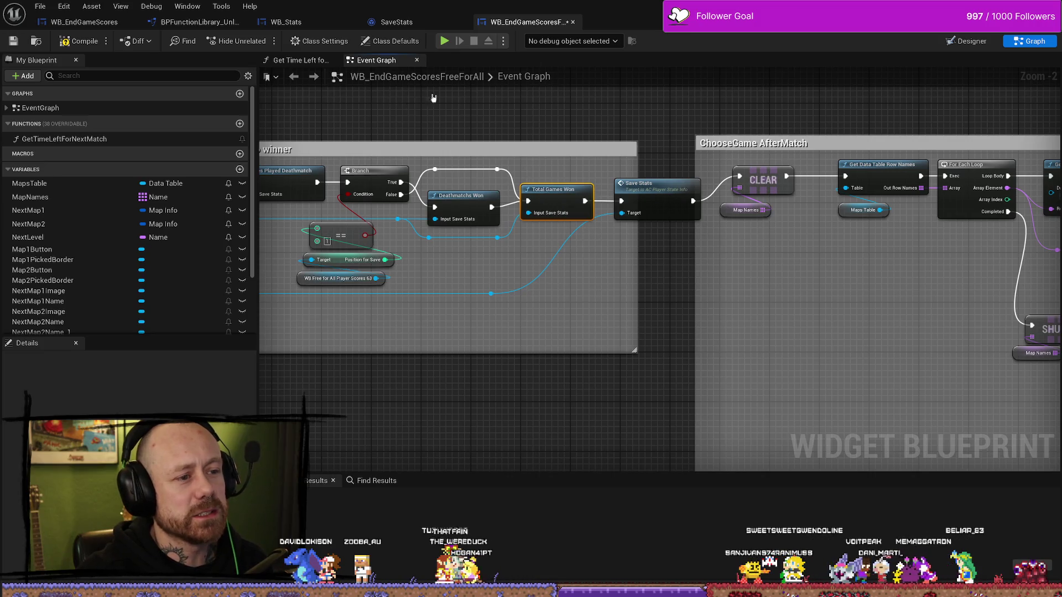
{"action": "left_click", "coordinate": [97, 36]}
Select both reroute points on the Branch wire, check their actions, and recompile.
{"action": "right_click", "coordinate": [650, 218]}
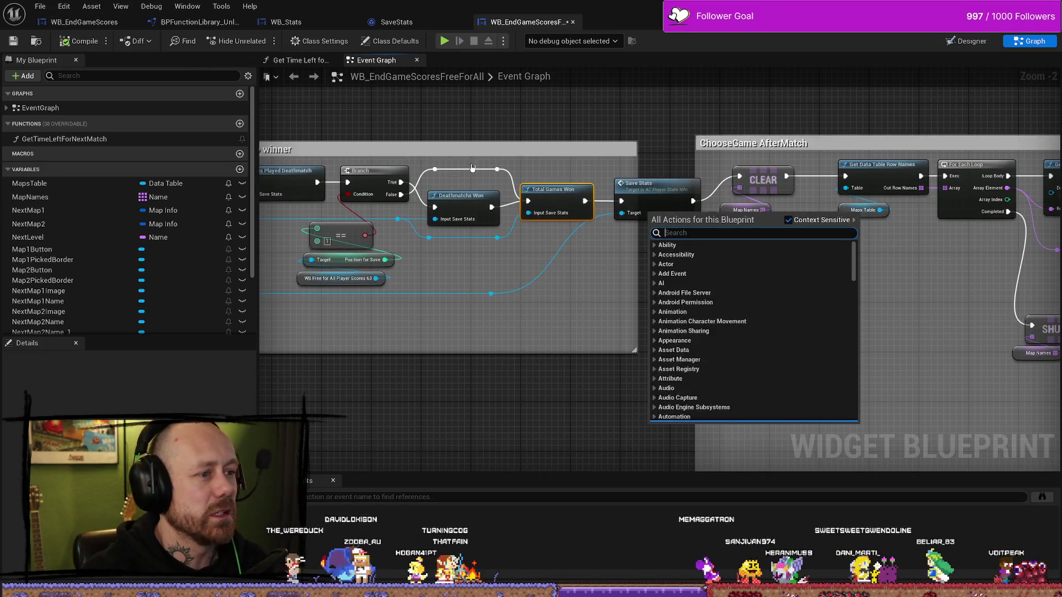
{"action": "left_click_drag", "start_coordinate": [442, 166], "coordinate": [515, 186]}
{"action": "right_click", "coordinate": [581, 181]}
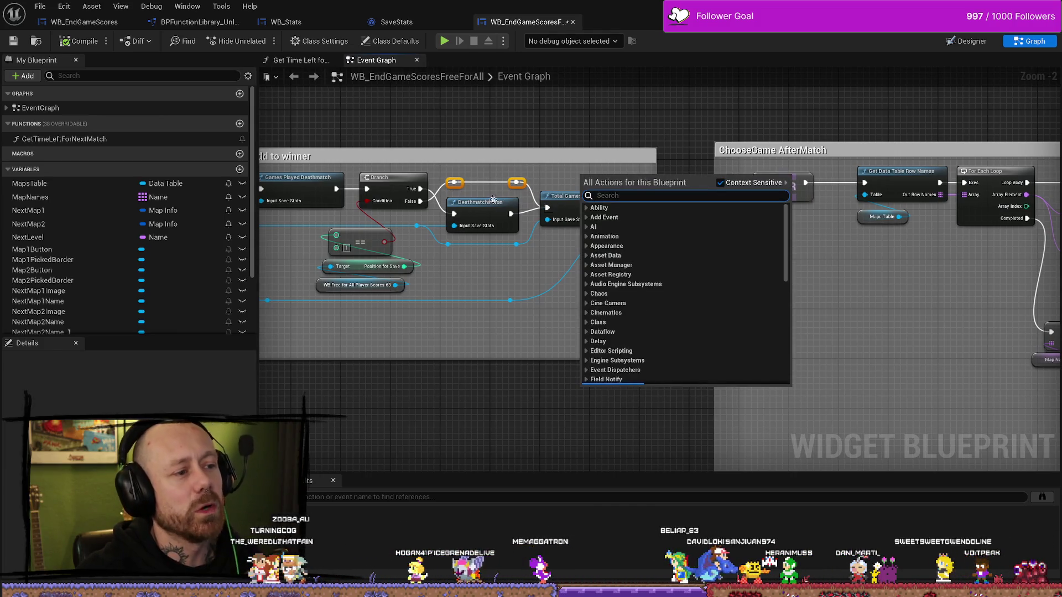
{"action": "left_click", "coordinate": [493, 200]}
{"action": "left_click_drag", "start_coordinate": [387, 332], "coordinate": [463, 332]}
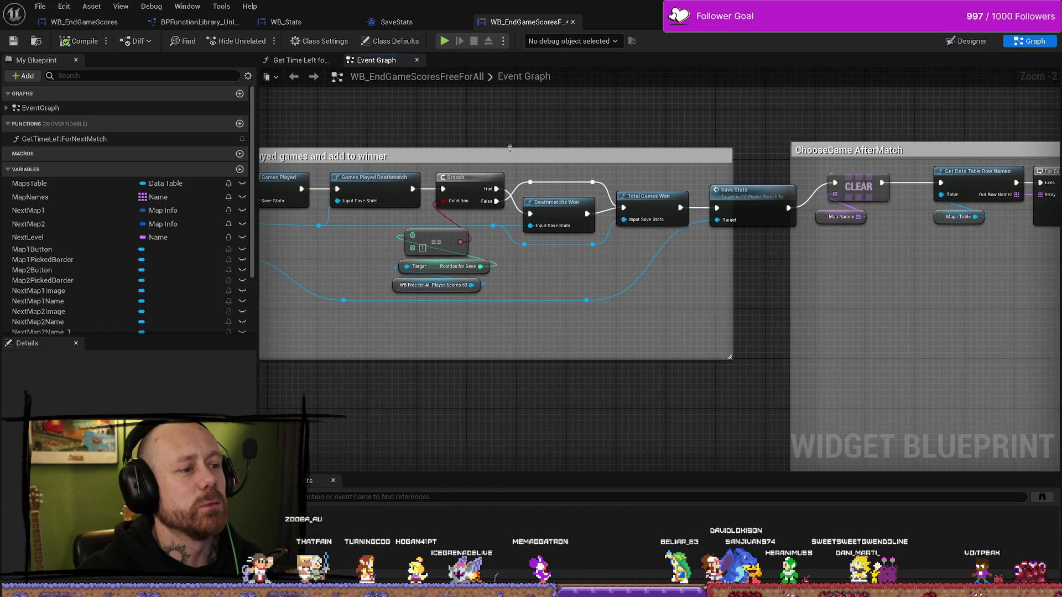
{"action": "left_click", "coordinate": [69, 44]}
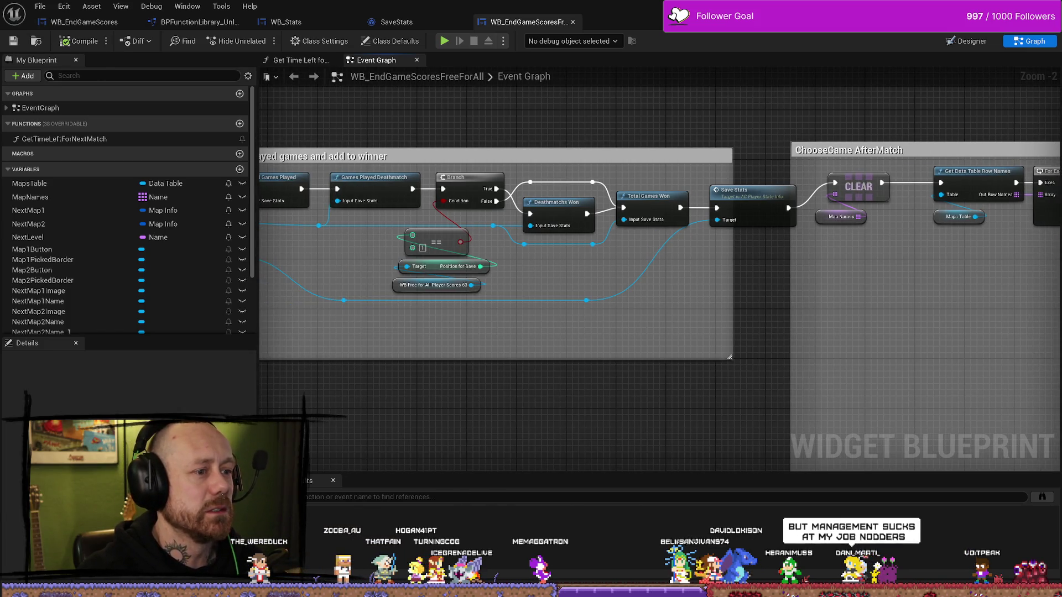
Shift the Branch True reroute point right so the wire runs straight into Total Games Won.
{"action": "left_click_drag", "start_coordinate": [591, 178], "coordinate": [510, 244]}
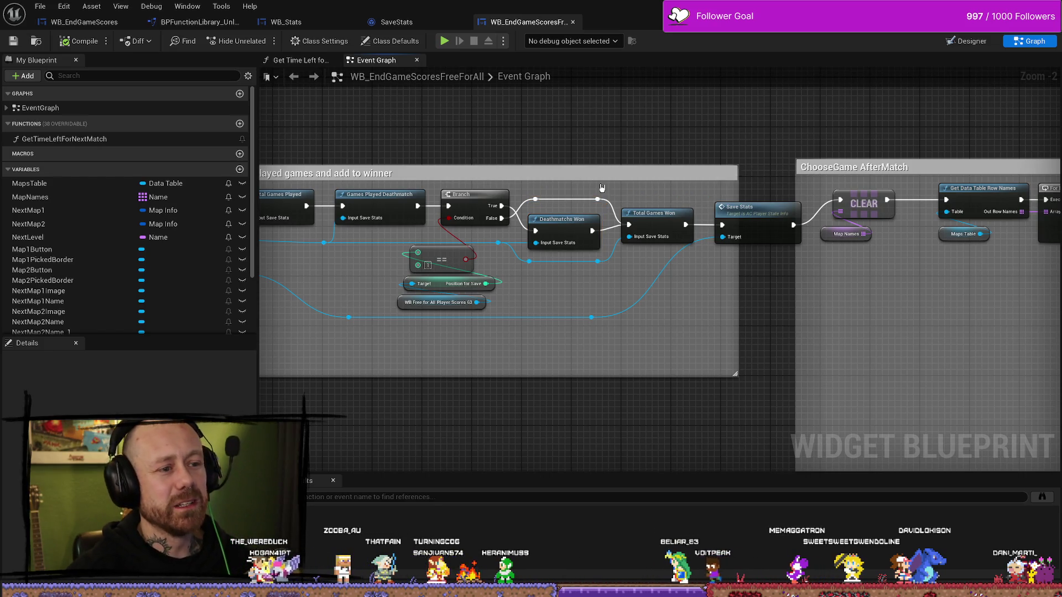
{"action": "left_click", "coordinate": [589, 200]}
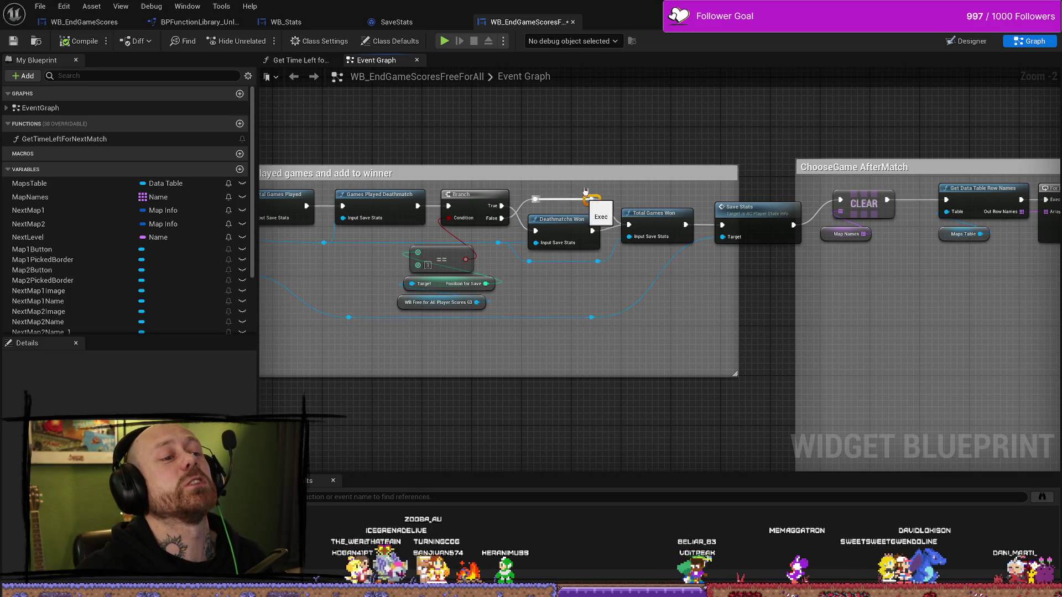
{"action": "left_click", "coordinate": [603, 146]}
{"action": "left_click", "coordinate": [535, 200]}
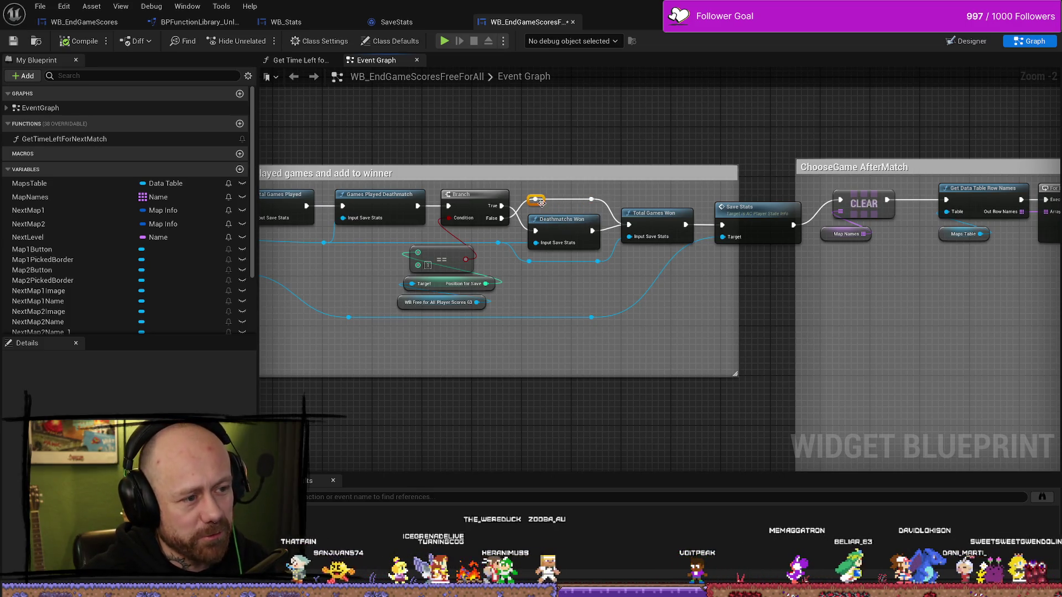
{"action": "left_click_drag", "start_coordinate": [544, 204], "coordinate": [550, 204]}
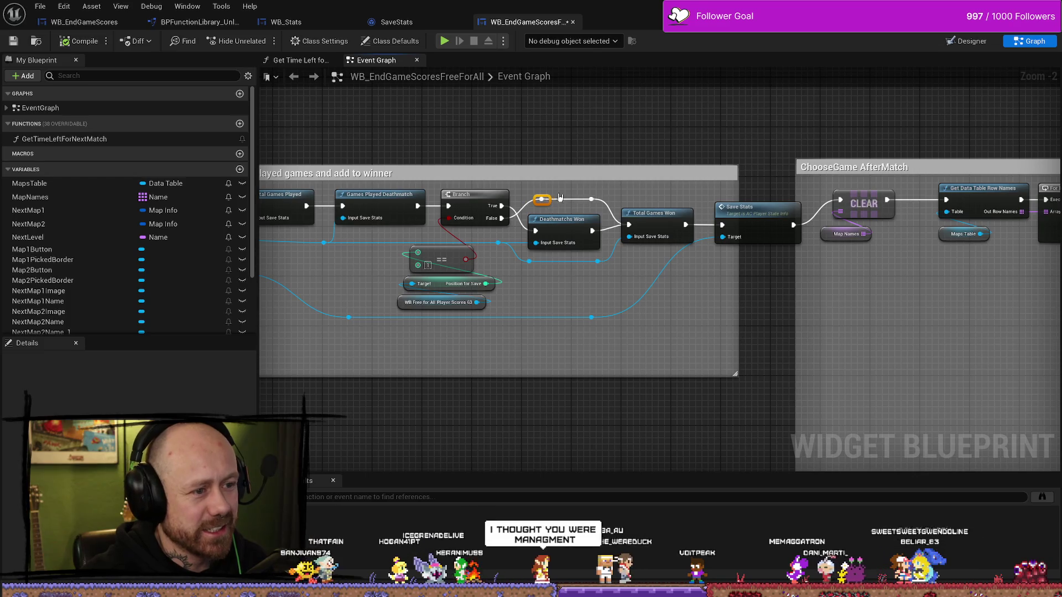
{"action": "left_click", "coordinate": [596, 159]}
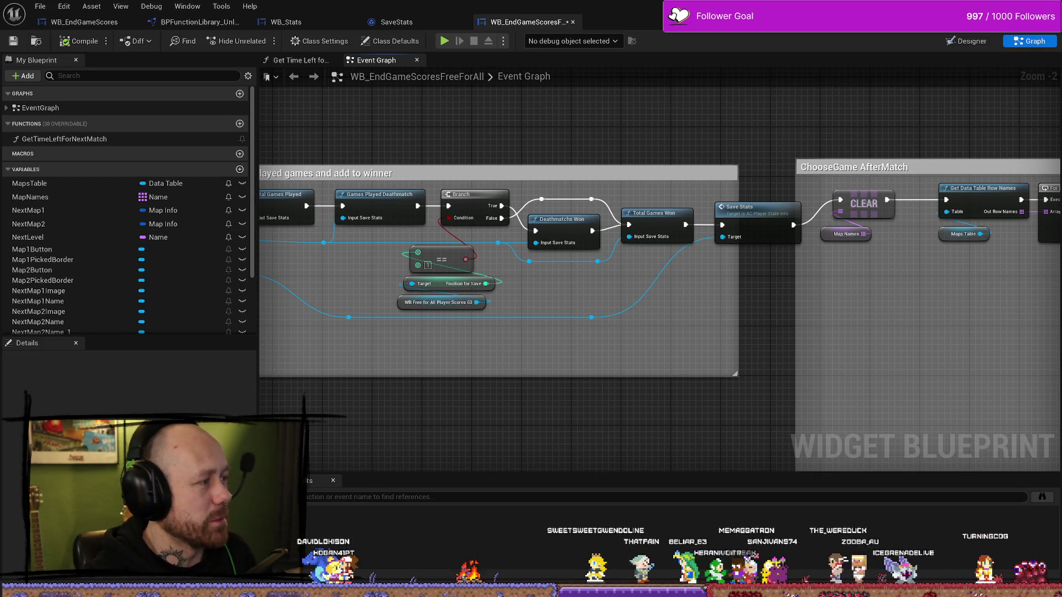
{"action": "key", "text": "alt+Tab"}
{"action": "key", "text": "alt+Tab"}
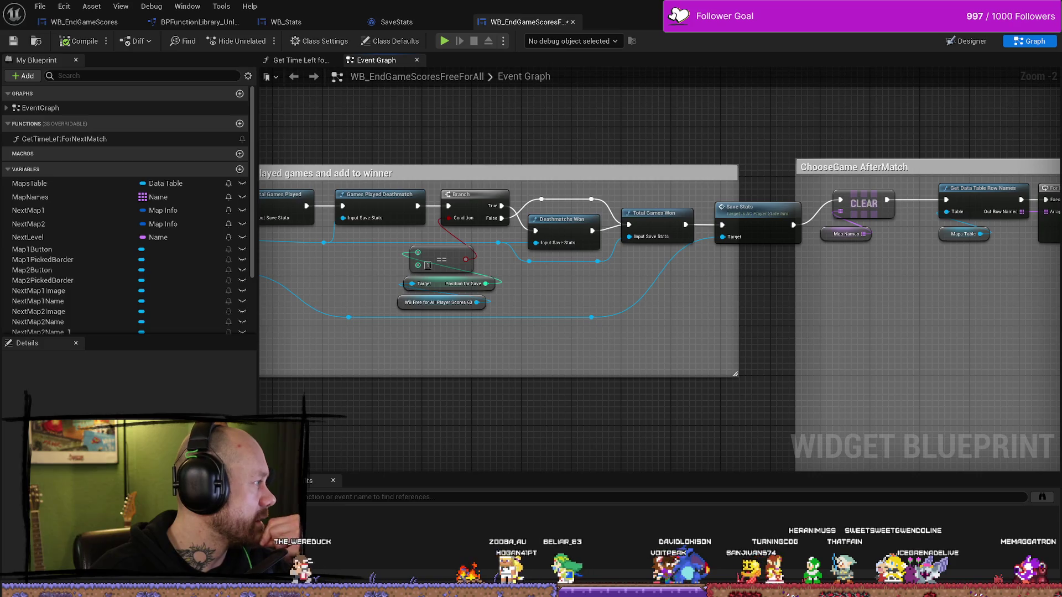
{"action": "mouse_move", "coordinate": [0, 126]}
{"action": "left_mouse_down"}
{"action": "mouse_move", "coordinate": [867, 126]}
{"action": "mouse_move", "coordinate": [556, 59]}
{"action": "left_mouse_up"}
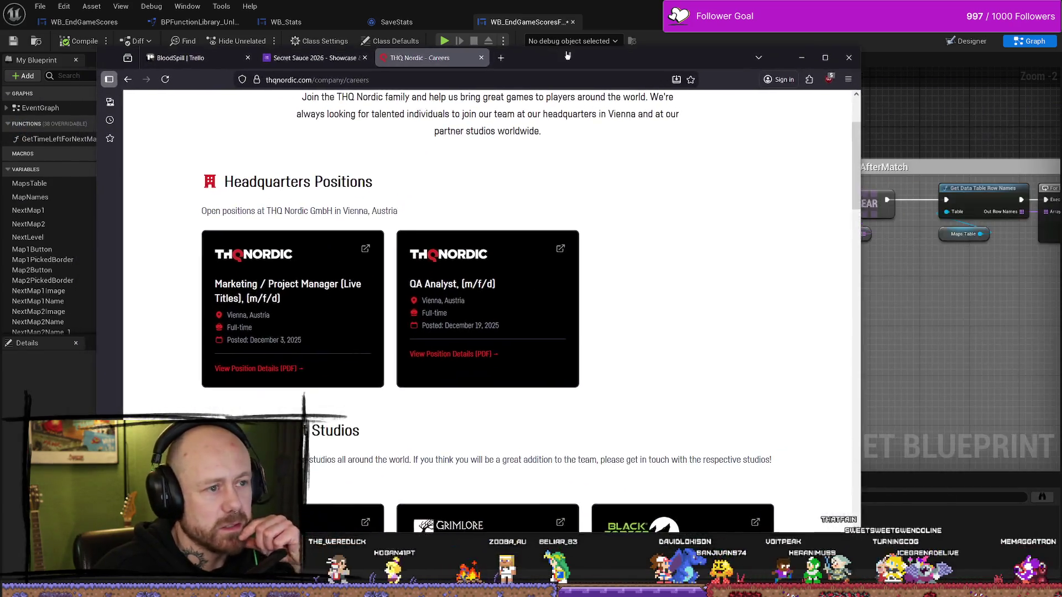
Open Grimlore Games' open positions in a new tab from the Development Studios section.
{"action": "scroll", "coordinate": [539, 290], "scroll_direction": "down", "scroll_amount": 5}
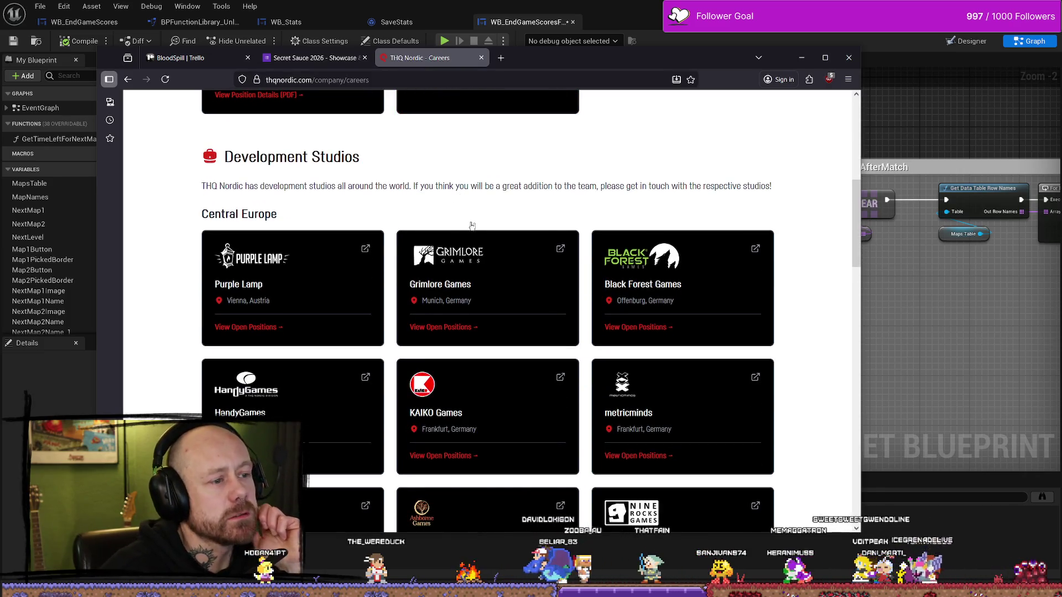
{"action": "scroll", "coordinate": [472, 226], "scroll_direction": "down", "scroll_amount": 1}
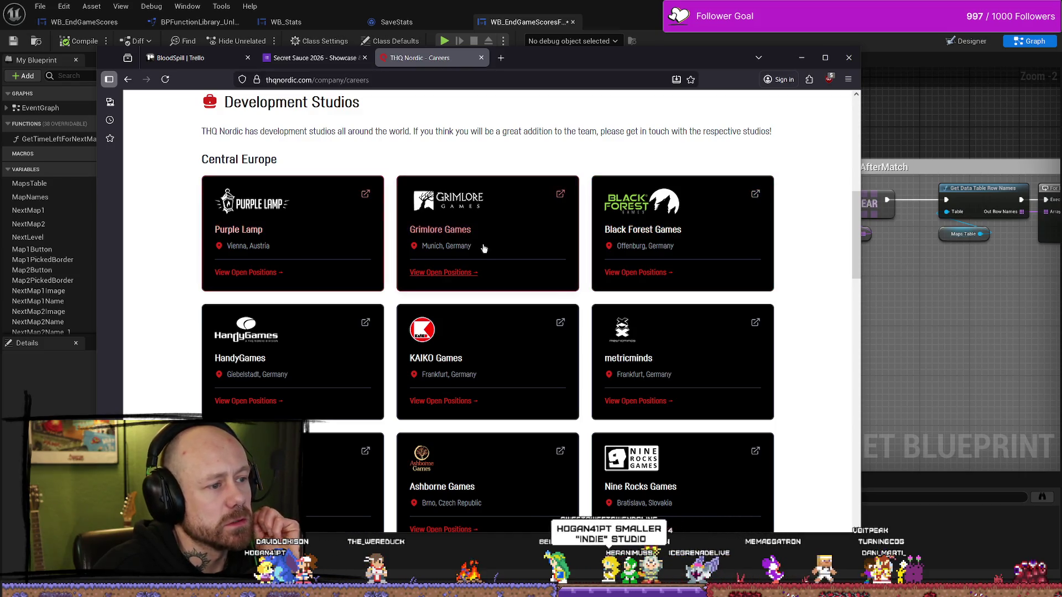
{"action": "left_click", "coordinate": [456, 275]}
{"action": "scroll", "coordinate": [526, 196], "scroll_direction": "down", "scroll_amount": 3}
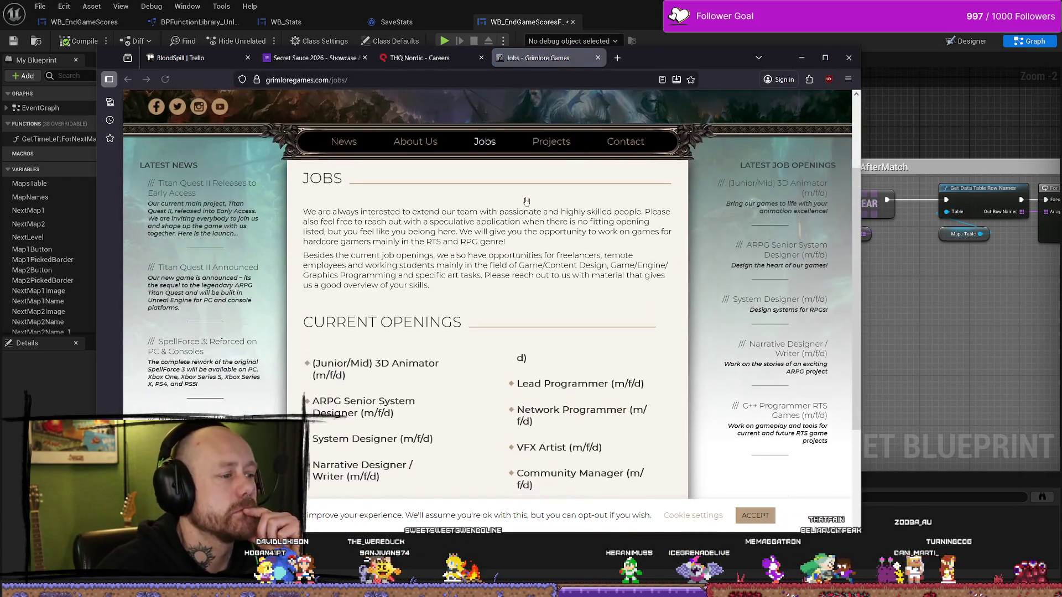
{"action": "scroll", "coordinate": [527, 195], "scroll_direction": "down", "scroll_amount": 2}
{"action": "scroll", "coordinate": [525, 205], "scroll_direction": "up", "scroll_amount": 5}
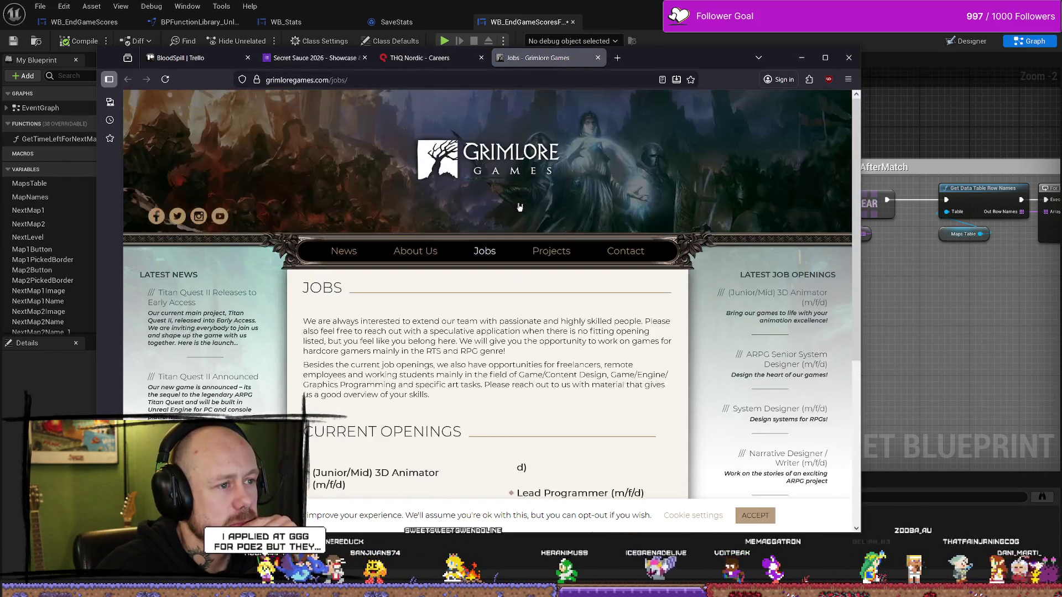
Return to the THQ Nordic careers tab and start a blank new tab.
{"action": "left_click", "coordinate": [420, 57]}
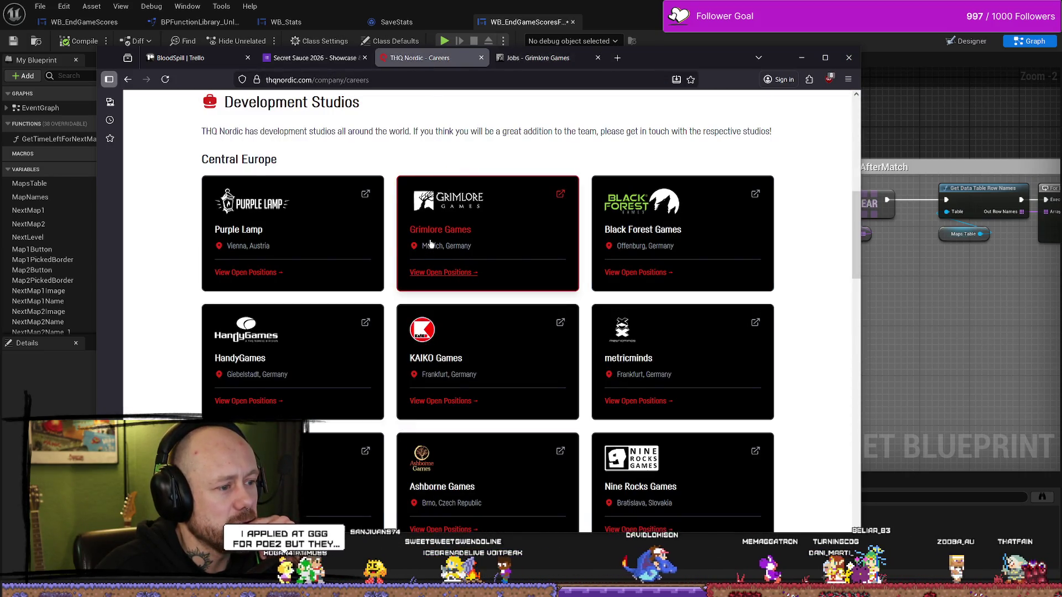
{"action": "scroll", "coordinate": [433, 240], "scroll_direction": "down", "scroll_amount": 3}
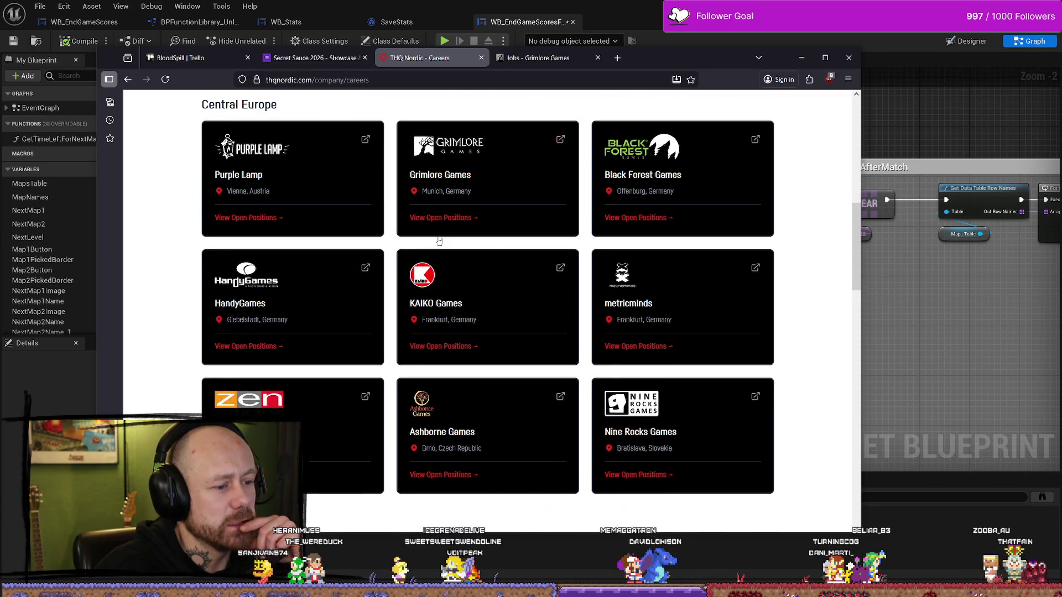
{"action": "scroll", "coordinate": [442, 244], "scroll_direction": "up", "scroll_amount": 2}
{"action": "scroll", "coordinate": [442, 244], "scroll_direction": "up", "scroll_amount": 2}
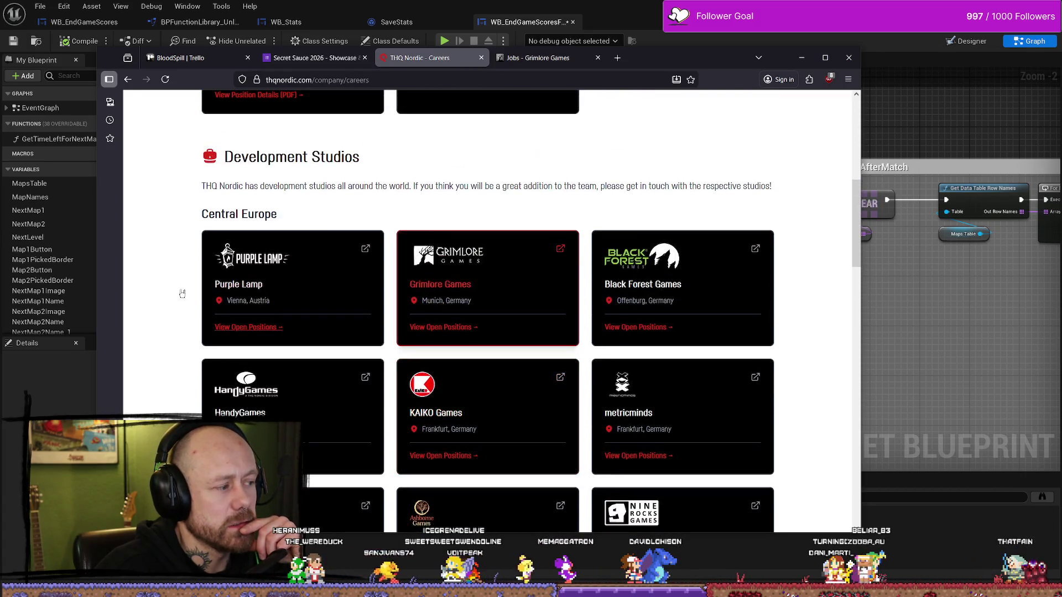
{"action": "left_click", "coordinate": [623, 63]}
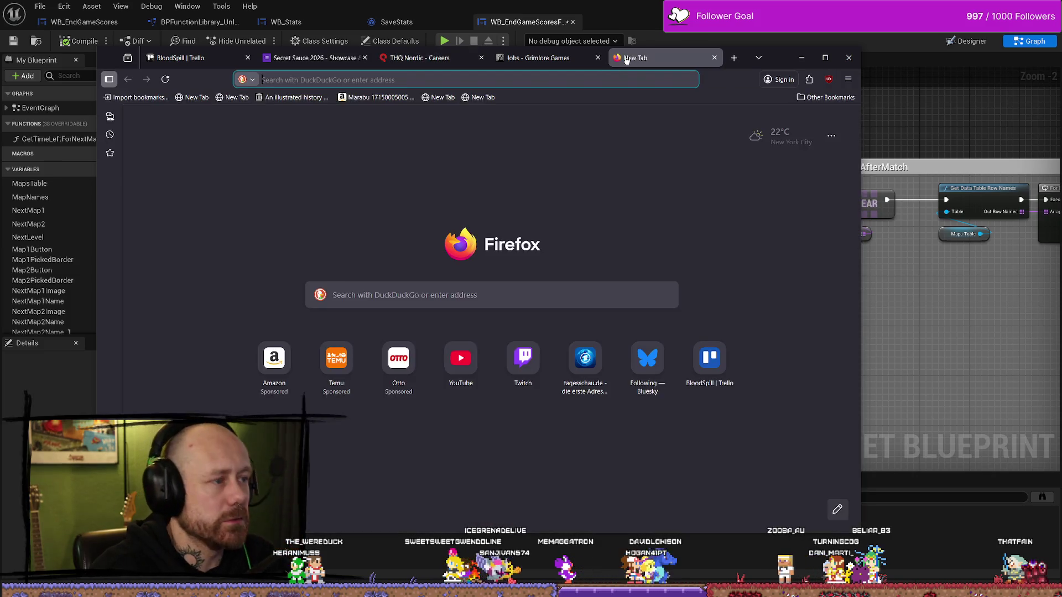
Search DuckDuckGo for 'titan quest 2' using the address-bar suggestion.
{"action": "type", "text": "titan"}
{"action": "key", "text": "Down"}
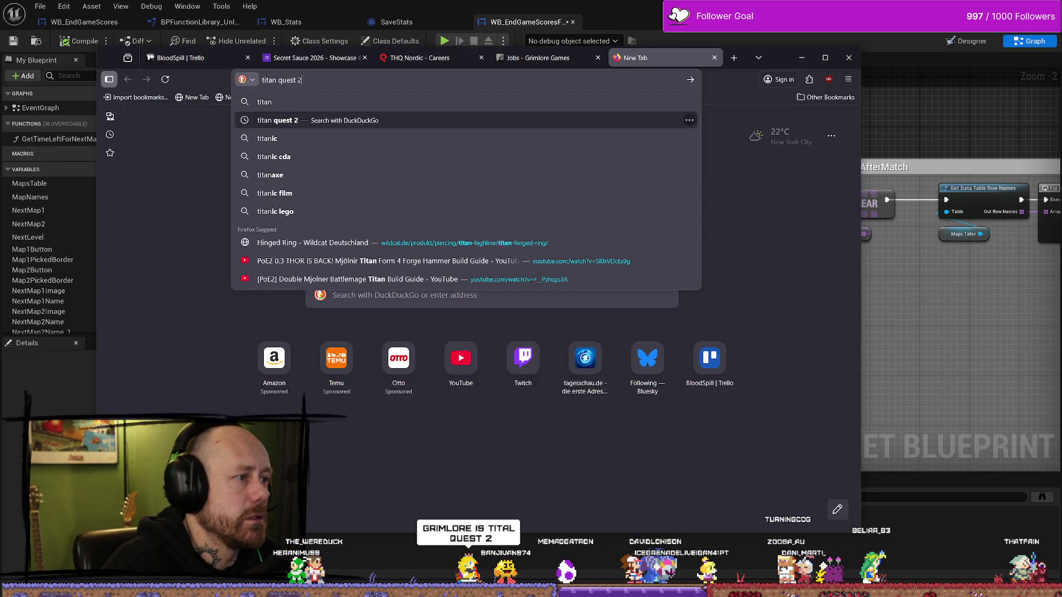
{"action": "key", "text": "Return"}
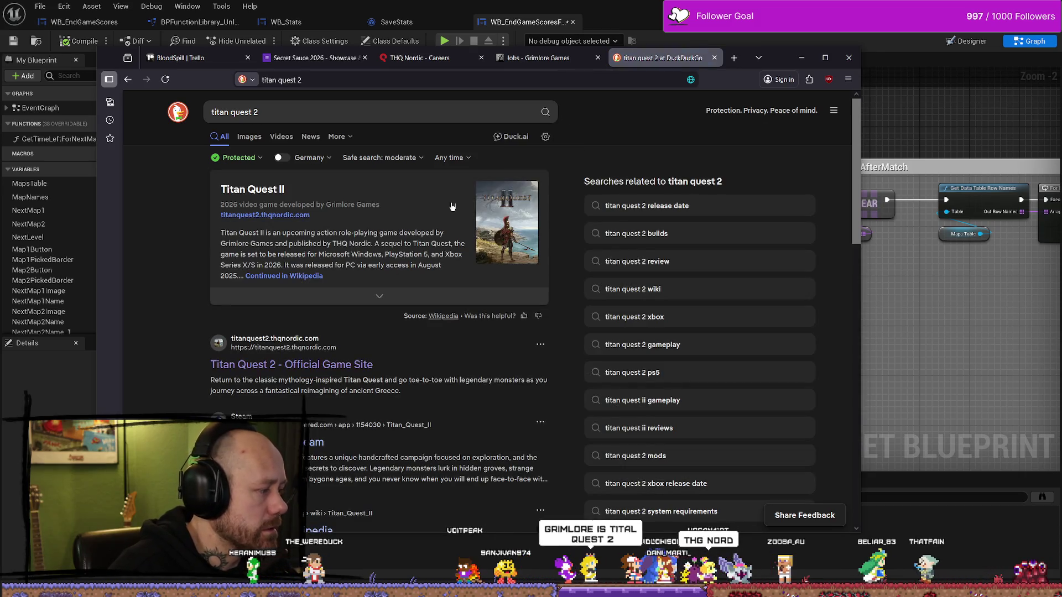
Open the (Senior) Unreal Programmer posting on the Grimlore jobs tab.
{"action": "left_click", "coordinate": [538, 58]}
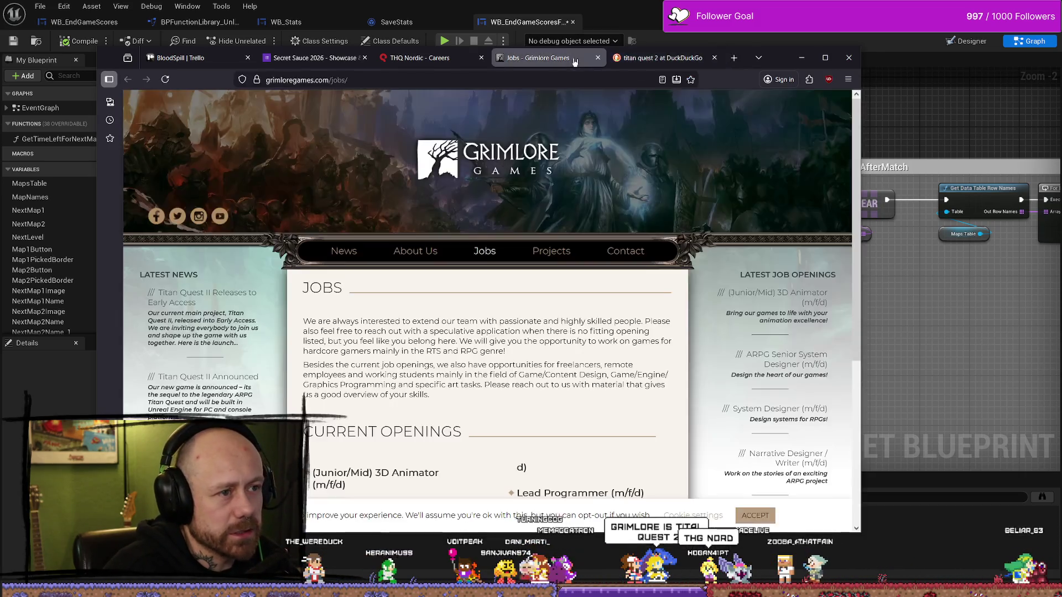
{"action": "scroll", "coordinate": [487, 230], "scroll_direction": "down", "scroll_amount": 5}
{"action": "scroll", "coordinate": [487, 230], "scroll_direction": "down", "scroll_amount": 2}
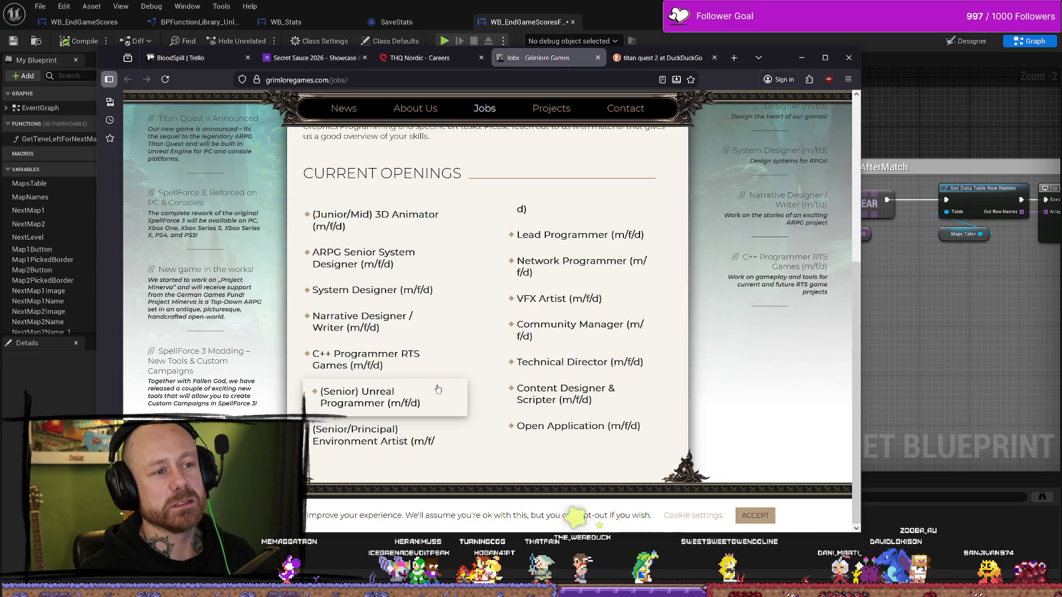
{"action": "left_click", "coordinate": [421, 396]}
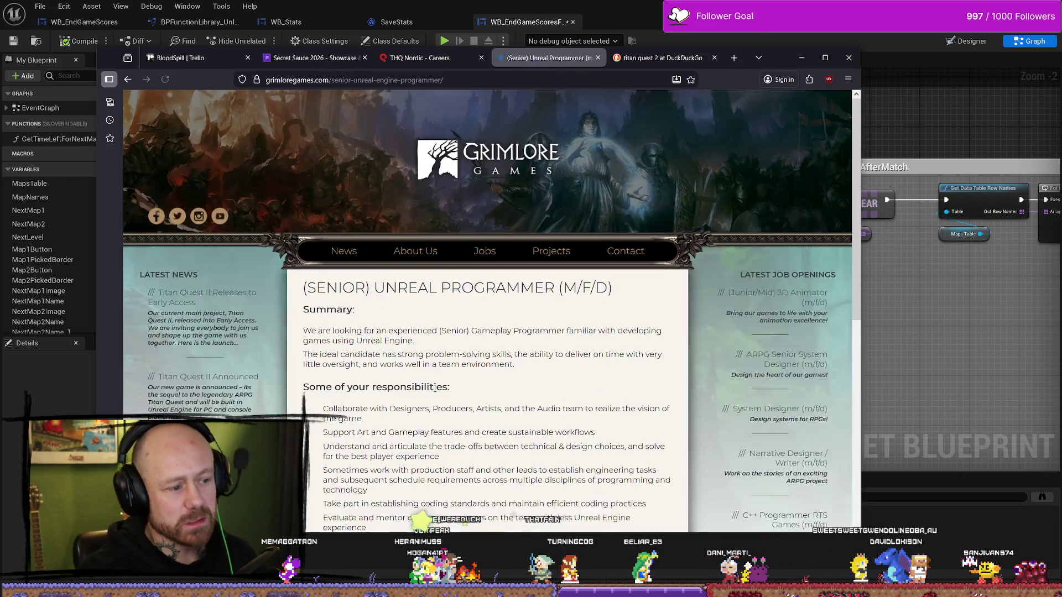
{"action": "scroll", "coordinate": [592, 271], "scroll_direction": "down", "scroll_amount": 1}
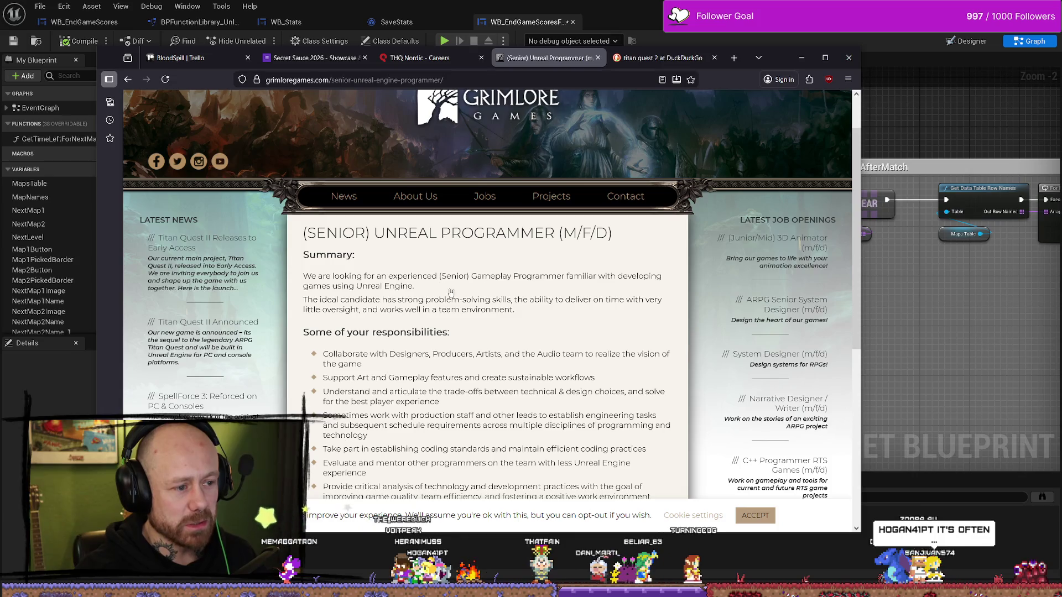
{"action": "scroll", "coordinate": [398, 285], "scroll_direction": "down", "scroll_amount": 2}
{"action": "scroll", "coordinate": [461, 243], "scroll_direction": "down", "scroll_amount": 2}
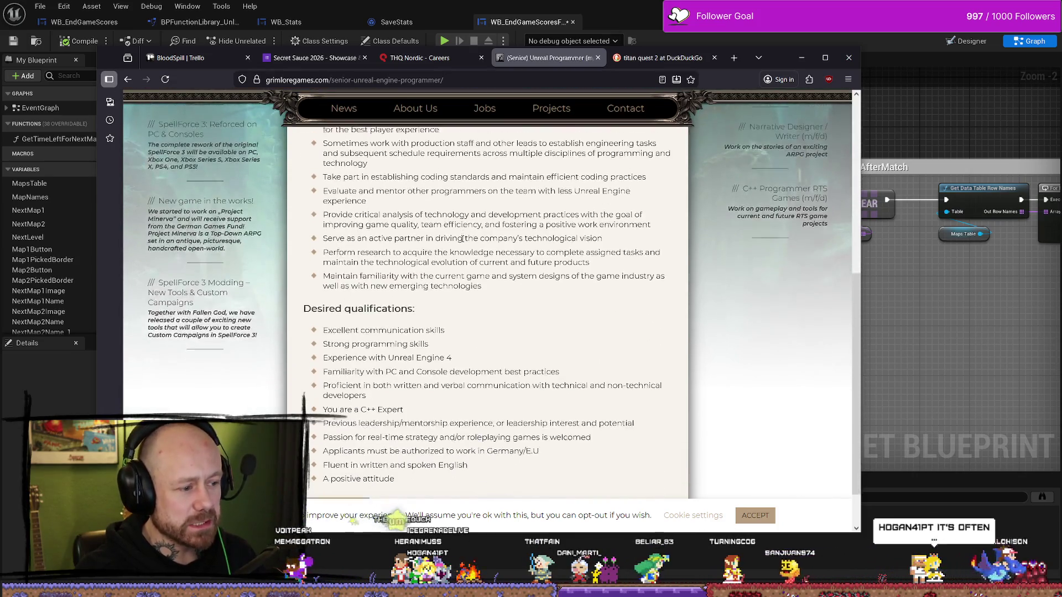
{"action": "scroll", "coordinate": [414, 330], "scroll_direction": "down", "scroll_amount": 2}
{"action": "left_click_drag", "start_coordinate": [333, 308], "coordinate": [448, 311]}
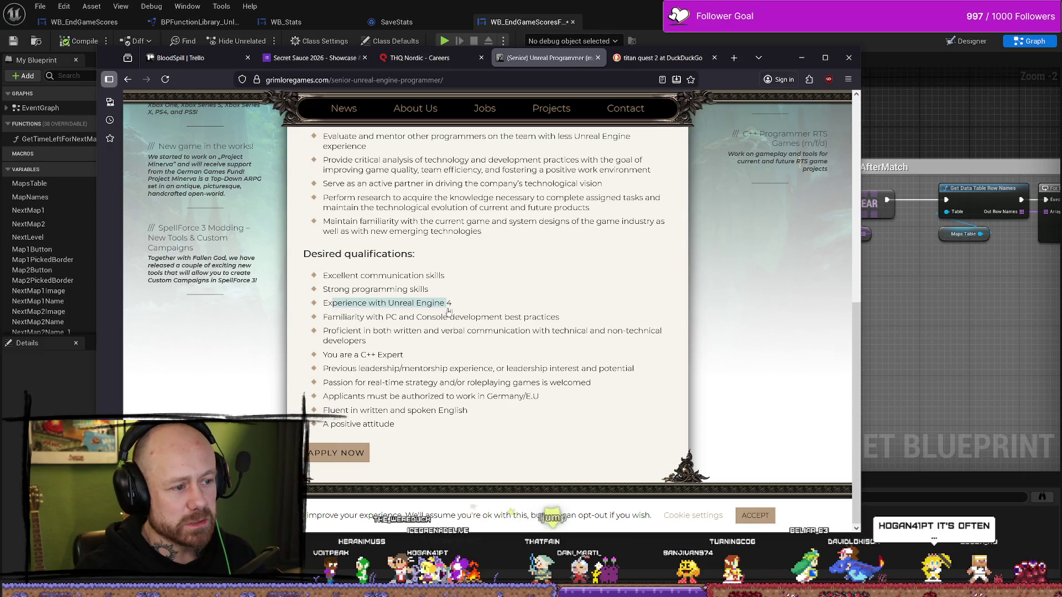
{"action": "left_click_drag", "start_coordinate": [355, 275], "coordinate": [450, 275]}
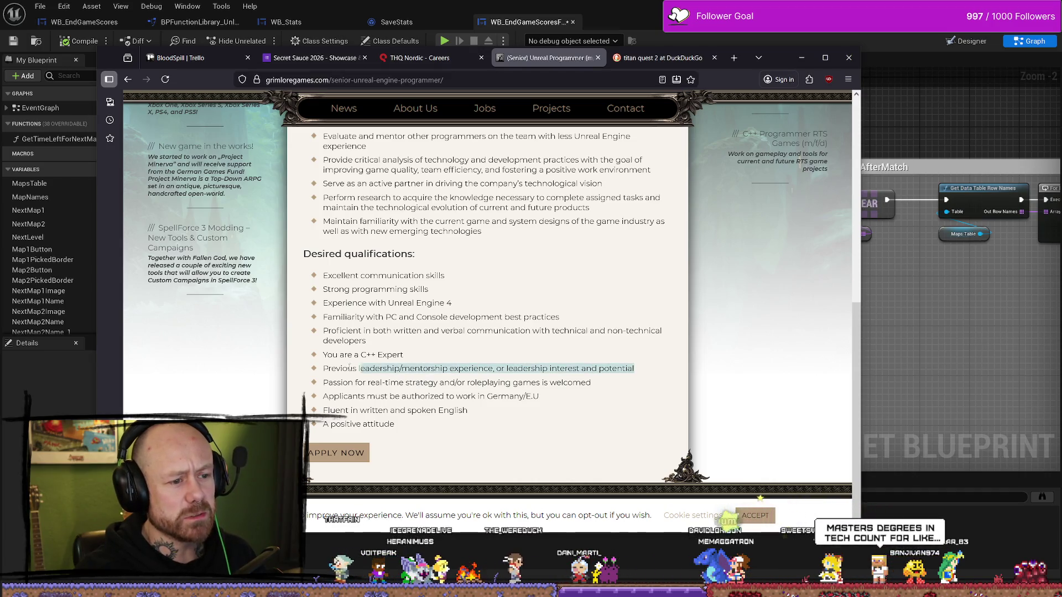
{"action": "left_click", "coordinate": [379, 384]}
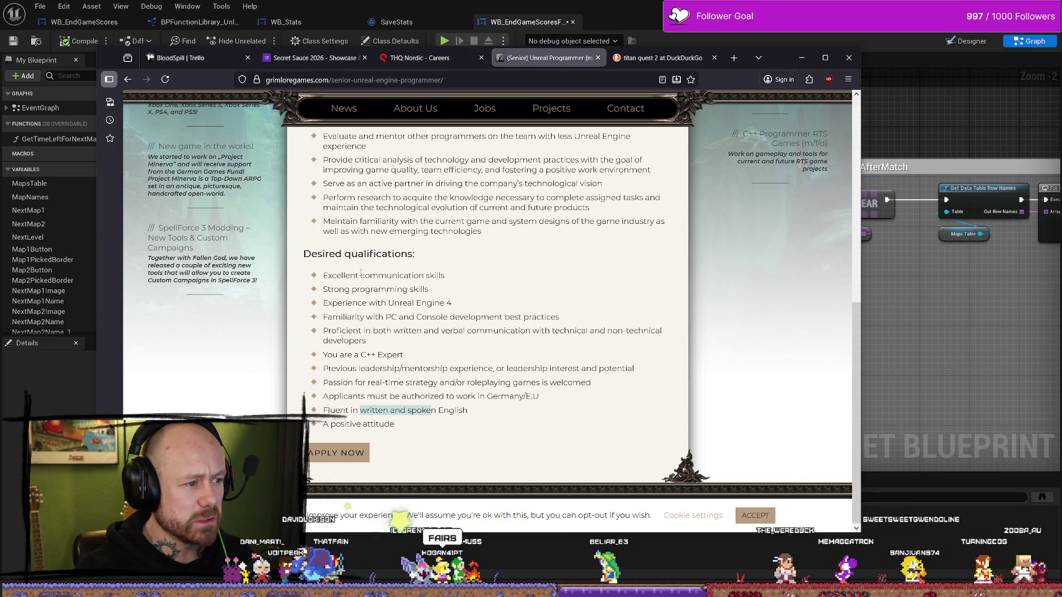
{"action": "scroll", "coordinate": [550, 309], "scroll_direction": "up", "scroll_amount": 5}
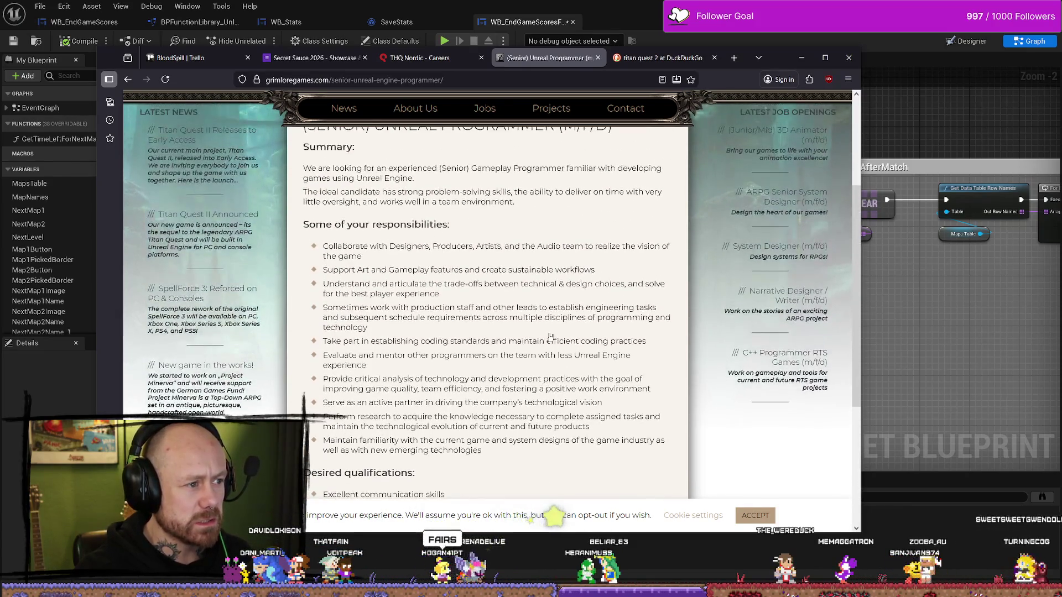
{"action": "scroll", "coordinate": [550, 336], "scroll_direction": "up", "scroll_amount": 1}
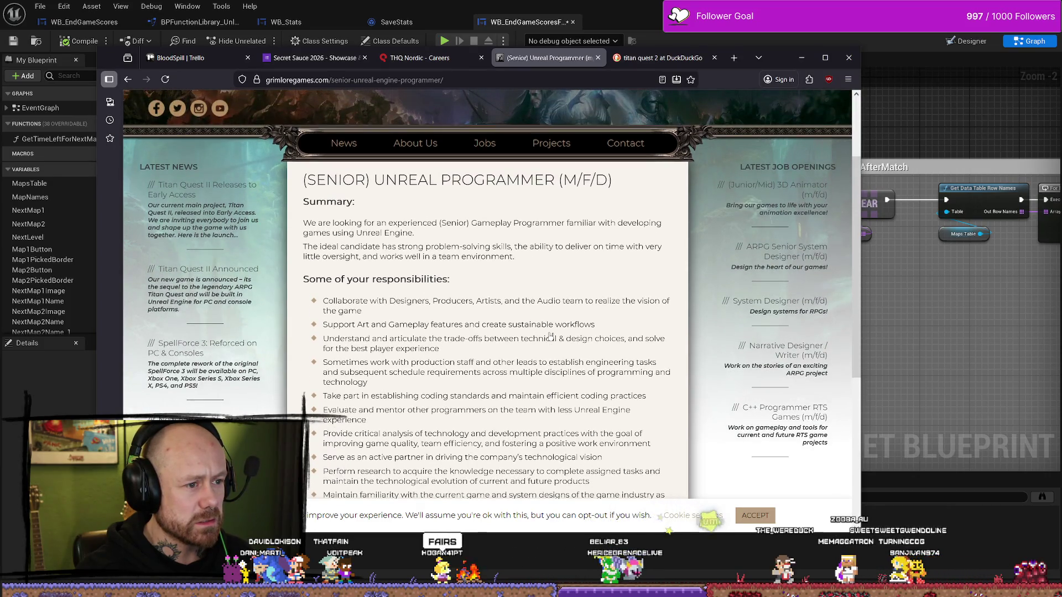
{"action": "scroll", "coordinate": [594, 274], "scroll_direction": "down", "scroll_amount": 4}
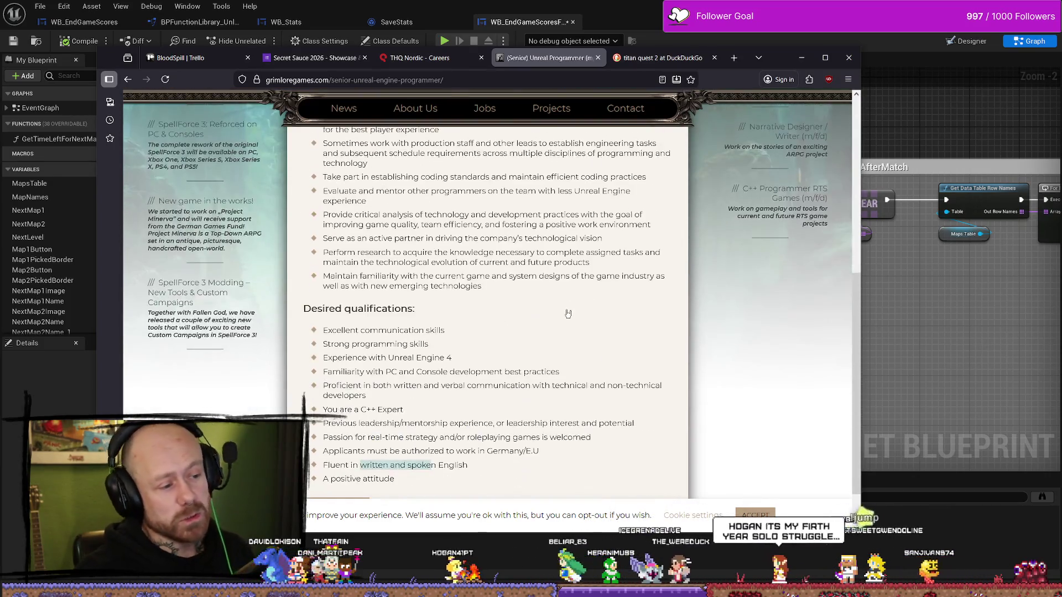
{"action": "scroll", "coordinate": [551, 342], "scroll_direction": "down", "scroll_amount": 1}
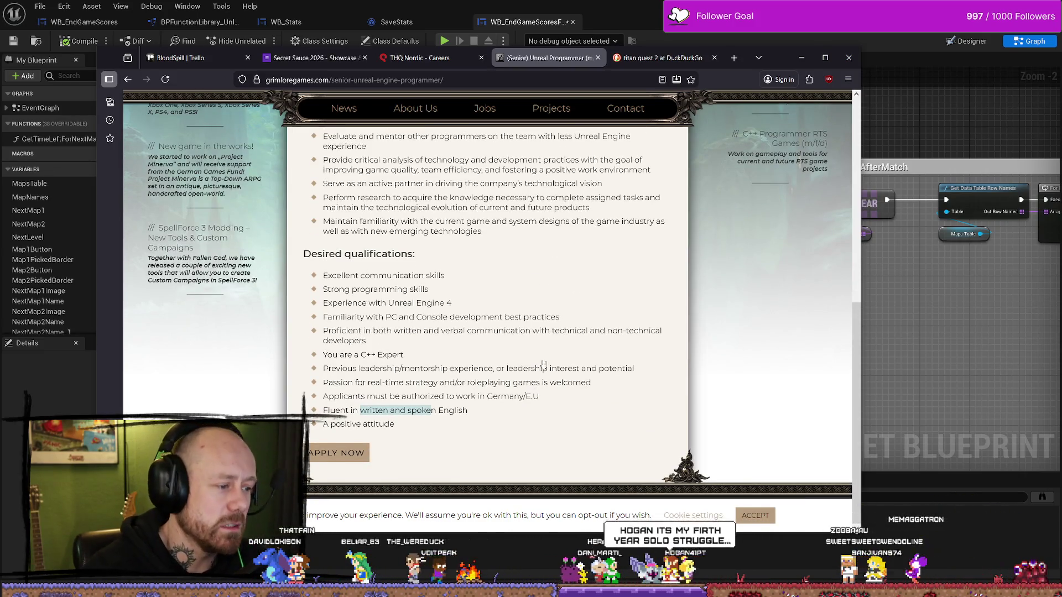
{"action": "mouse_move", "coordinate": [414, 422]}
{"action": "left_mouse_down"}
{"action": "mouse_move", "coordinate": [326, 332]}
{"action": "mouse_move", "coordinate": [323, 277]}
{"action": "left_mouse_up"}
{"action": "left_click", "coordinate": [742, 288]}
Go back to the Grimlore jobs listing.
{"action": "key", "text": "alt+Left"}
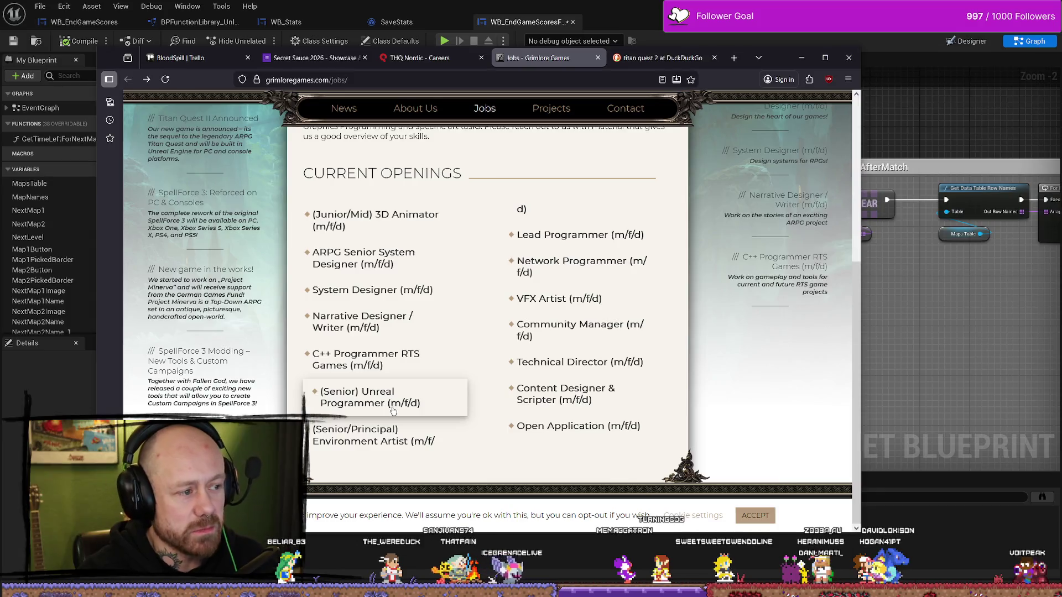
{"action": "scroll", "coordinate": [398, 388], "scroll_direction": "up", "scroll_amount": 2}
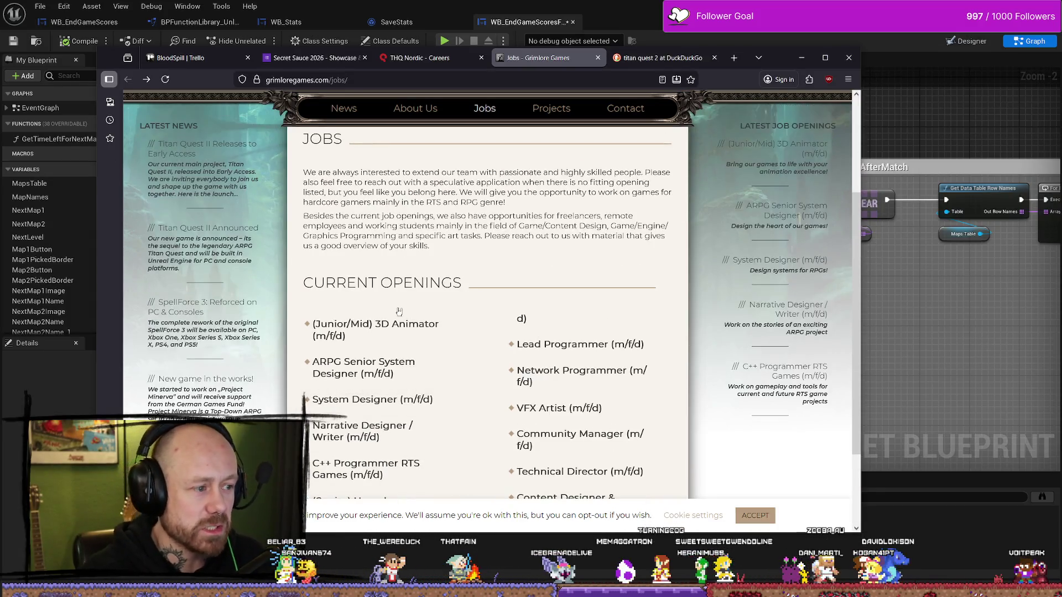
{"action": "scroll", "coordinate": [417, 324], "scroll_direction": "down", "scroll_amount": 1}
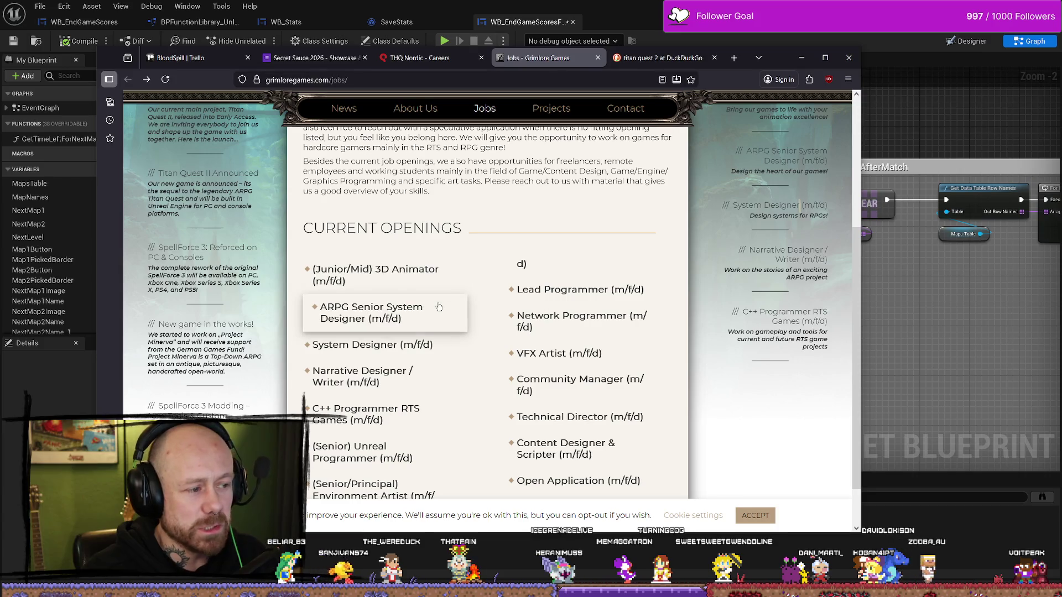
{"action": "scroll", "coordinate": [585, 266], "scroll_direction": "down", "scroll_amount": 1}
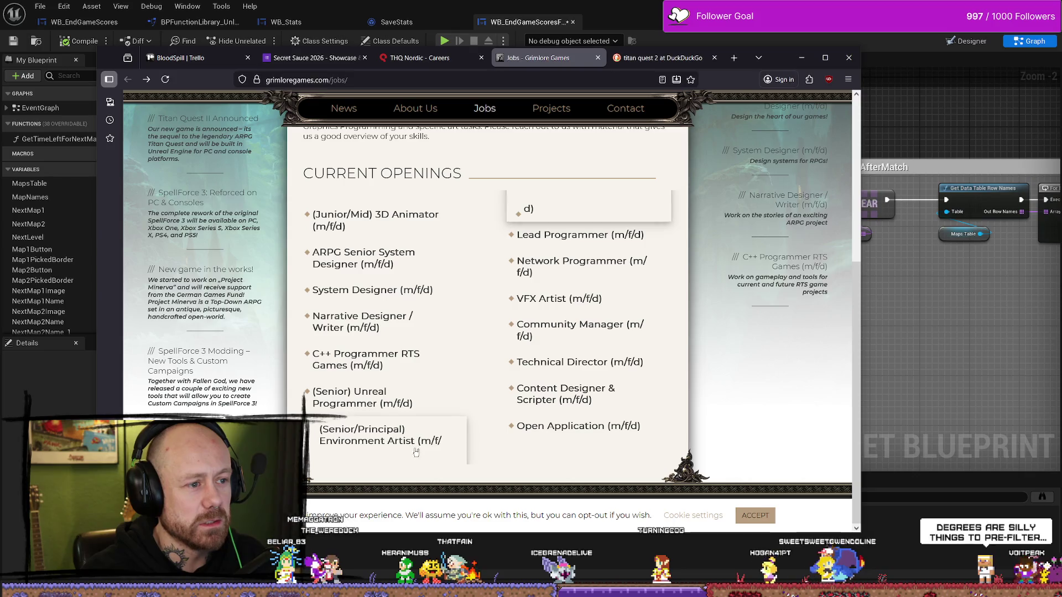
Maximize and restore the browser, then open the (Senior/Principal) Environment Artist posting.
{"action": "left_click", "coordinate": [822, 65]}
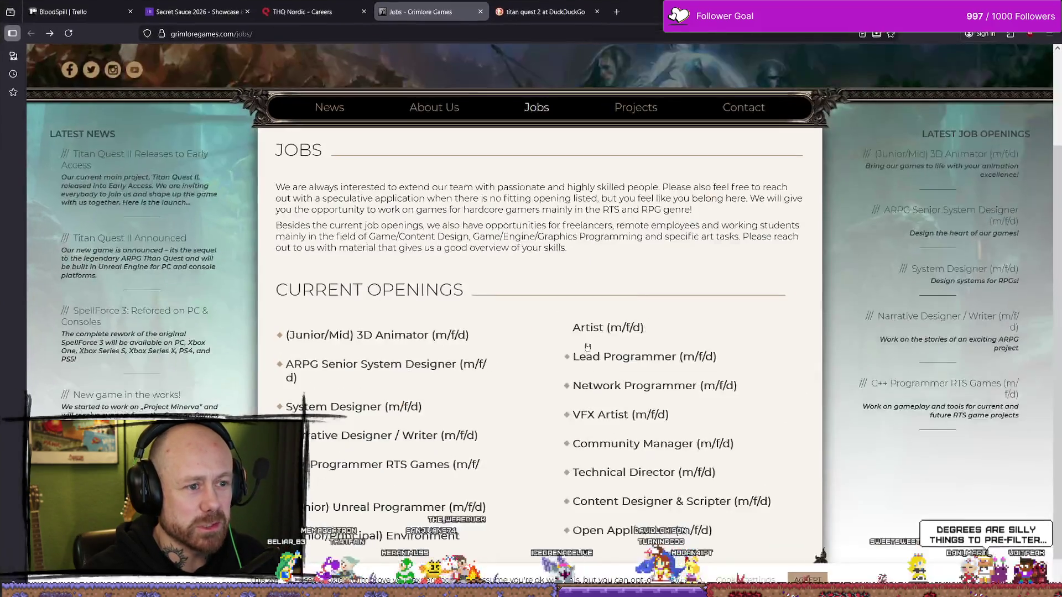
{"action": "scroll", "coordinate": [527, 343], "scroll_direction": "down", "scroll_amount": 1}
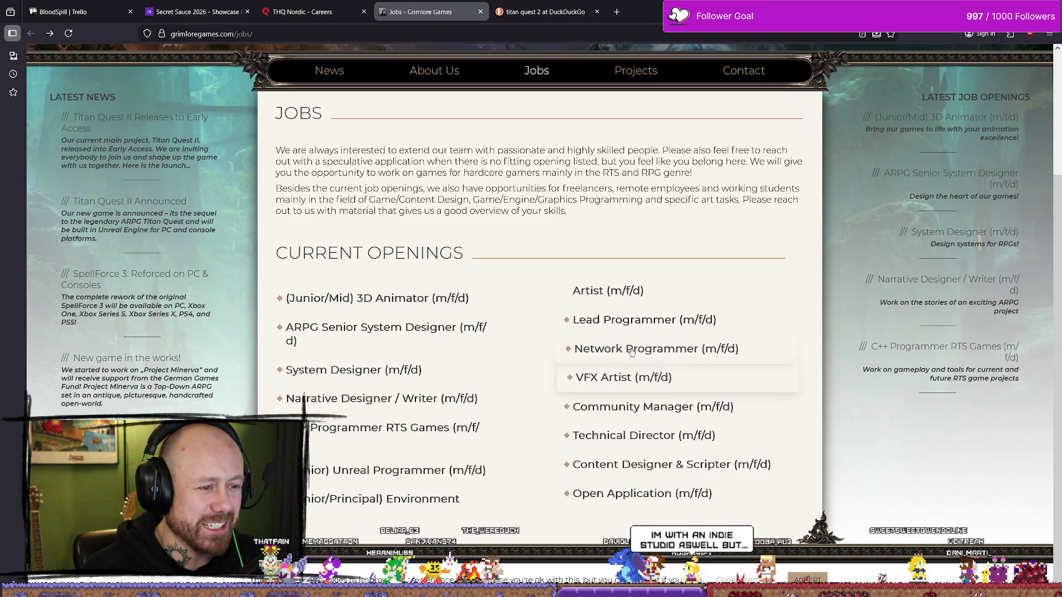
{"action": "key", "text": "super+Down"}
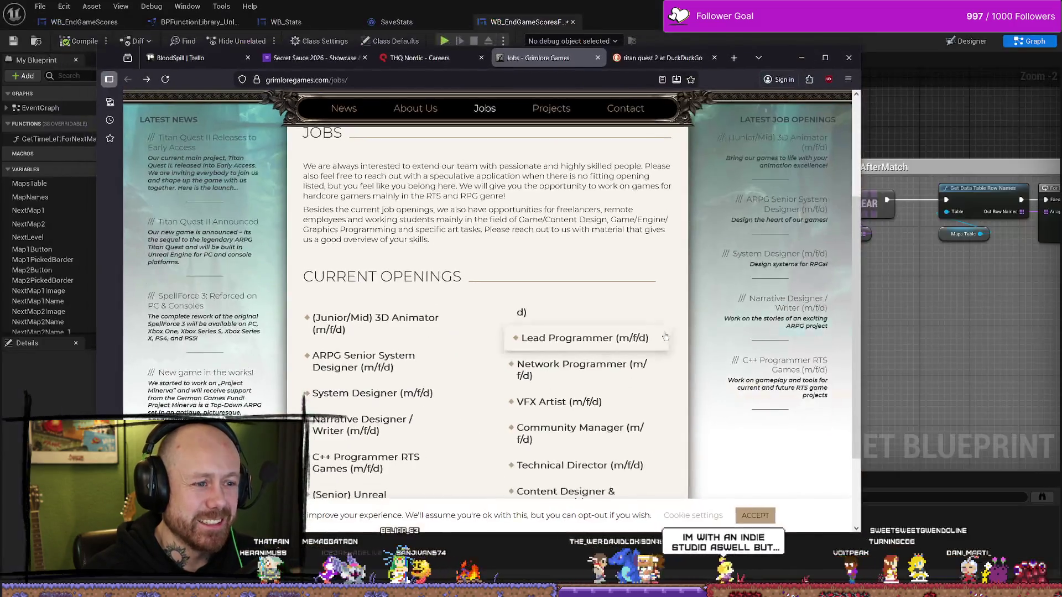
{"action": "scroll", "coordinate": [381, 439], "scroll_direction": "down", "scroll_amount": 2}
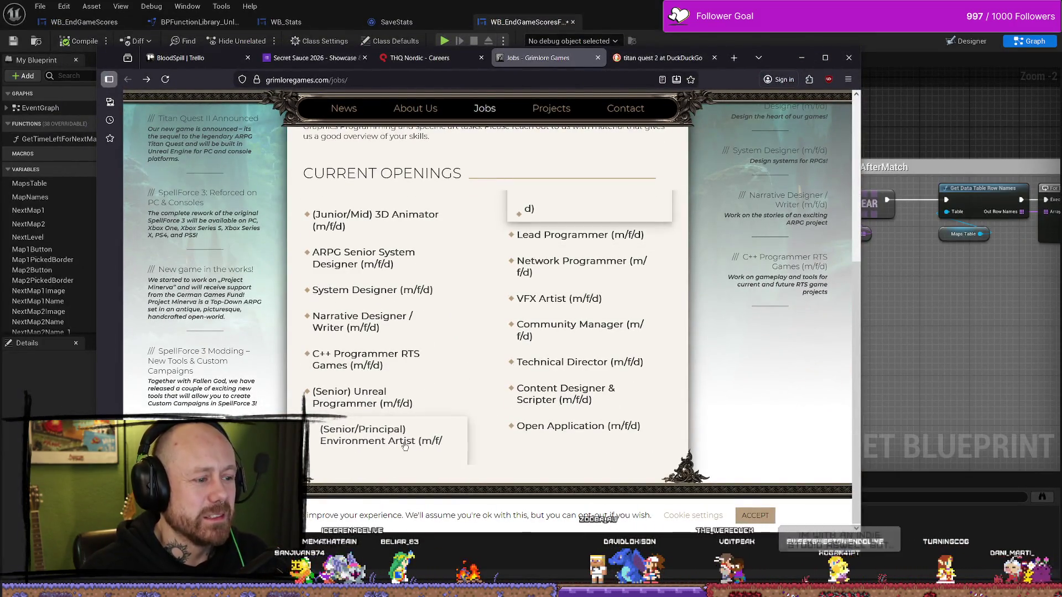
{"action": "left_click", "coordinate": [381, 438]}
{"action": "scroll", "coordinate": [540, 267], "scroll_direction": "down", "scroll_amount": 5}
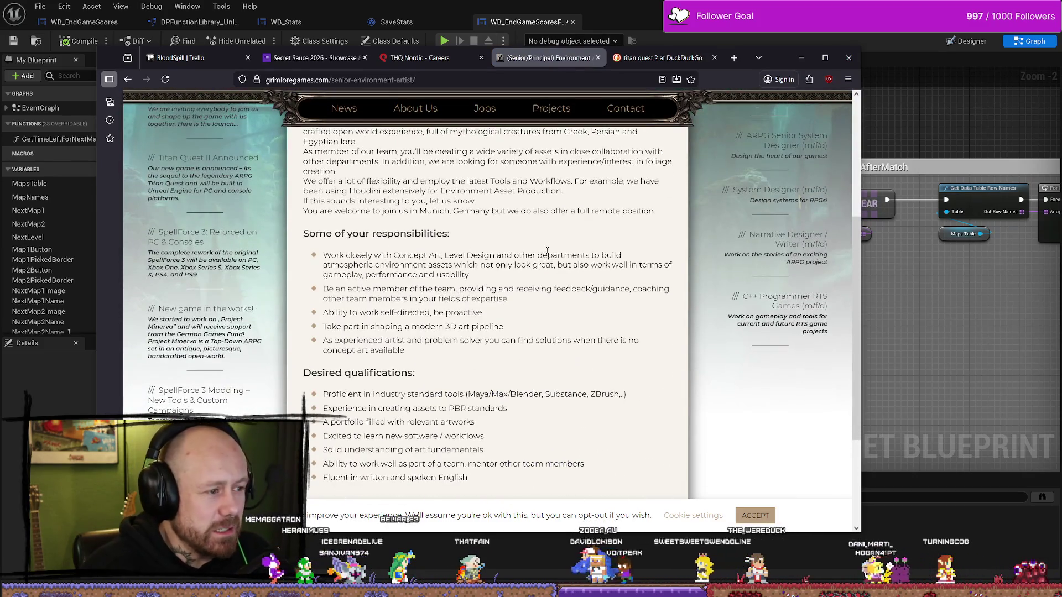
Highlight the required tools (Maya/Max/Blender, Substance, ZBrush) and the PBR assets requirement.
{"action": "scroll", "coordinate": [552, 251], "scroll_direction": "down", "scroll_amount": 2}
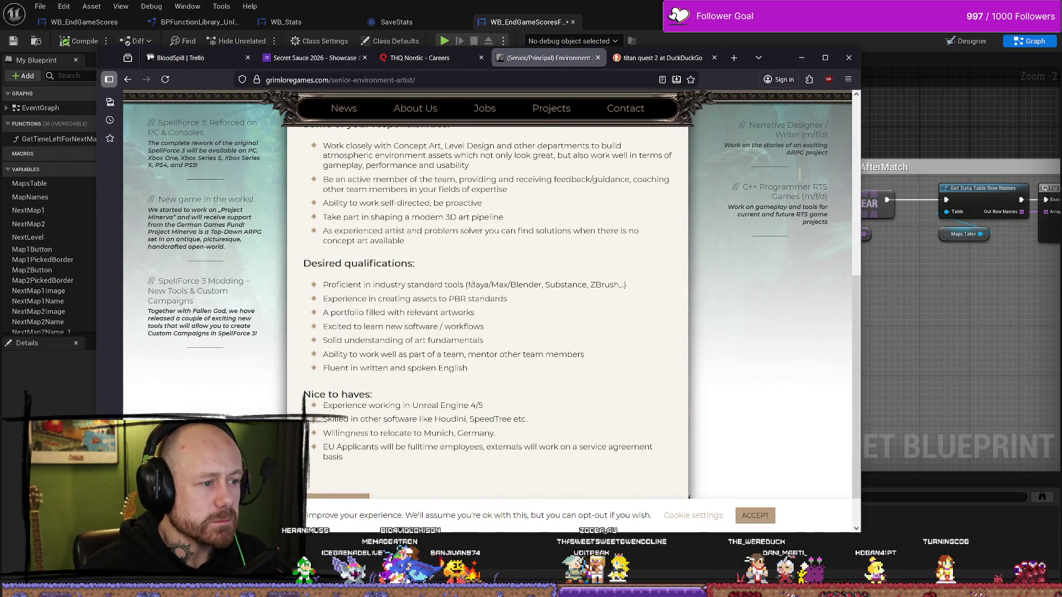
{"action": "left_click_drag", "start_coordinate": [594, 285], "coordinate": [611, 286]}
{"action": "scroll", "coordinate": [451, 284], "scroll_direction": "up", "scroll_amount": 5}
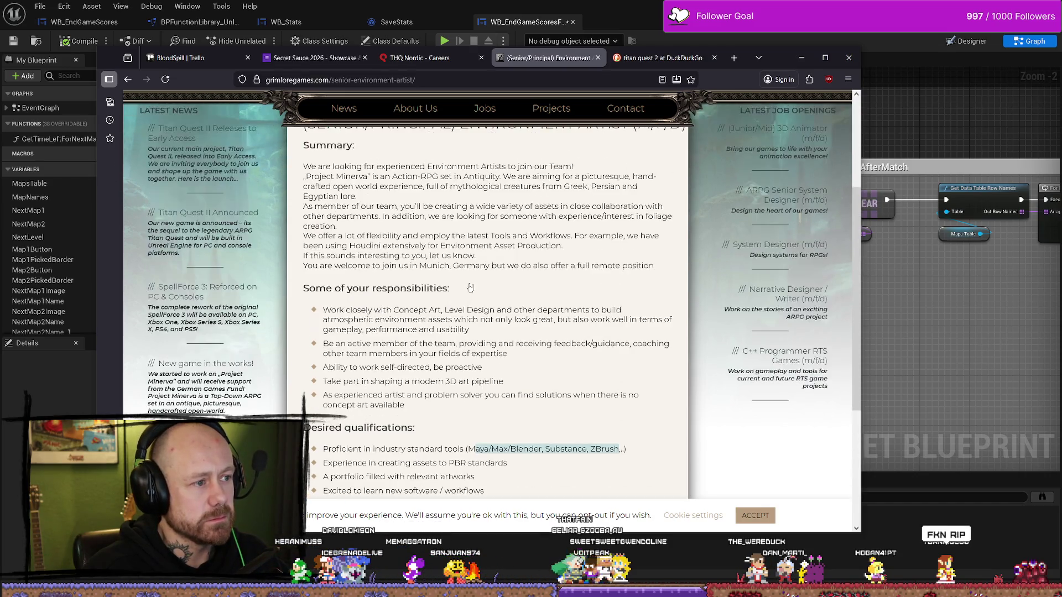
{"action": "scroll", "coordinate": [514, 288], "scroll_direction": "down", "scroll_amount": 5}
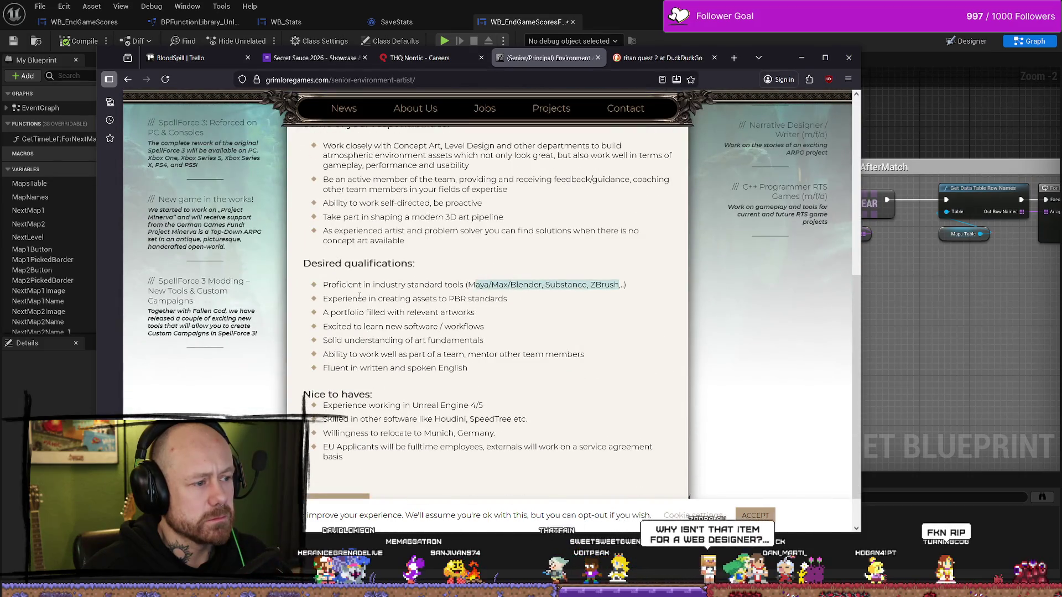
{"action": "left_click_drag", "start_coordinate": [448, 299], "coordinate": [351, 298]}
{"action": "left_click", "coordinate": [409, 298]}
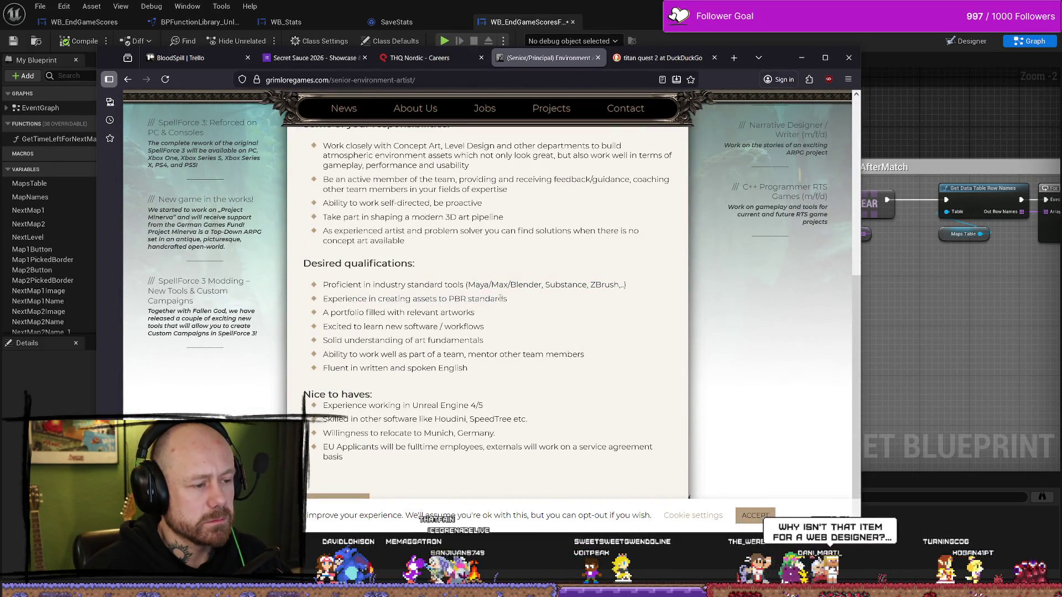
Highlight the portfolio and teamwork/mentoring requirements, then return to the Grimlore jobs listing.
{"action": "left_click_drag", "start_coordinate": [438, 313], "coordinate": [359, 313]}
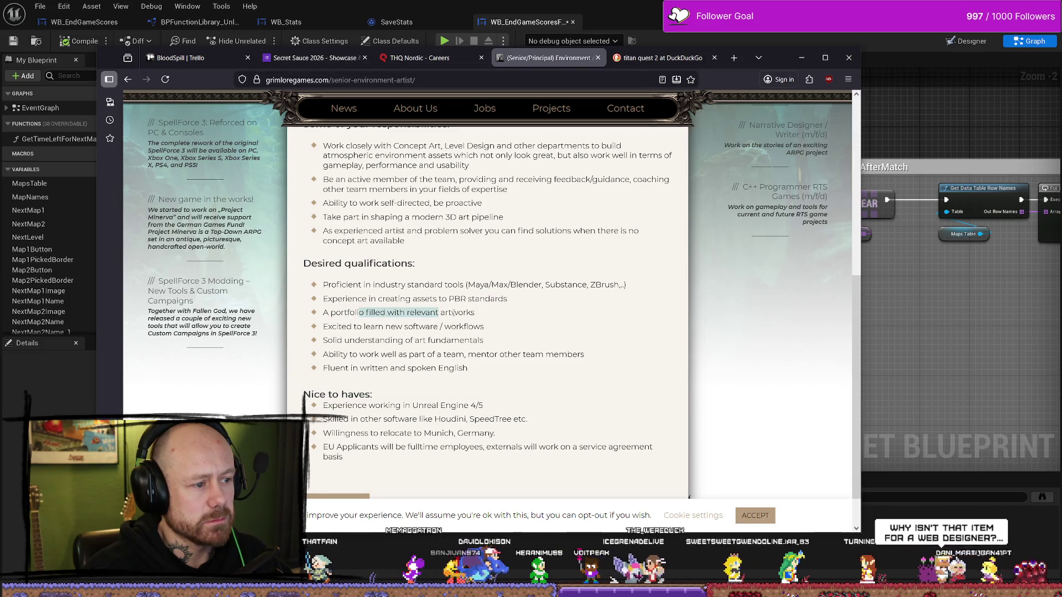
{"action": "left_click", "coordinate": [381, 330]}
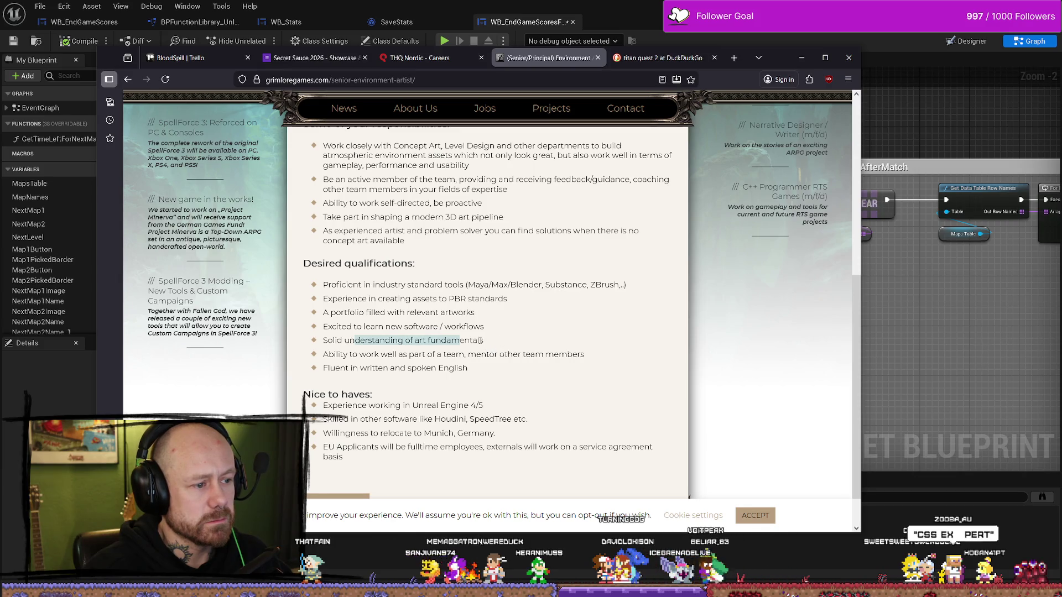
{"action": "left_click", "coordinate": [480, 341]}
{"action": "left_click_drag", "start_coordinate": [365, 354], "coordinate": [494, 354]}
{"action": "left_click", "coordinate": [535, 357]}
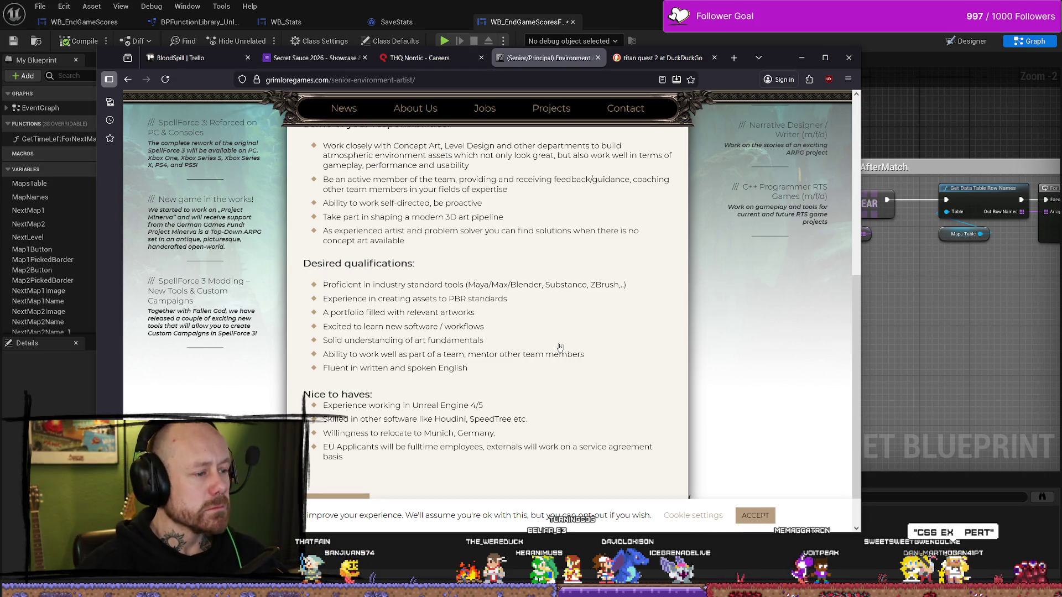
{"action": "scroll", "coordinate": [560, 346], "scroll_direction": "down", "scroll_amount": 1}
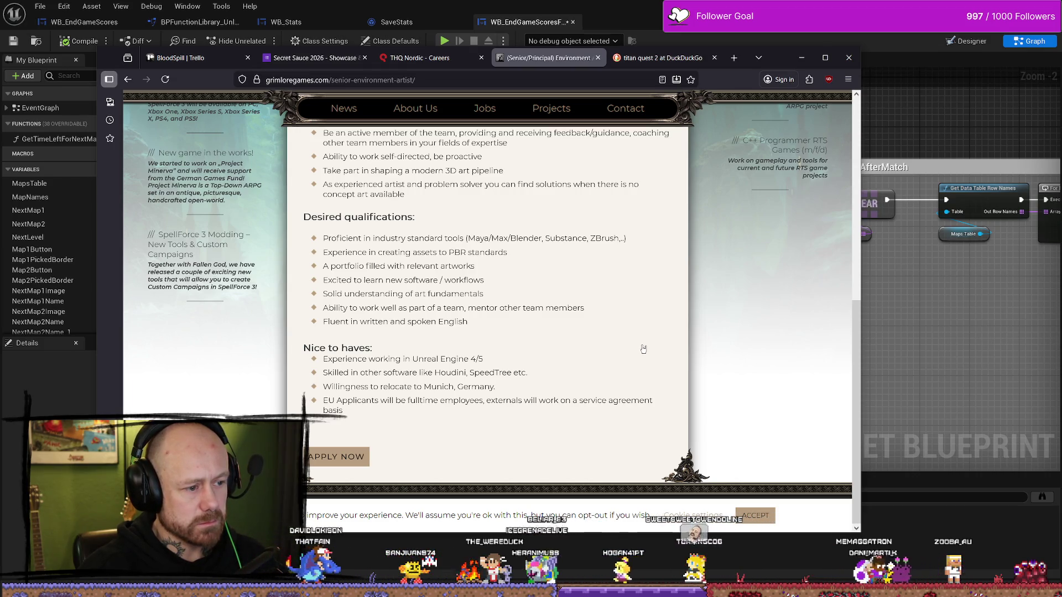
{"action": "key", "text": "alt+Left"}
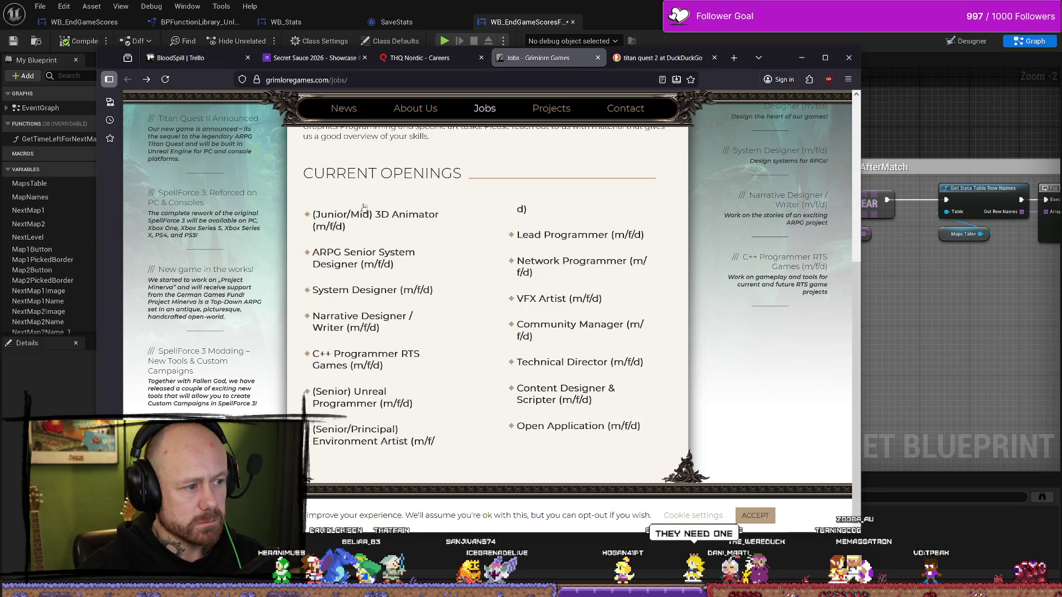
Close the Grimlore jobs tab and open Black Forest Games' careers page in a background tab.
{"action": "scroll", "coordinate": [470, 339], "scroll_direction": "up", "scroll_amount": 5}
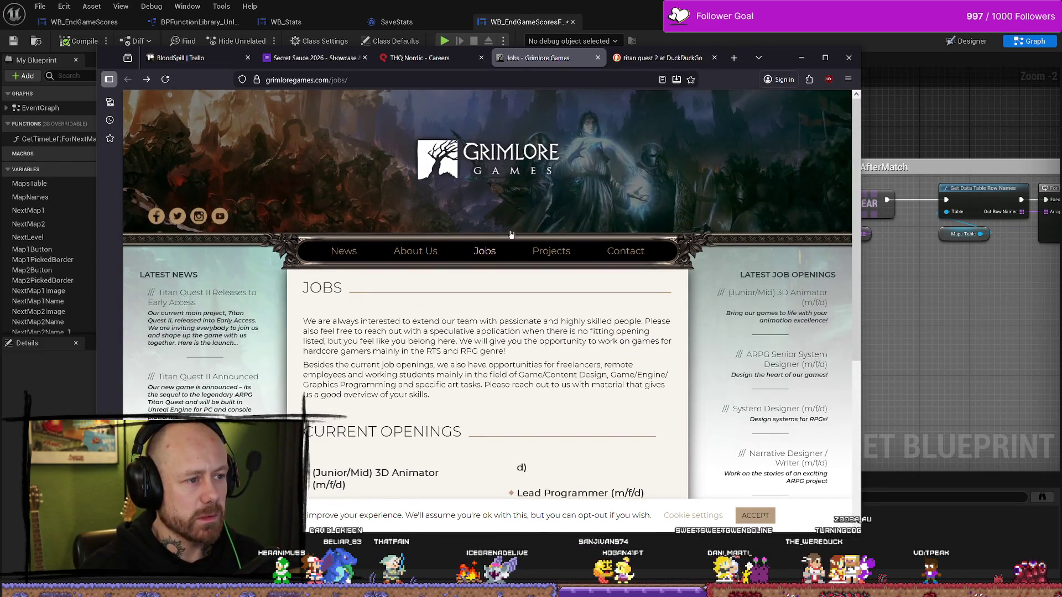
{"action": "left_click", "coordinate": [598, 57]}
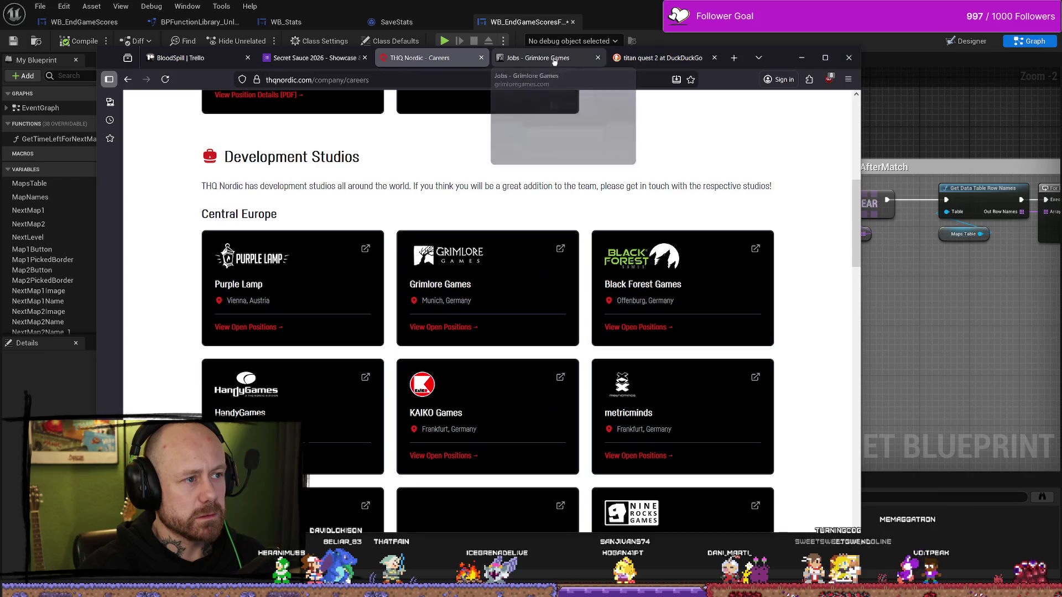
{"action": "scroll", "coordinate": [725, 236], "scroll_direction": "down", "scroll_amount": 2}
{"action": "middle_click", "coordinate": [725, 236]}
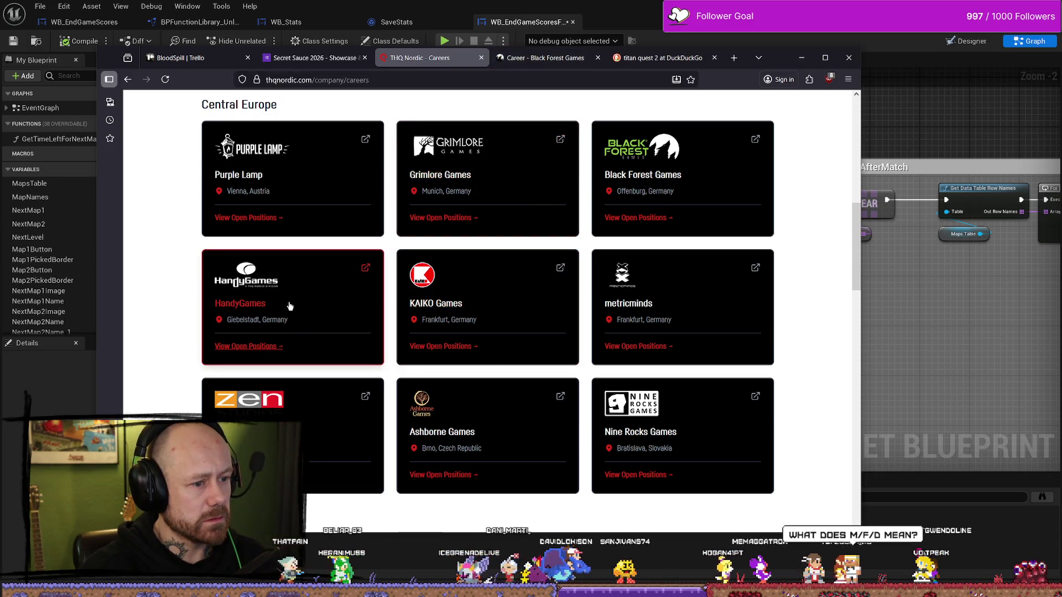
Scroll to the bottom of the THQ Nordic careers page.
{"action": "scroll", "coordinate": [680, 364], "scroll_direction": "down", "scroll_amount": 2}
{"action": "scroll", "coordinate": [338, 341], "scroll_direction": "down", "scroll_amount": 5}
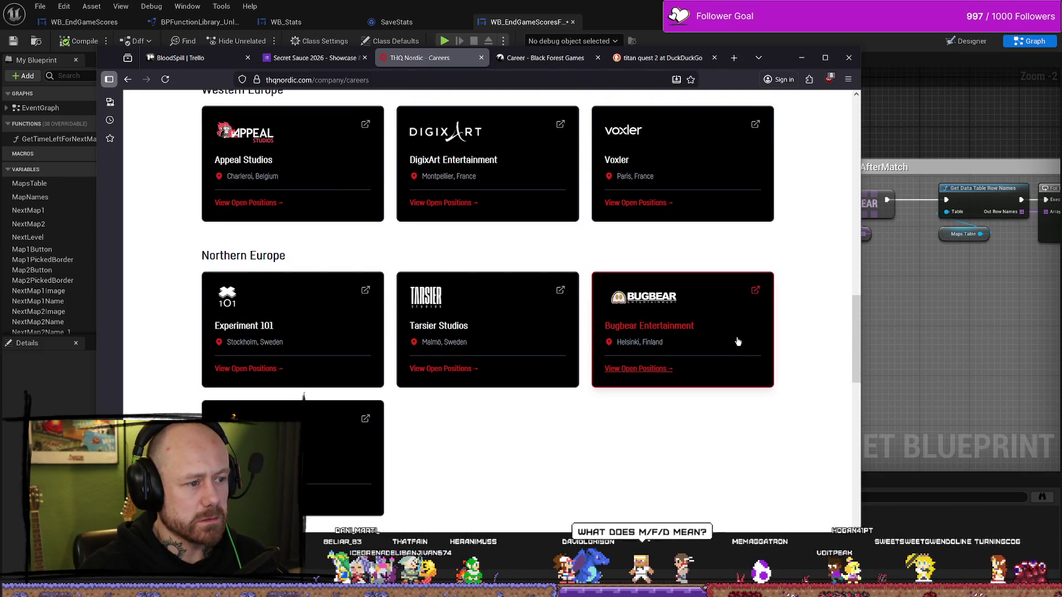
{"action": "scroll", "coordinate": [738, 341], "scroll_direction": "down", "scroll_amount": 3}
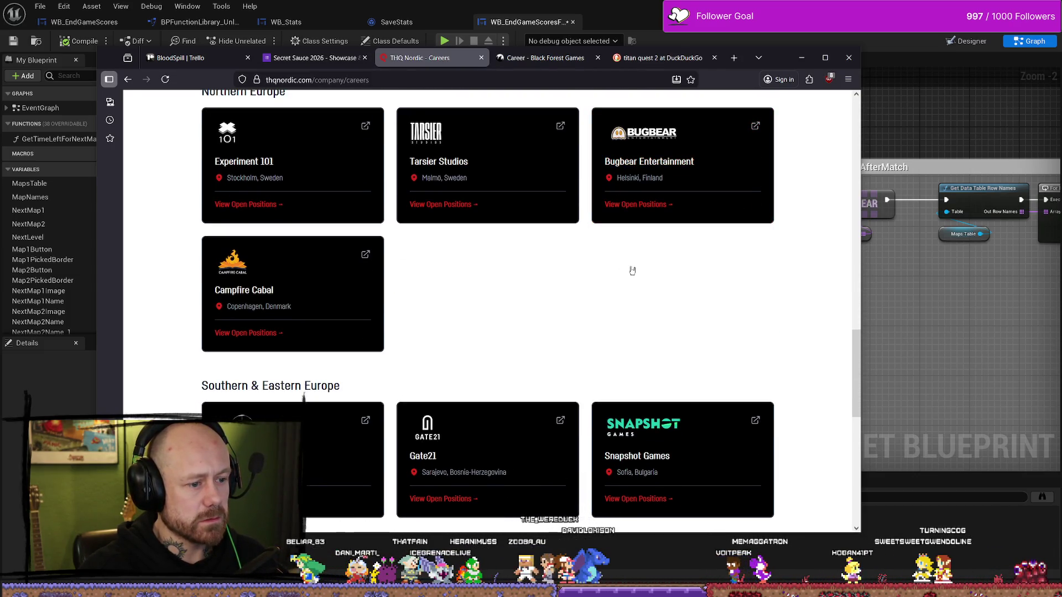
{"action": "scroll", "coordinate": [632, 270], "scroll_direction": "down", "scroll_amount": 4}
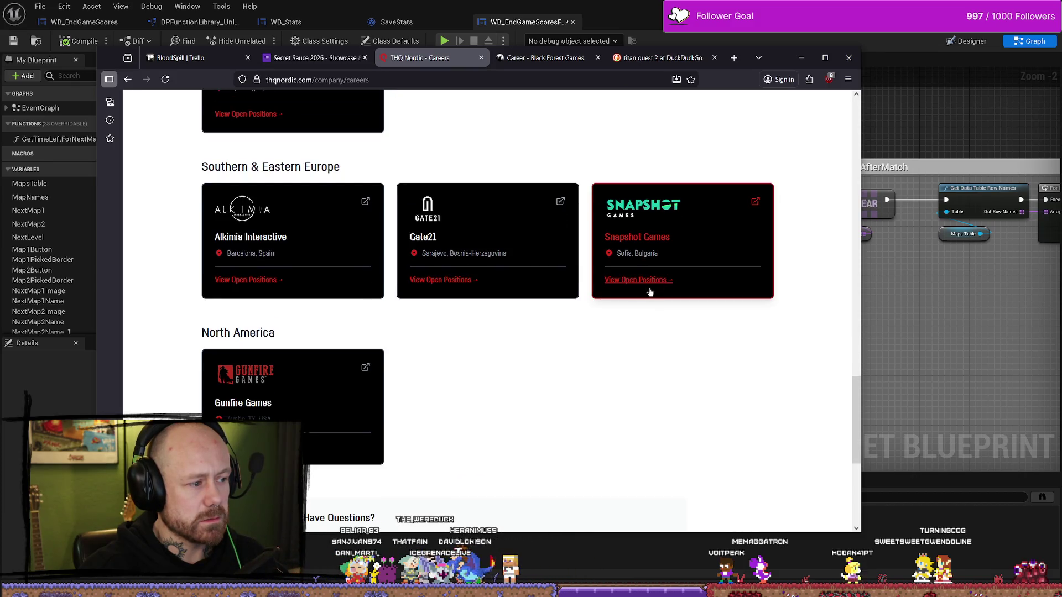
{"action": "scroll", "coordinate": [632, 415], "scroll_direction": "down", "scroll_amount": 3}
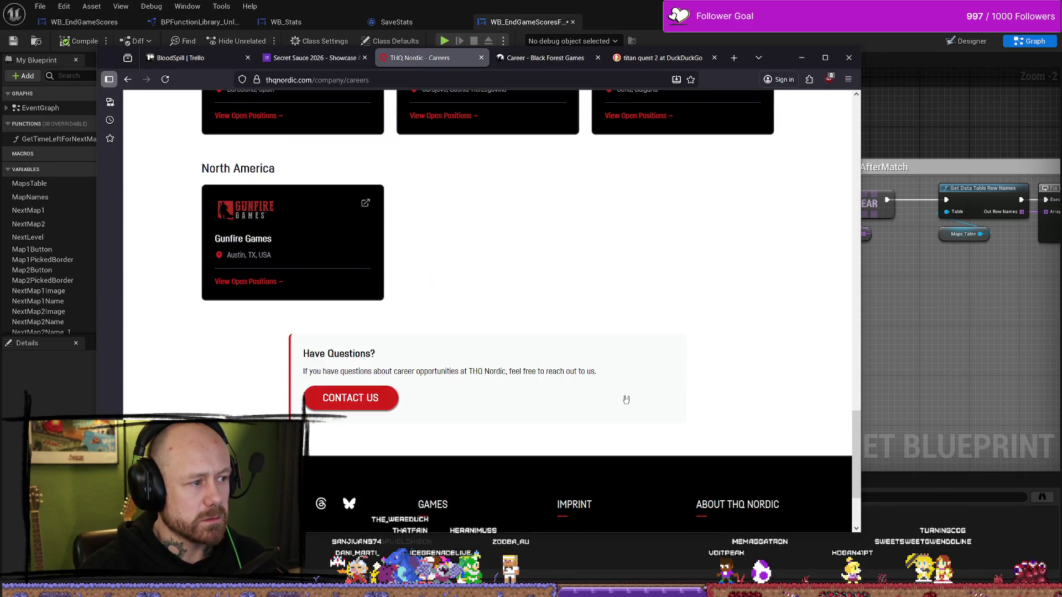
Switch to the Black Forest Games tab and open its Open Positions page.
{"action": "left_click", "coordinate": [542, 58]}
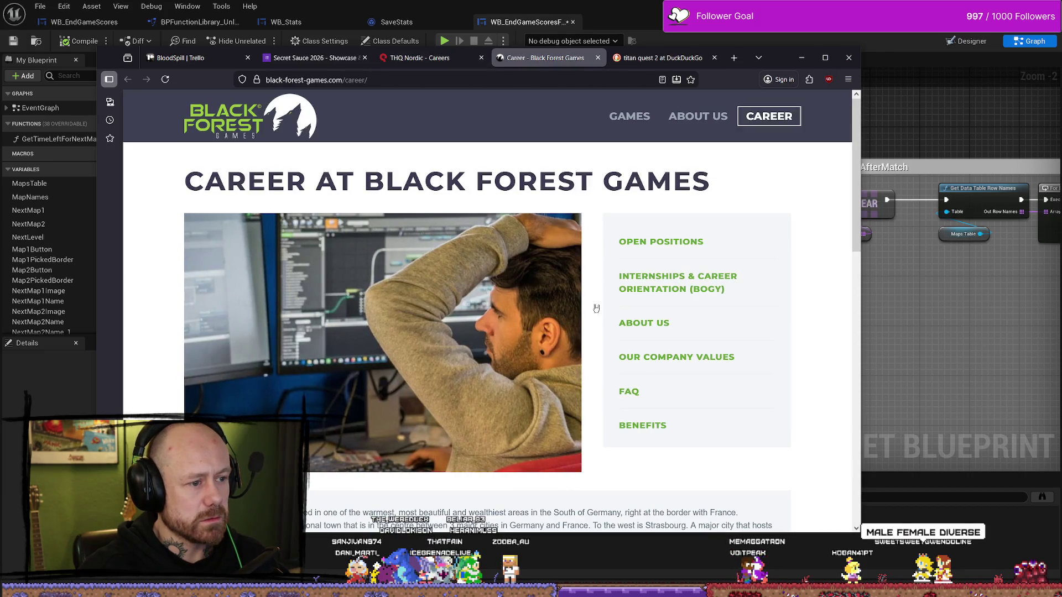
{"action": "scroll", "coordinate": [531, 352], "scroll_direction": "down", "scroll_amount": 6}
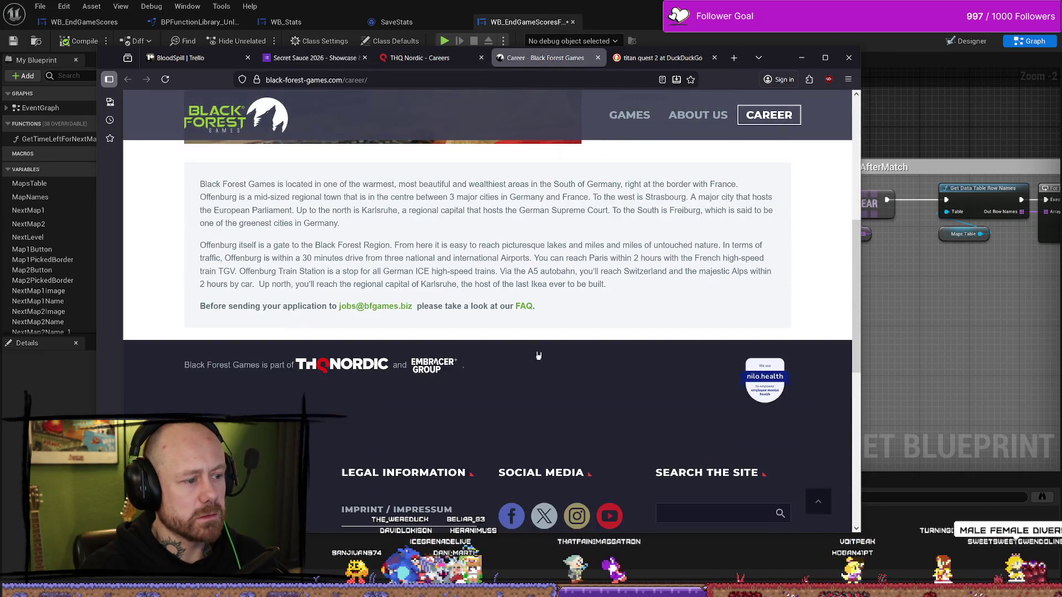
{"action": "scroll", "coordinate": [531, 352], "scroll_direction": "up", "scroll_amount": 6}
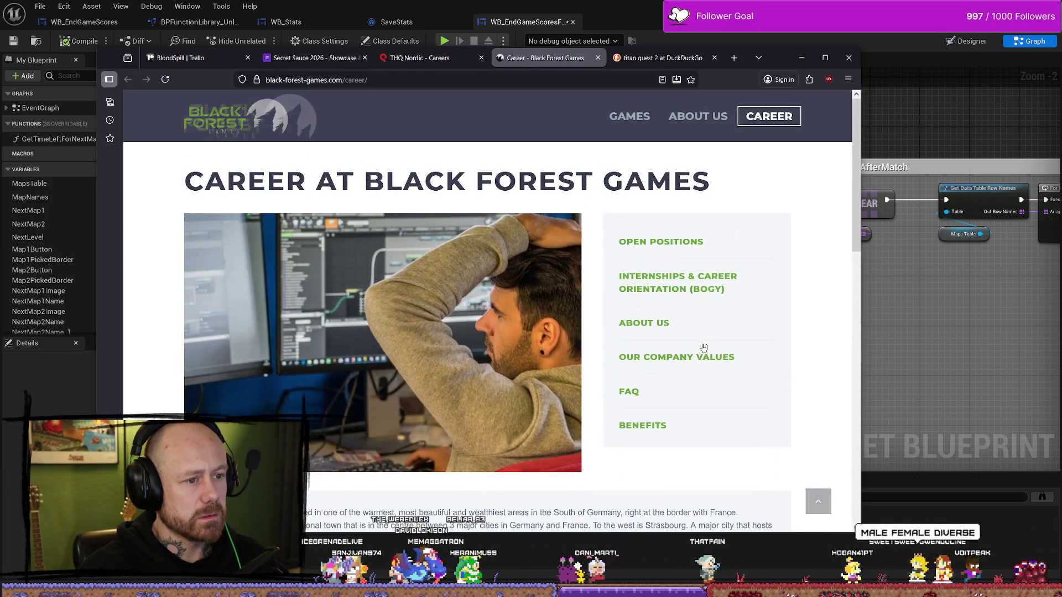
{"action": "scroll", "coordinate": [722, 260], "scroll_direction": "down", "scroll_amount": 3}
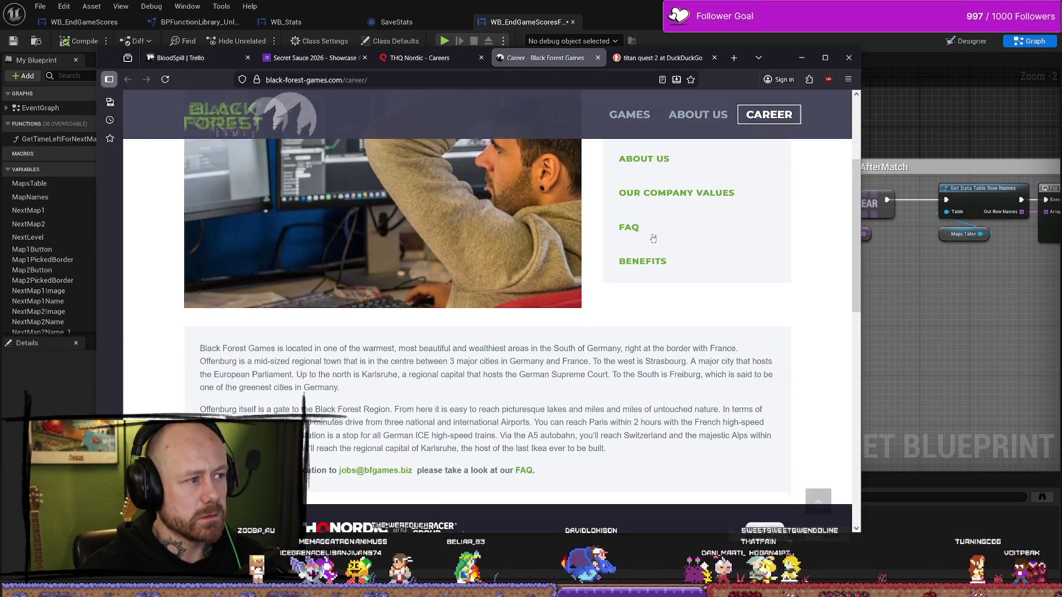
{"action": "scroll", "coordinate": [722, 260], "scroll_direction": "up", "scroll_amount": 2}
{"action": "left_click", "coordinate": [679, 190]}
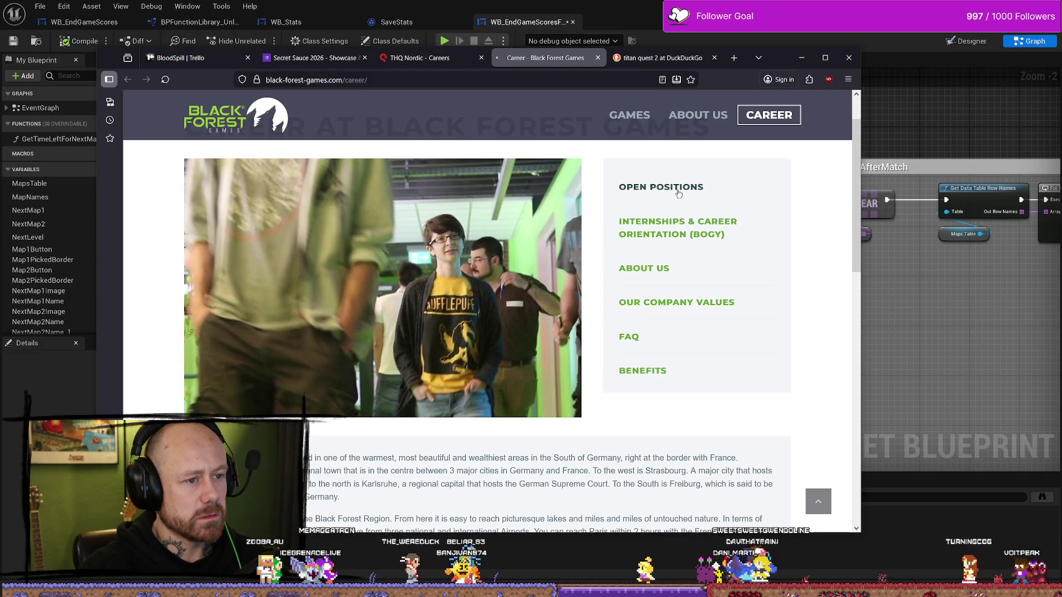
Browse the Black Forest Games open positions, then close that tab.
{"action": "scroll", "coordinate": [580, 231], "scroll_direction": "down", "scroll_amount": 5}
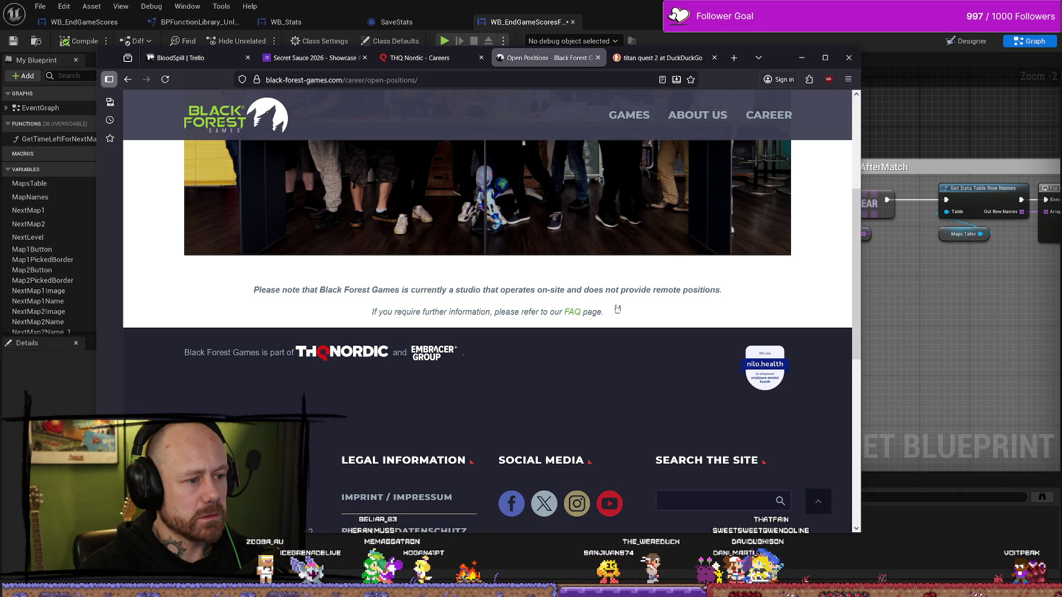
{"action": "scroll", "coordinate": [433, 290], "scroll_direction": "up", "scroll_amount": 5}
{"action": "left_click", "coordinate": [598, 57]}
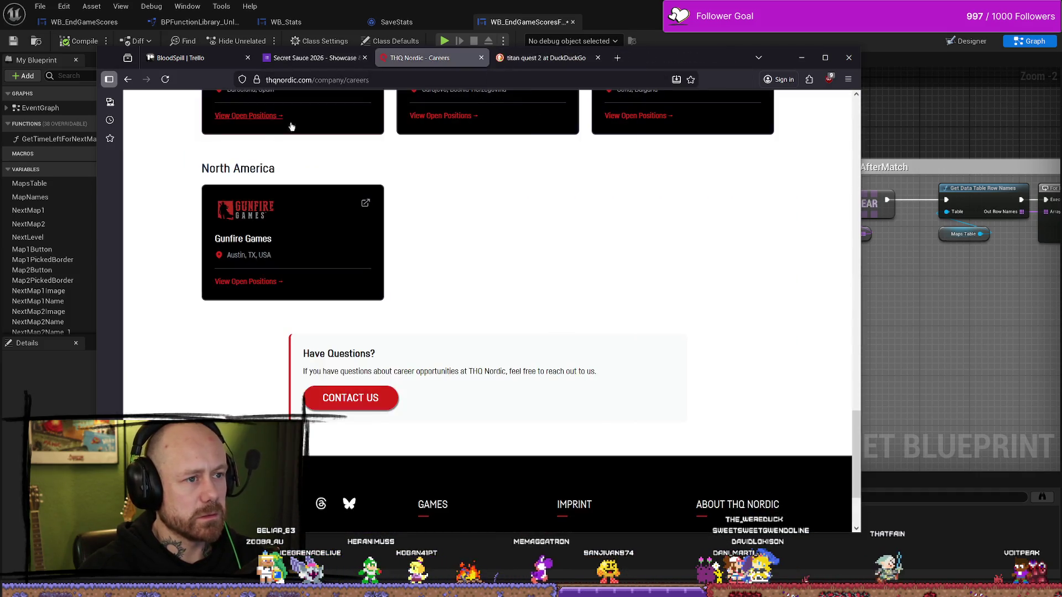
Close the THQ Nordic and 'titan quest 2' search tabs, move the browser aside, and Alt+Tab to Unreal.
{"action": "left_click", "coordinate": [481, 57]}
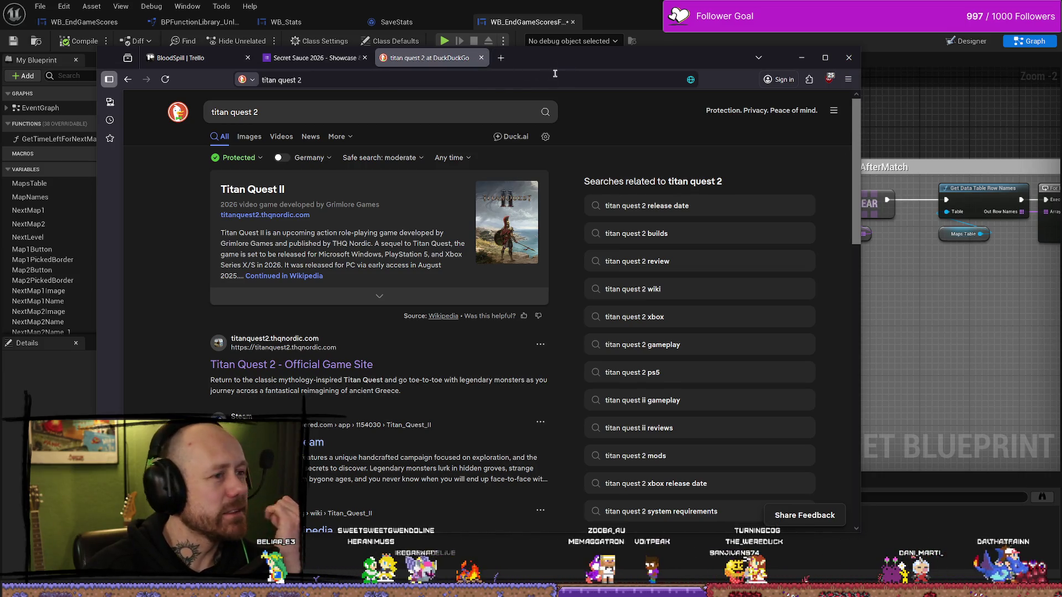
{"action": "left_click", "coordinate": [481, 57]}
{"action": "left_click_drag", "start_coordinate": [484, 59], "coordinate": [385, 80]}
{"action": "key", "text": "alt+Tab"}
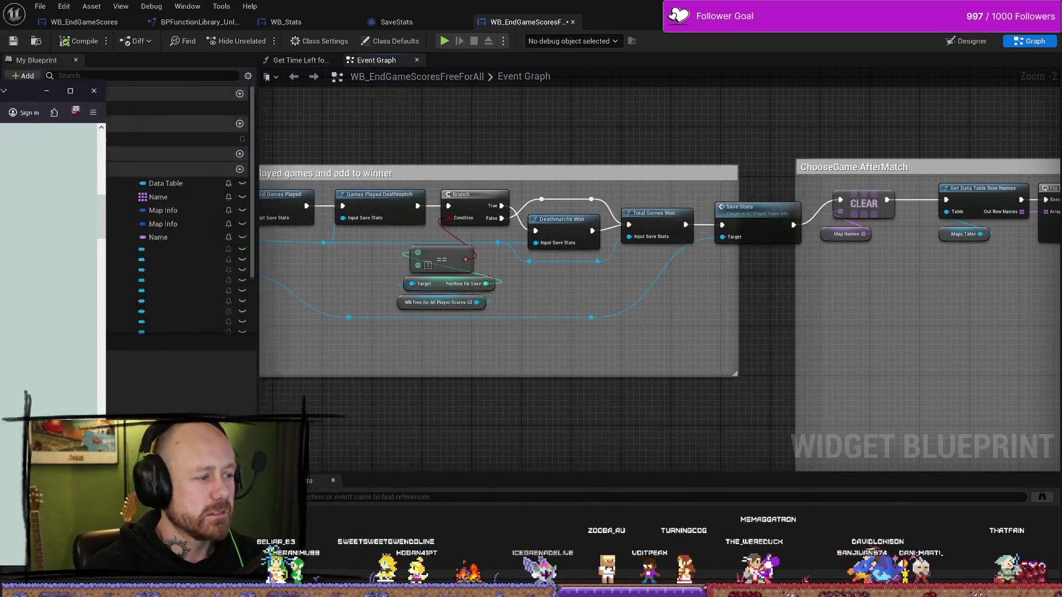
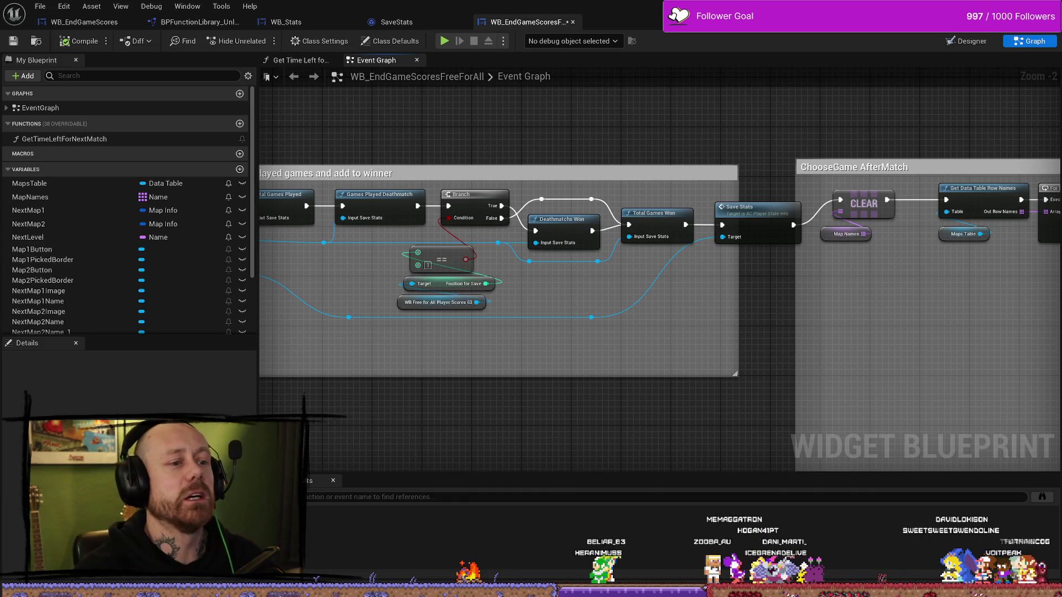
Stretch the 'Save Game after match' comment right over Save Stats, then nudge Save Stats slightly right.
{"action": "scroll", "coordinate": [339, 310], "scroll_direction": "down", "scroll_amount": 5}
{"action": "scroll", "coordinate": [536, 350], "scroll_direction": "up", "scroll_amount": 2}
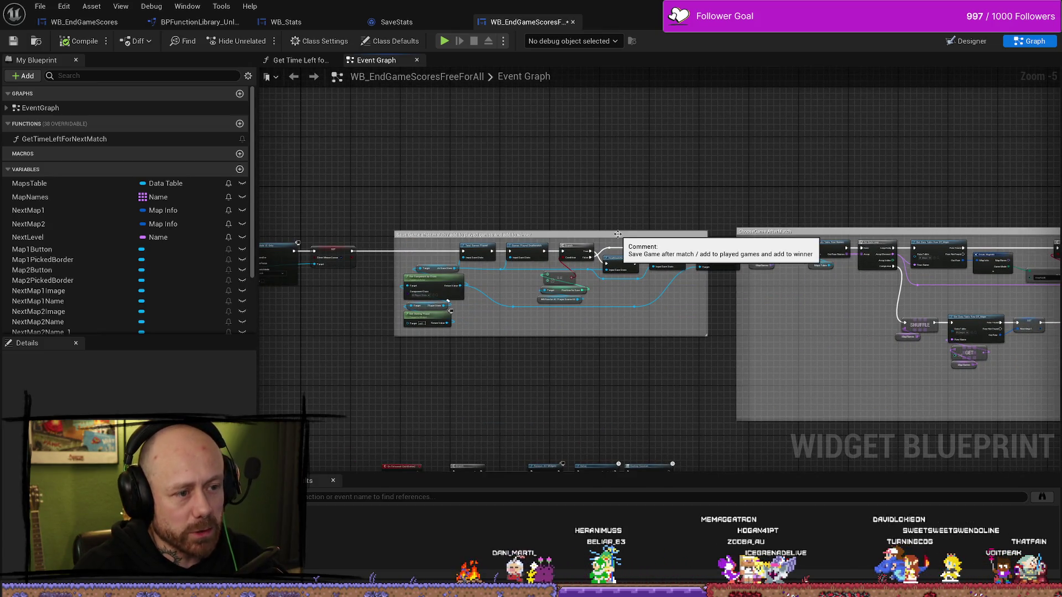
{"action": "left_click_drag", "start_coordinate": [616, 235], "coordinate": [597, 235]}
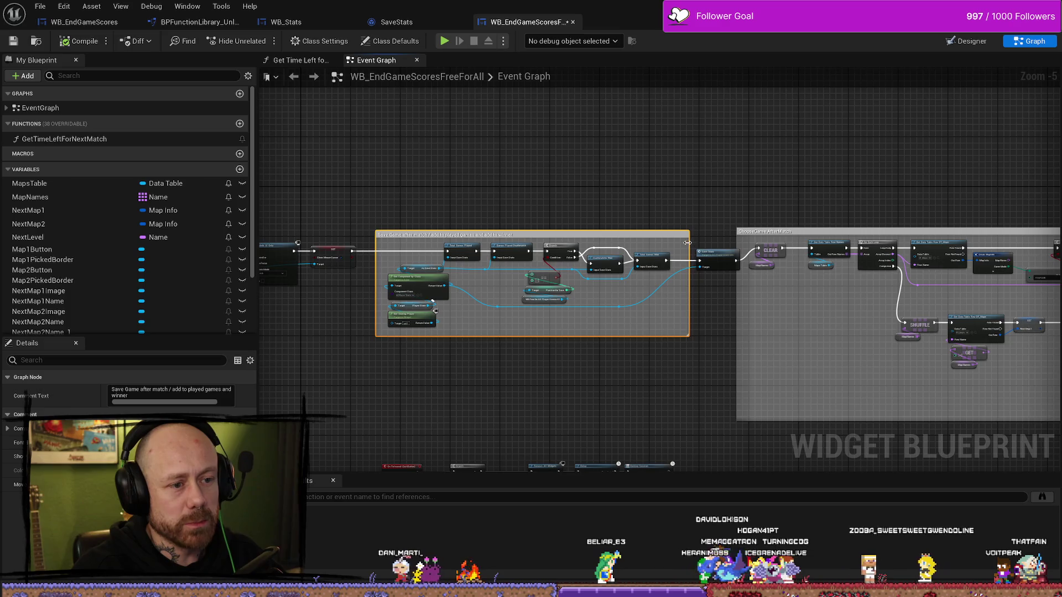
{"action": "left_click_drag", "start_coordinate": [687, 242], "coordinate": [721, 243]}
{"action": "left_click", "coordinate": [696, 260]}
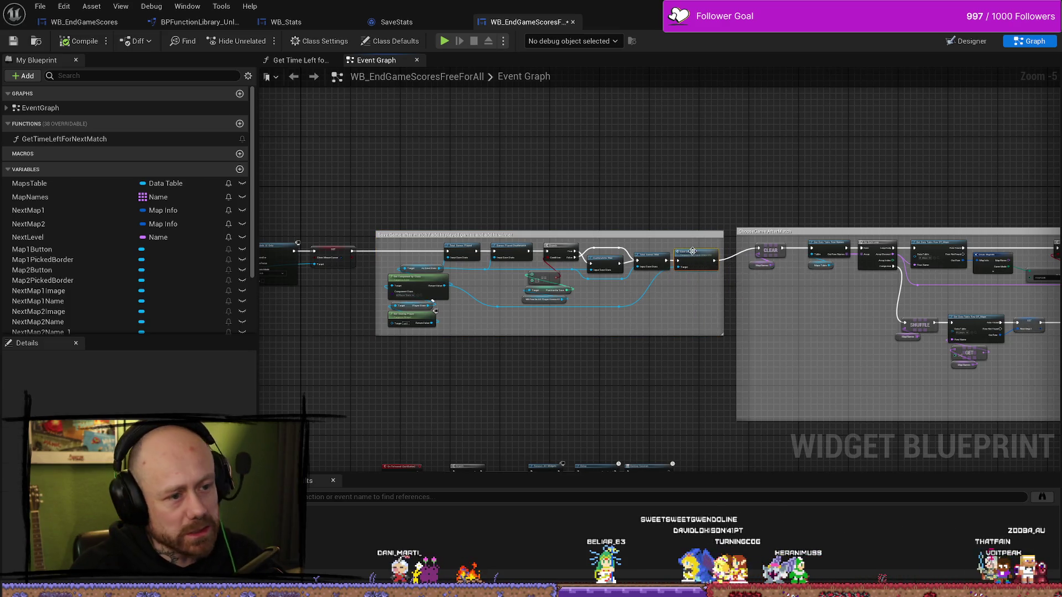
{"action": "left_click_drag", "start_coordinate": [692, 251], "coordinate": [696, 251]}
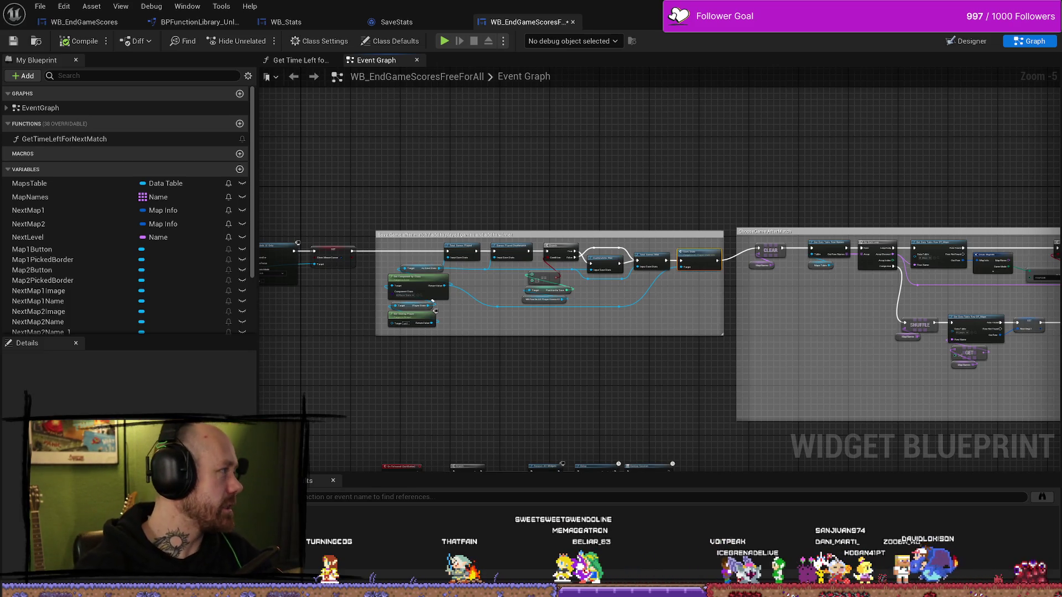
In the browser, refine the DuckDuckGo query to 'purple lamp games' and open the purplelamp.com result.
{"action": "key", "text": "alt+Tab"}
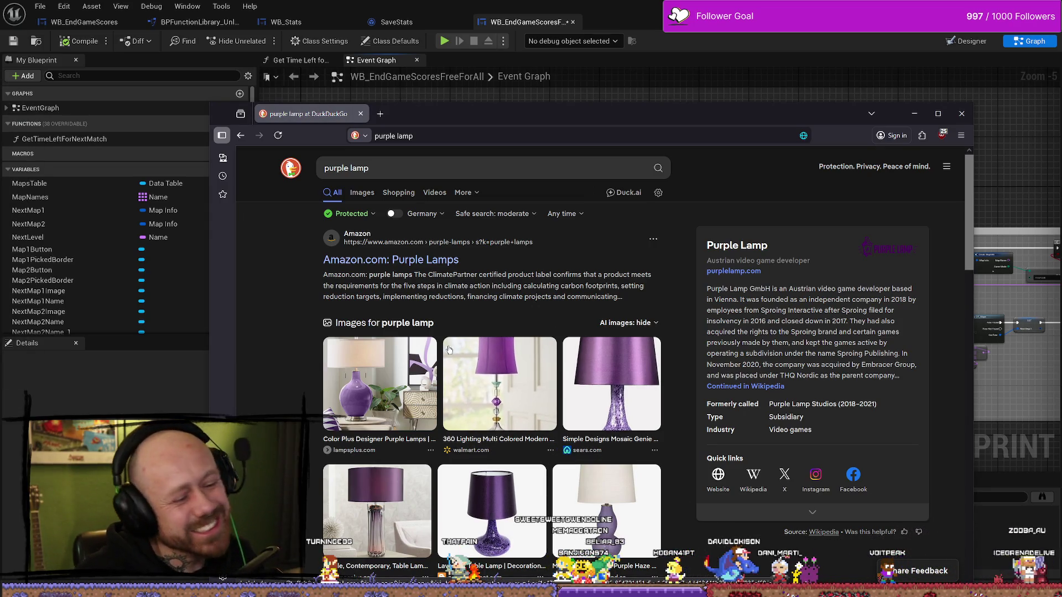
{"action": "scroll", "coordinate": [456, 297], "scroll_direction": "down", "scroll_amount": 2}
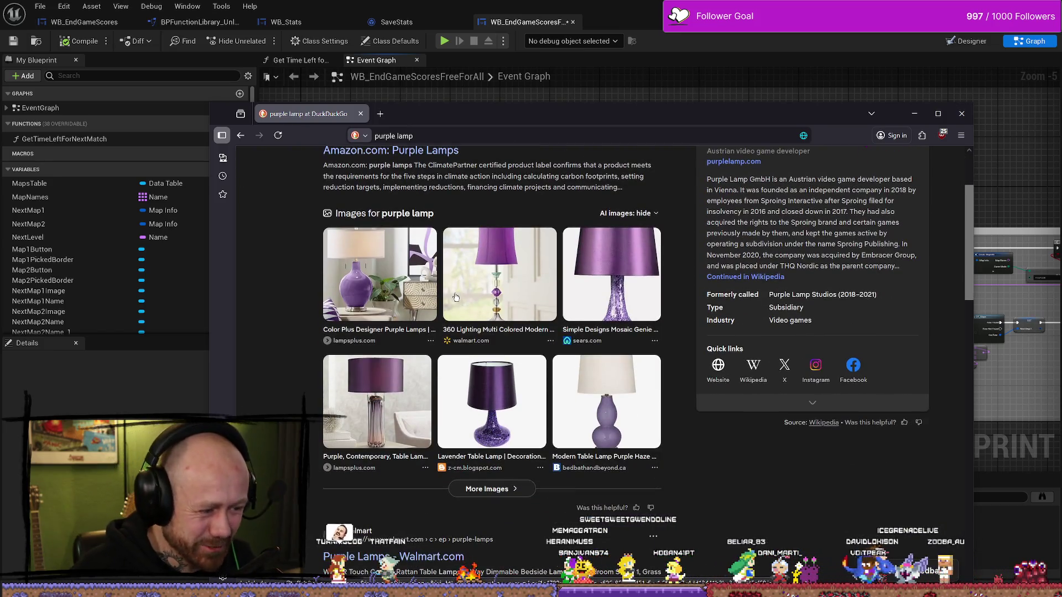
{"action": "scroll", "coordinate": [456, 298], "scroll_direction": "down", "scroll_amount": 2}
{"action": "scroll", "coordinate": [436, 165], "scroll_direction": "up", "scroll_amount": 4}
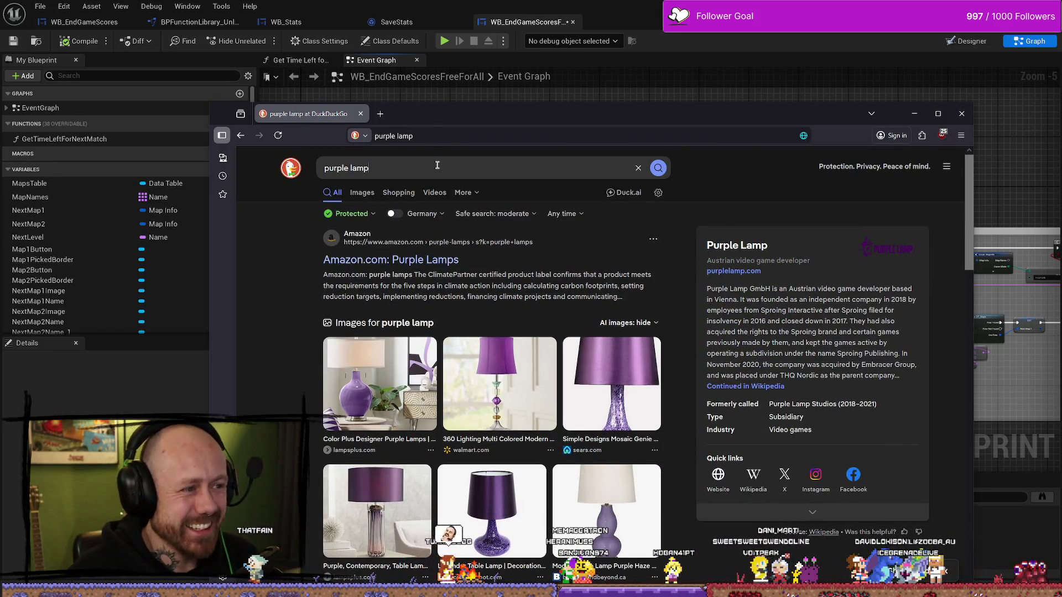
{"action": "left_click", "coordinate": [436, 165]}
{"action": "type", "text": "games"}
{"action": "key", "text": "Return"}
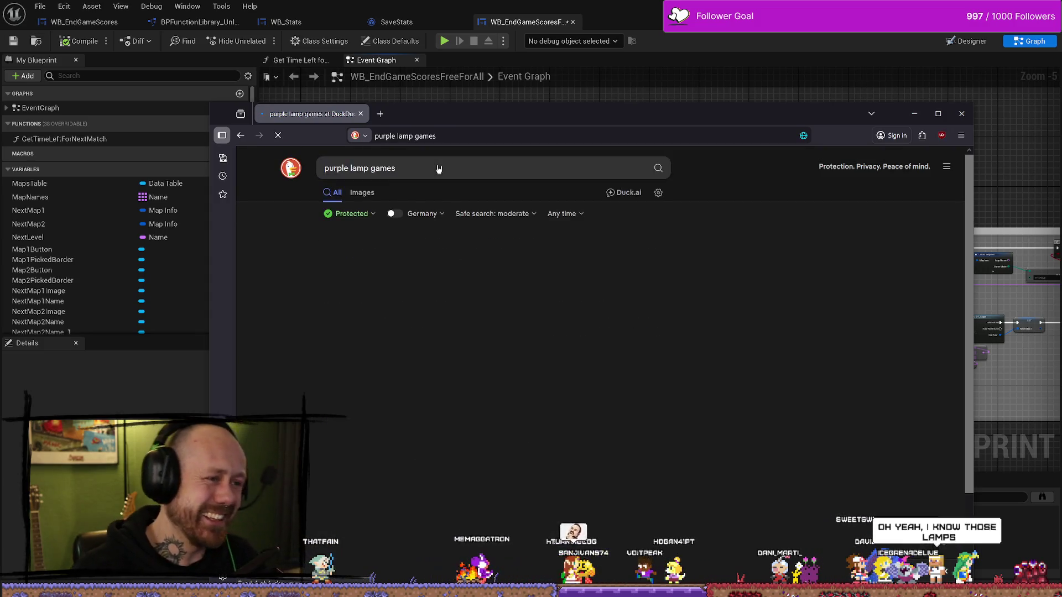
{"action": "scroll", "coordinate": [424, 362], "scroll_direction": "down", "scroll_amount": 2}
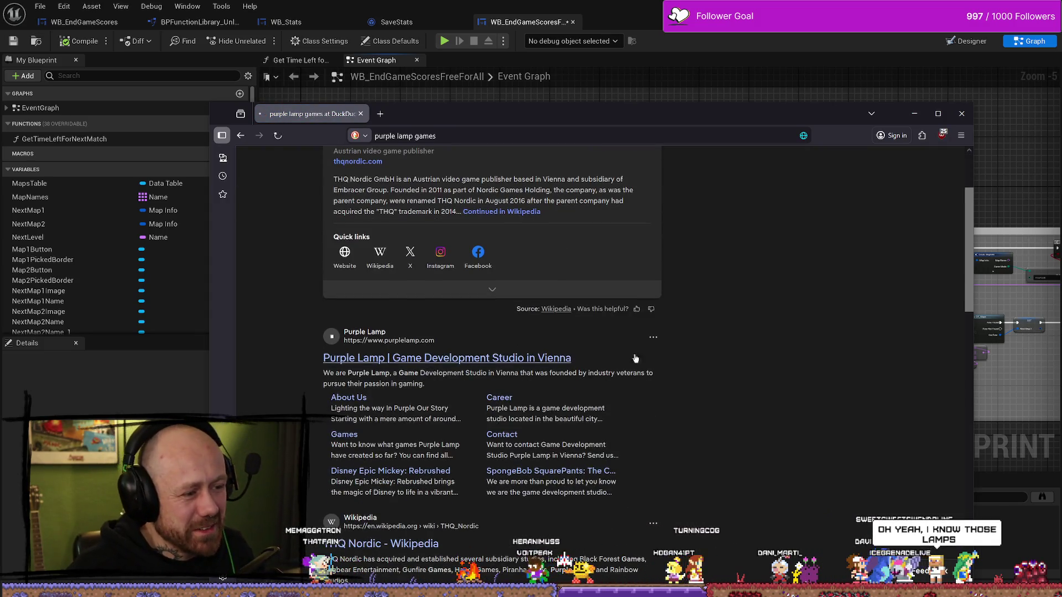
{"action": "left_click", "coordinate": [431, 357]}
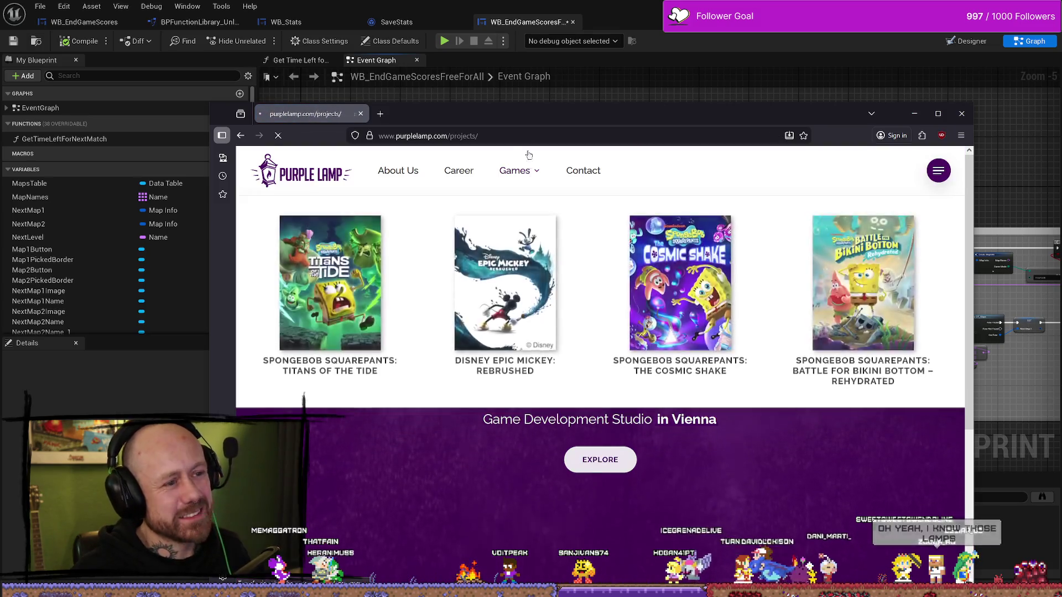
Look through Purple Lamp's Games page and its Contact page.
{"action": "left_click", "coordinate": [517, 170]}
{"action": "scroll", "coordinate": [609, 329], "scroll_direction": "down", "scroll_amount": 5}
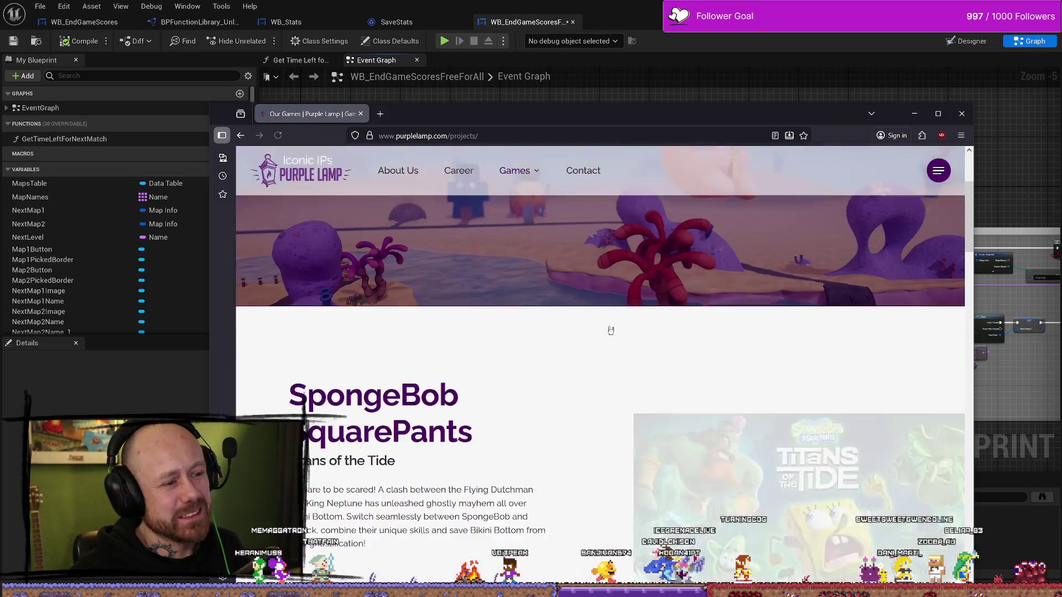
{"action": "scroll", "coordinate": [551, 378], "scroll_direction": "up", "scroll_amount": 5}
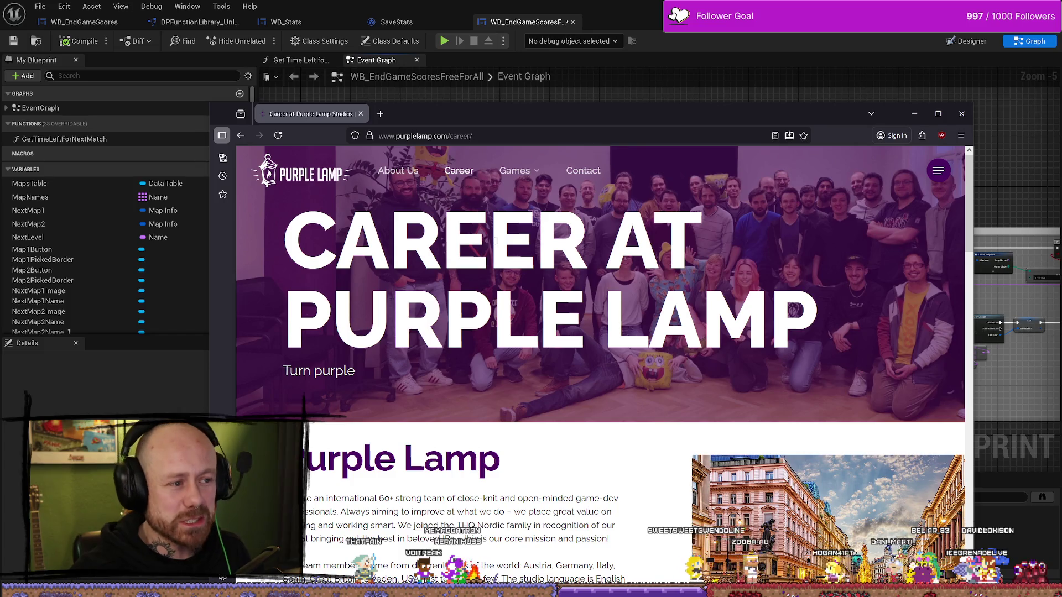
{"action": "scroll", "coordinate": [496, 241], "scroll_direction": "down", "scroll_amount": 10}
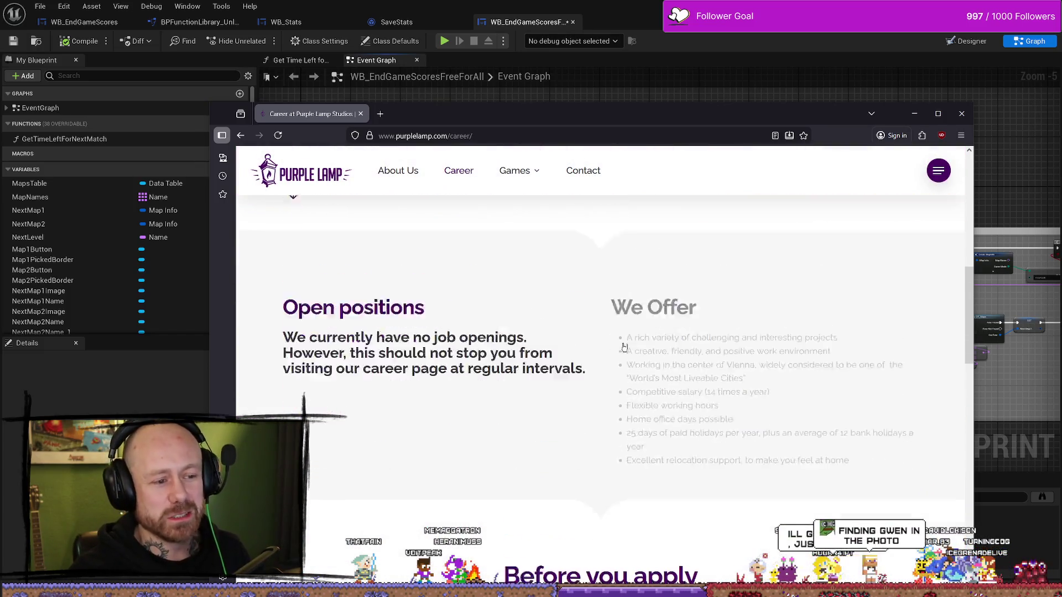
{"action": "scroll", "coordinate": [624, 347], "scroll_direction": "down", "scroll_amount": 5}
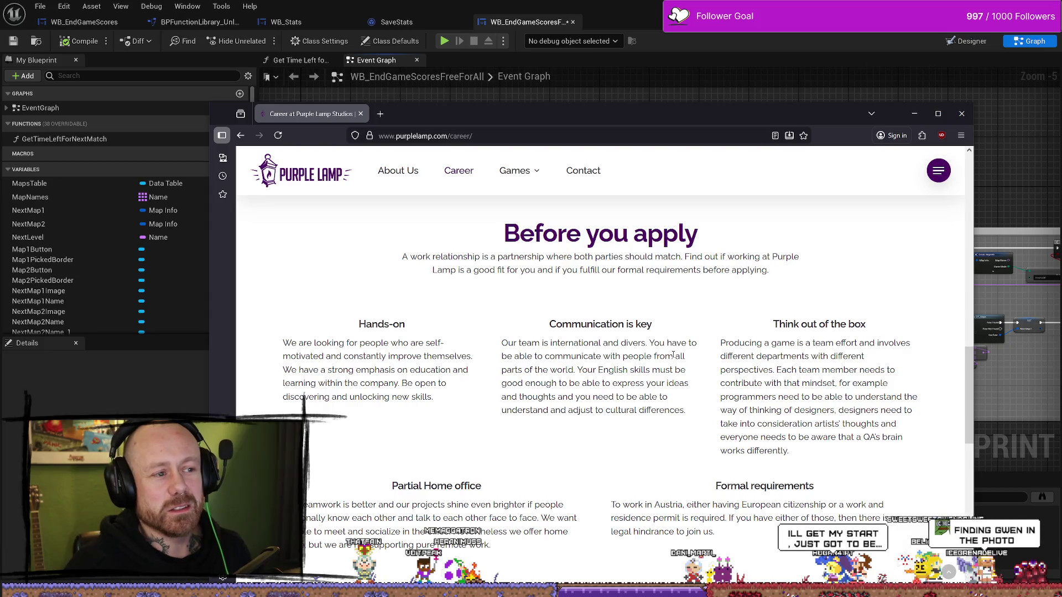
{"action": "left_click", "coordinate": [582, 171]}
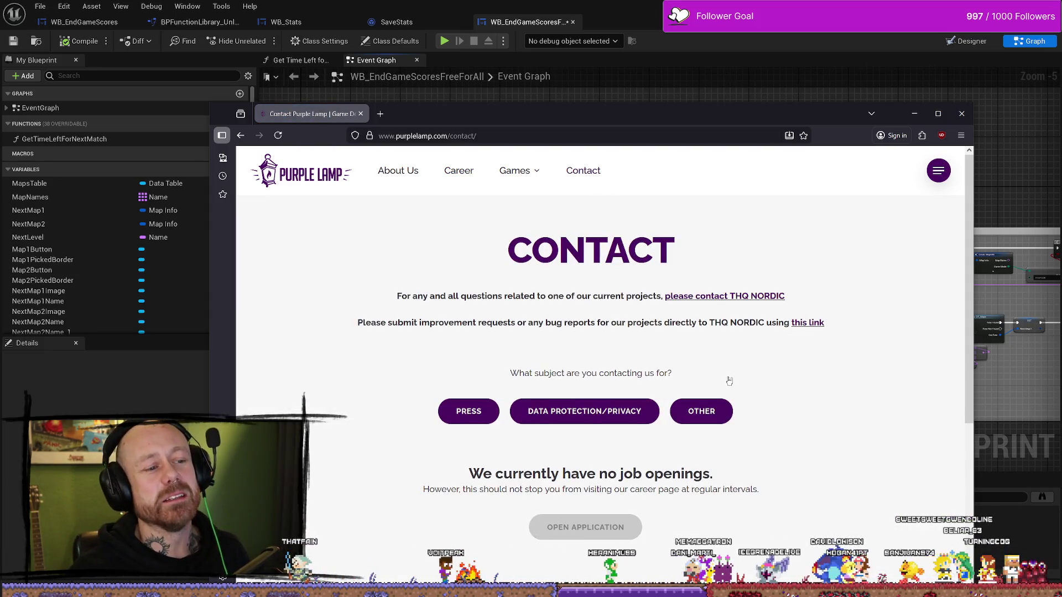
{"action": "scroll", "coordinate": [719, 398], "scroll_direction": "down", "scroll_amount": 5}
{"action": "scroll", "coordinate": [636, 365], "scroll_direction": "up", "scroll_amount": 3}
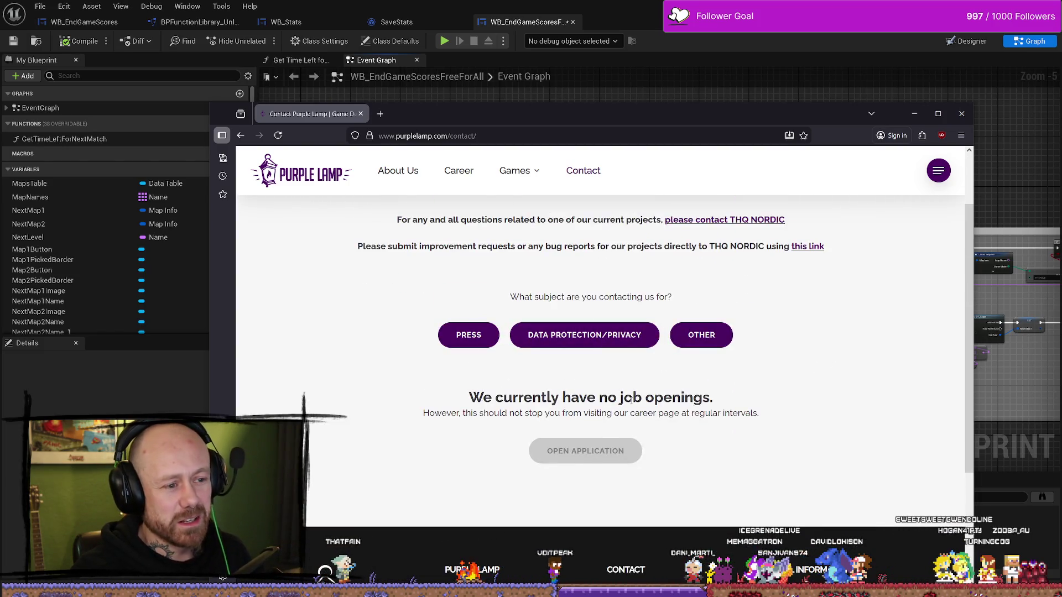
{"action": "scroll", "coordinate": [830, 313], "scroll_direction": "down", "scroll_amount": 3}
{"action": "scroll", "coordinate": [636, 315], "scroll_direction": "up", "scroll_amount": 5}
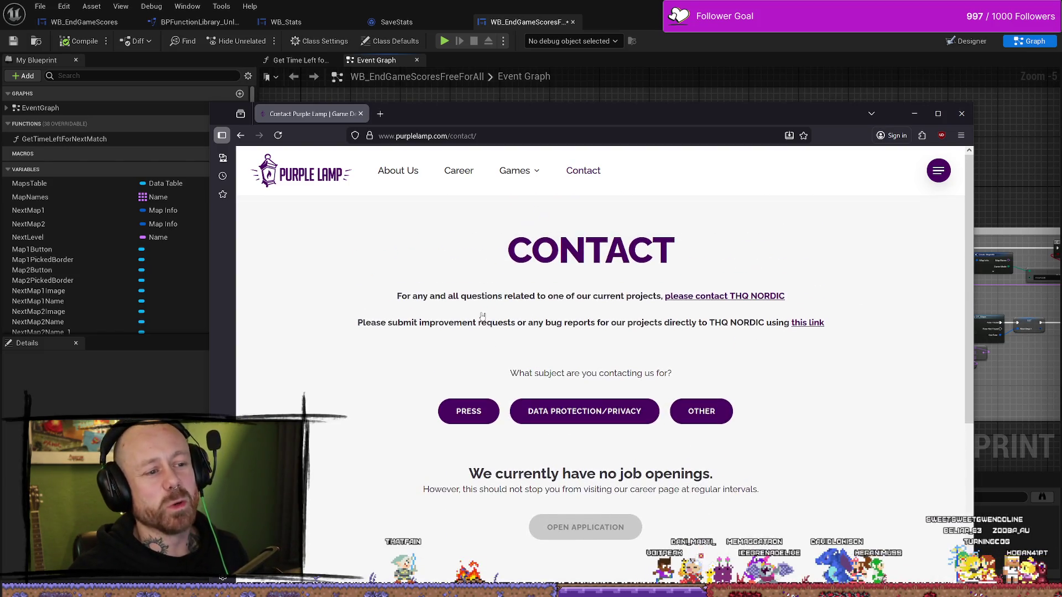
View Purple Lamp's About Us page, then close the browser window.
{"action": "mouse_move", "coordinate": [507, 174]}
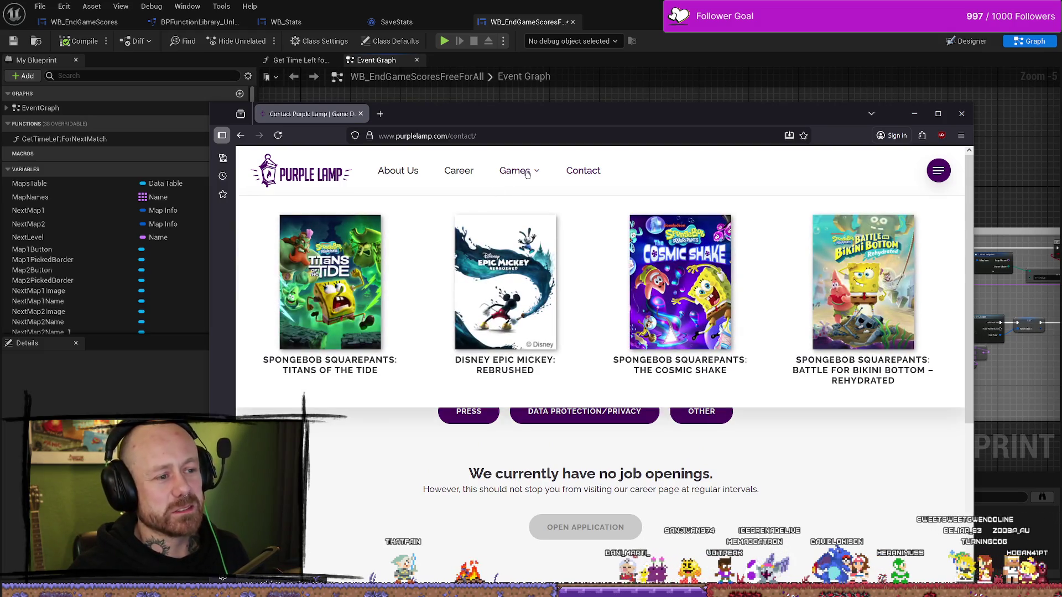
{"action": "left_click", "coordinate": [408, 176]}
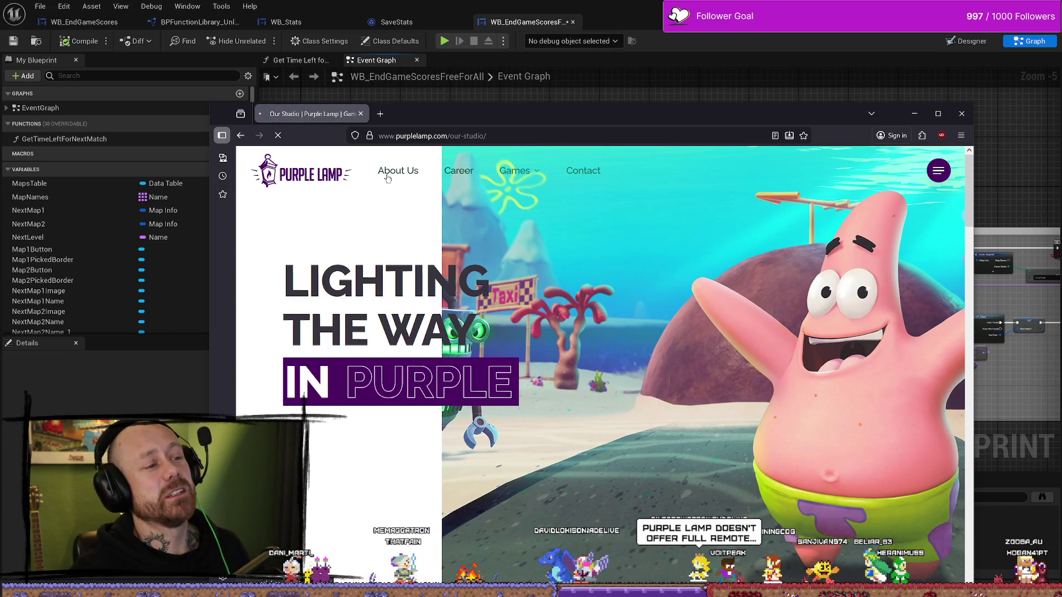
{"action": "mouse_move", "coordinate": [761, 117]}
{"action": "left_mouse_down"}
{"action": "mouse_move", "coordinate": [687, 109]}
{"action": "mouse_move", "coordinate": [738, 46]}
{"action": "left_mouse_up"}
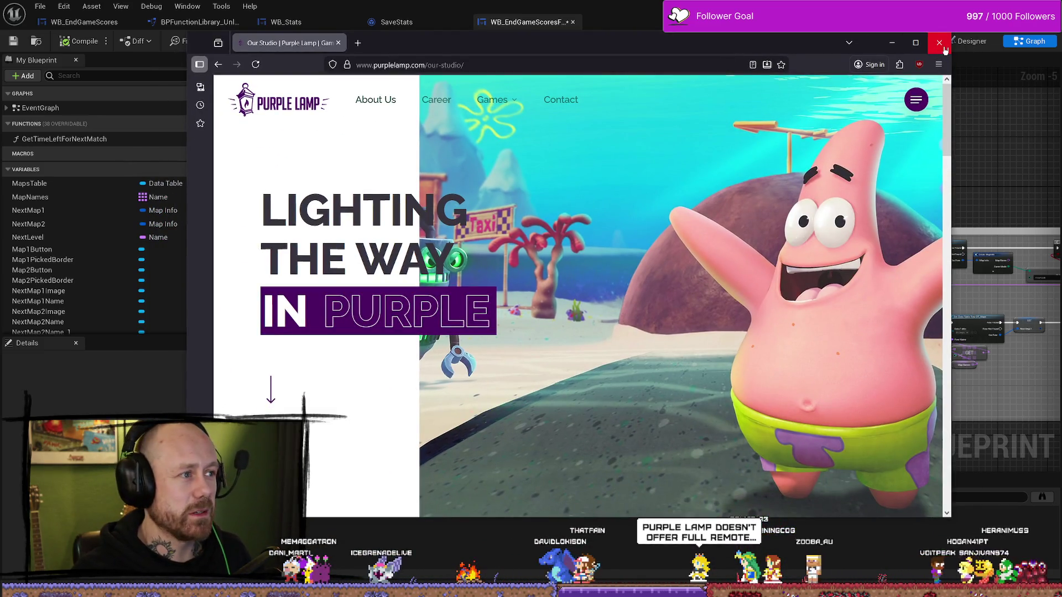
{"action": "left_click", "coordinate": [943, 49]}
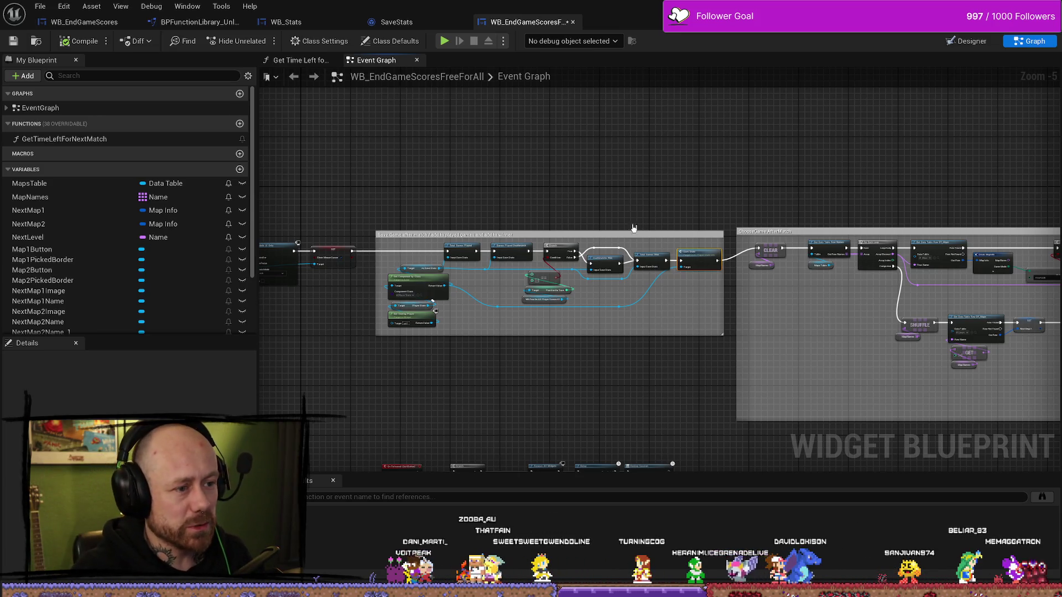
Shift, widen and raise the 'Save Game after match' comment box, then enlarge it around its nodes.
{"action": "left_click_drag", "start_coordinate": [627, 233], "coordinate": [621, 233]}
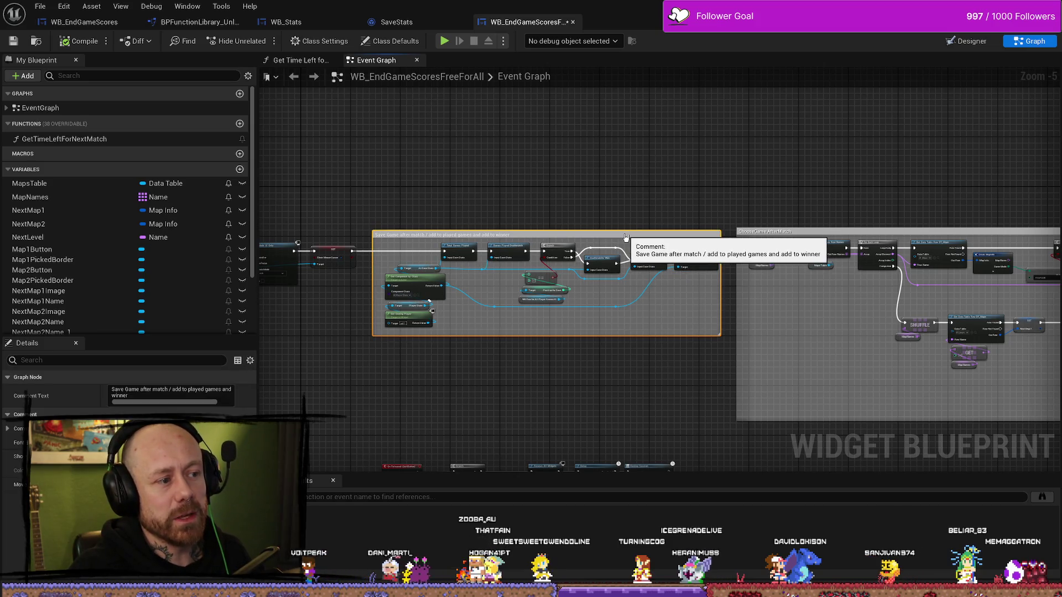
{"action": "left_click_drag", "start_coordinate": [717, 288], "coordinate": [723, 287]}
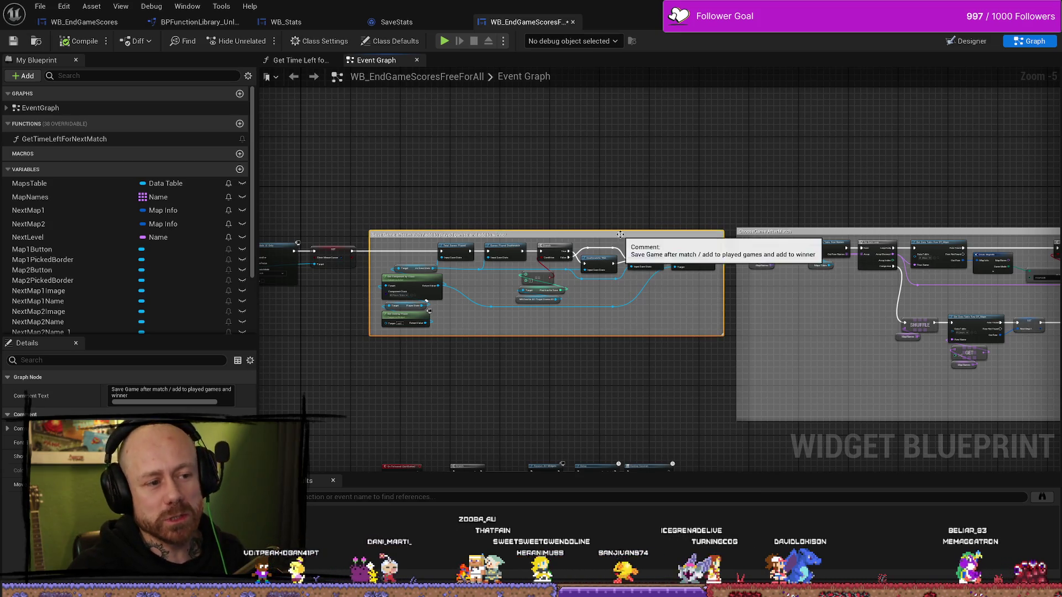
{"action": "mouse_move", "coordinate": [621, 239]}
{"action": "left_mouse_down"}
{"action": "mouse_move", "coordinate": [622, 230]}
{"action": "mouse_move", "coordinate": [619, 245]}
{"action": "mouse_move", "coordinate": [640, 244]}
{"action": "mouse_move", "coordinate": [685, 197]}
{"action": "mouse_move", "coordinate": [657, 247]}
{"action": "mouse_move", "coordinate": [635, 367]}
{"action": "mouse_move", "coordinate": [621, 359]}
{"action": "left_mouse_up"}
{"action": "left_click", "coordinate": [651, 164]}
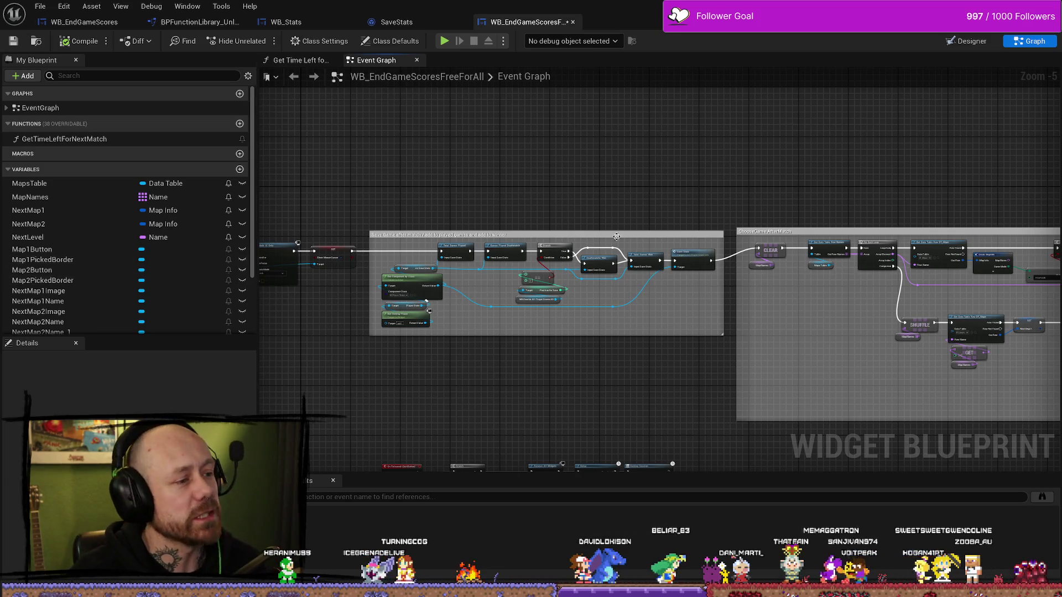
{"action": "mouse_move", "coordinate": [620, 233]}
{"action": "left_mouse_down"}
{"action": "mouse_move", "coordinate": [612, 217]}
{"action": "mouse_move", "coordinate": [612, 232]}
{"action": "left_mouse_up"}
{"action": "left_click", "coordinate": [612, 211]}
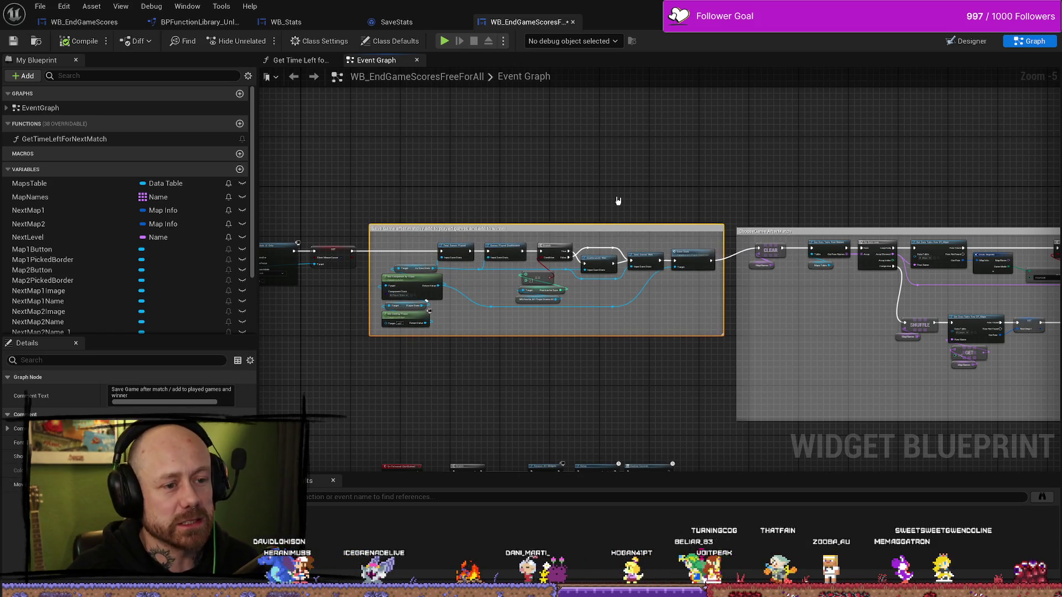
{"action": "left_click", "coordinate": [606, 148]}
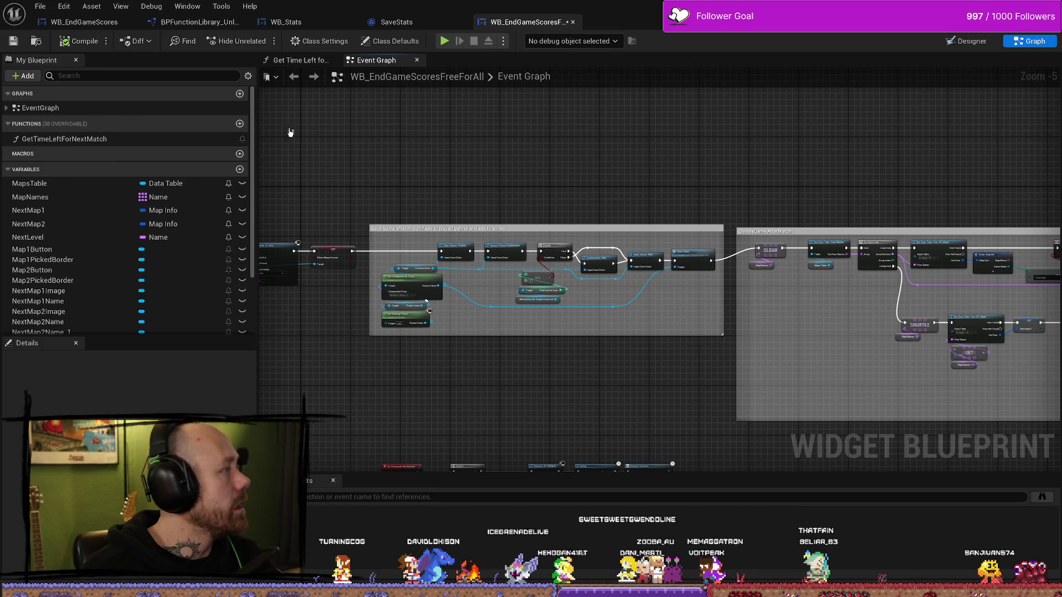
Scroll the Grimlore Games homepage with its Titan Quest II early-access news.
{"action": "scroll", "coordinate": [627, 233], "scroll_direction": "down", "scroll_amount": 3}
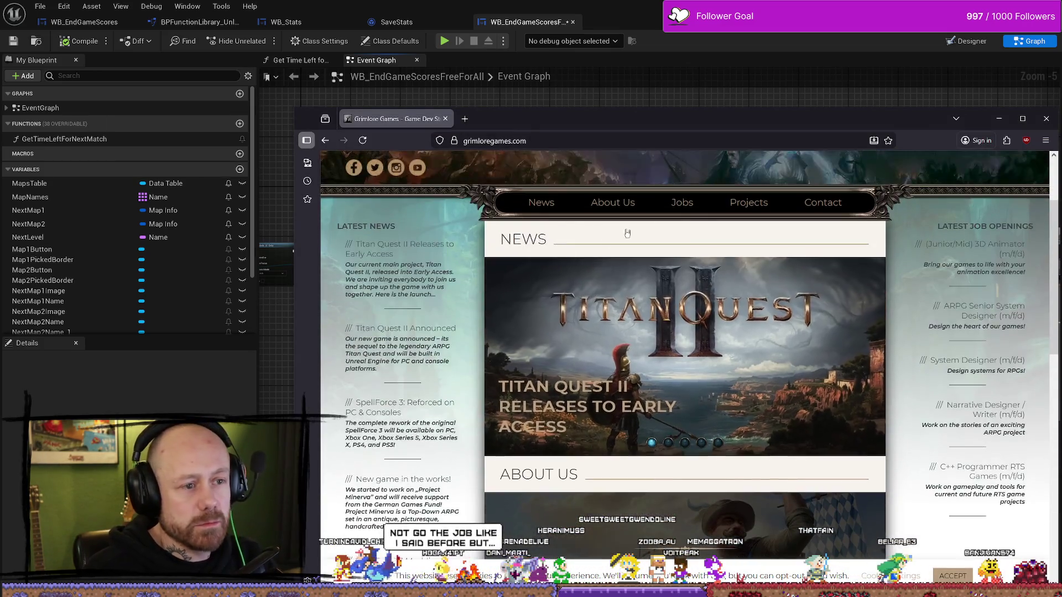
Open Grimlore Games' Jobs page and the Open Application (m/f/d) posting.
{"action": "left_click", "coordinate": [682, 202]}
{"action": "scroll", "coordinate": [787, 334], "scroll_direction": "down", "scroll_amount": 5}
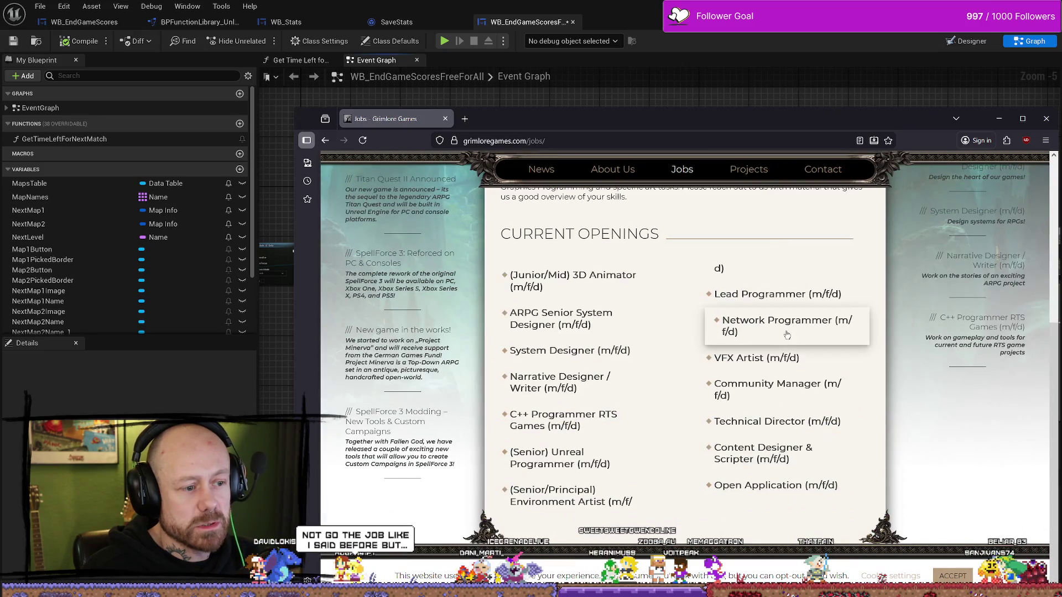
{"action": "left_click", "coordinate": [793, 491]}
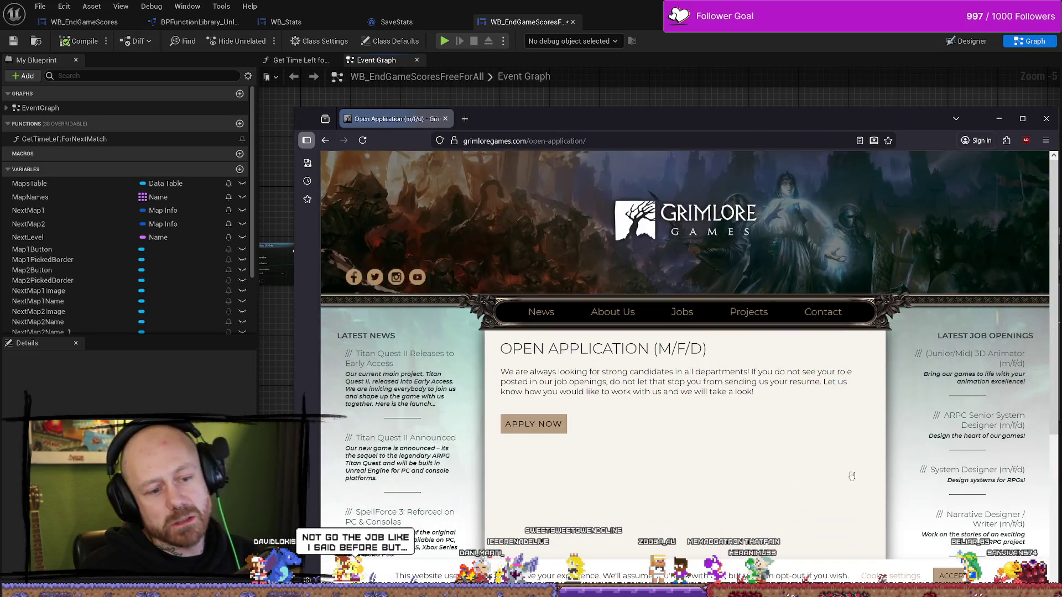
{"action": "scroll", "coordinate": [644, 331], "scroll_direction": "down", "scroll_amount": 2}
Highlight the Open Application paragraph text and move the browser window up and left.
{"action": "mouse_move", "coordinate": [515, 317]}
{"action": "left_mouse_down"}
{"action": "mouse_move", "coordinate": [794, 318]}
{"action": "mouse_move", "coordinate": [750, 317]}
{"action": "mouse_move", "coordinate": [801, 327]}
{"action": "mouse_move", "coordinate": [811, 340]}
{"action": "left_mouse_up"}
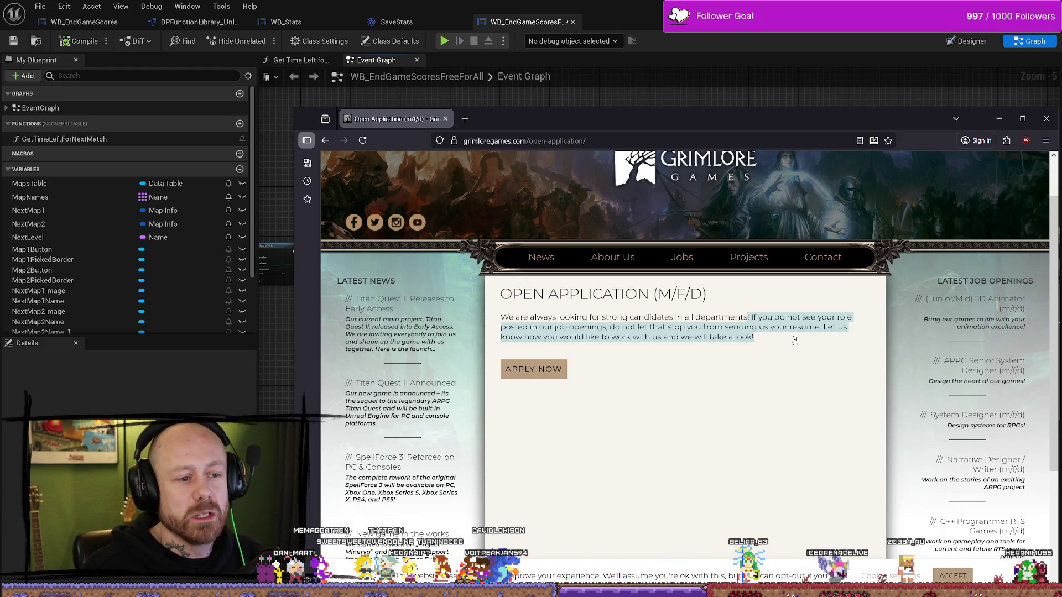
{"action": "left_click", "coordinate": [755, 328]}
{"action": "left_click_drag", "start_coordinate": [755, 337], "coordinate": [590, 318]}
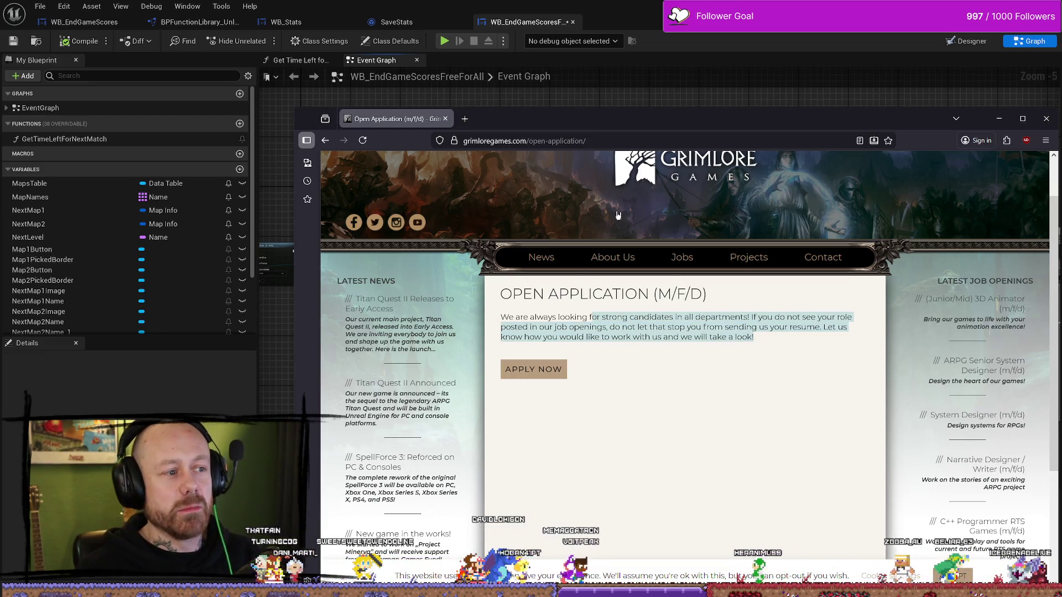
{"action": "mouse_move", "coordinate": [643, 124]}
{"action": "left_mouse_down"}
{"action": "mouse_move", "coordinate": [551, 87]}
{"action": "mouse_move", "coordinate": [563, 79]}
{"action": "left_mouse_up"}
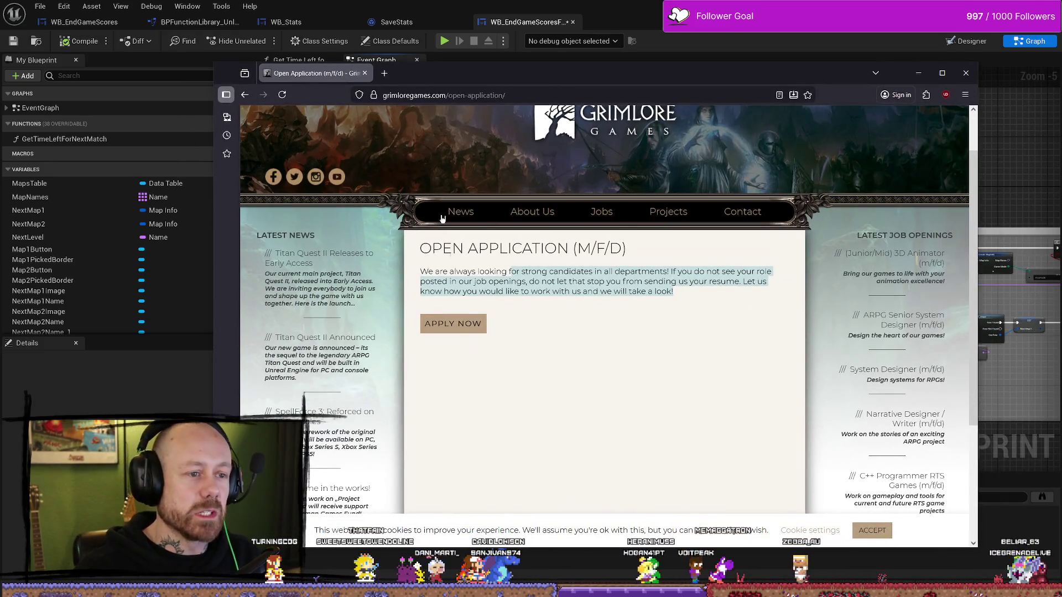
{"action": "mouse_move", "coordinate": [529, 258]}
{"action": "left_mouse_down"}
{"action": "mouse_move", "coordinate": [553, 274]}
{"action": "mouse_move", "coordinate": [700, 301]}
{"action": "mouse_move", "coordinate": [530, 282]}
{"action": "left_mouse_up"}
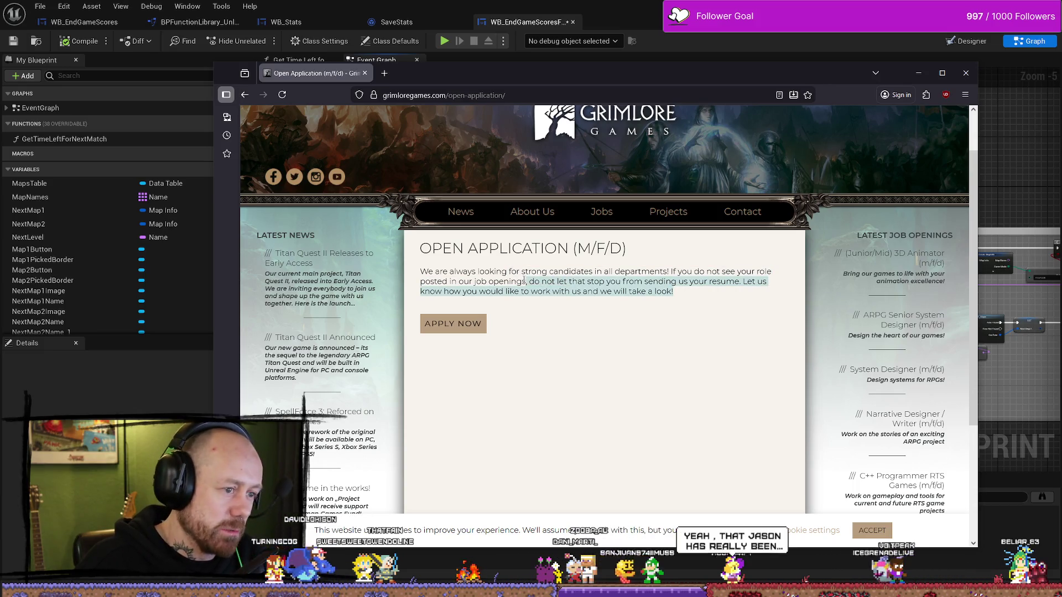
{"action": "left_click", "coordinate": [592, 283]}
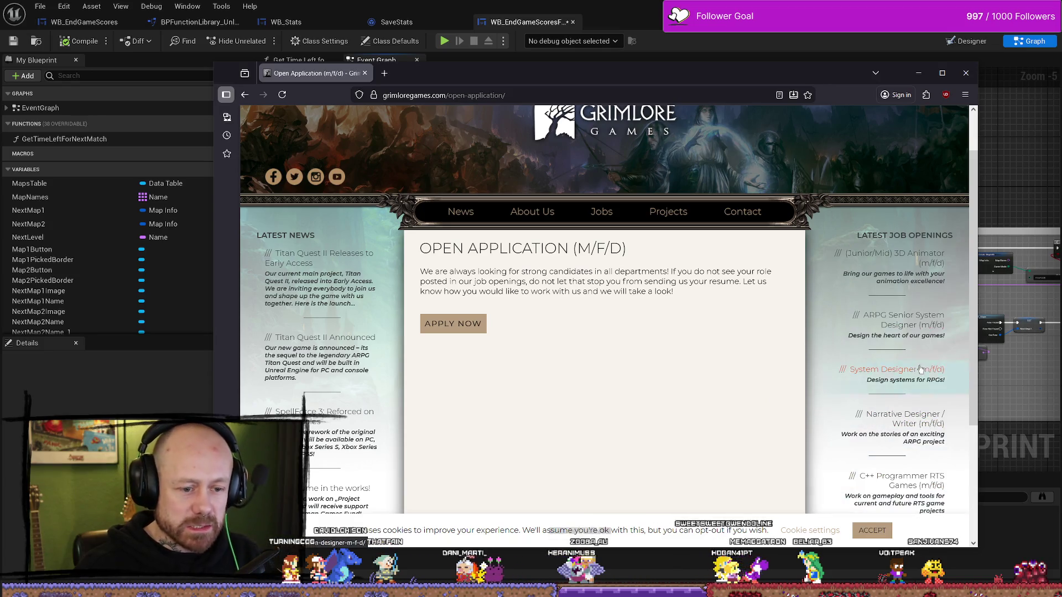
{"action": "scroll", "coordinate": [920, 369], "scroll_direction": "down", "scroll_amount": 2}
{"action": "scroll", "coordinate": [773, 379], "scroll_direction": "up", "scroll_amount": 3}
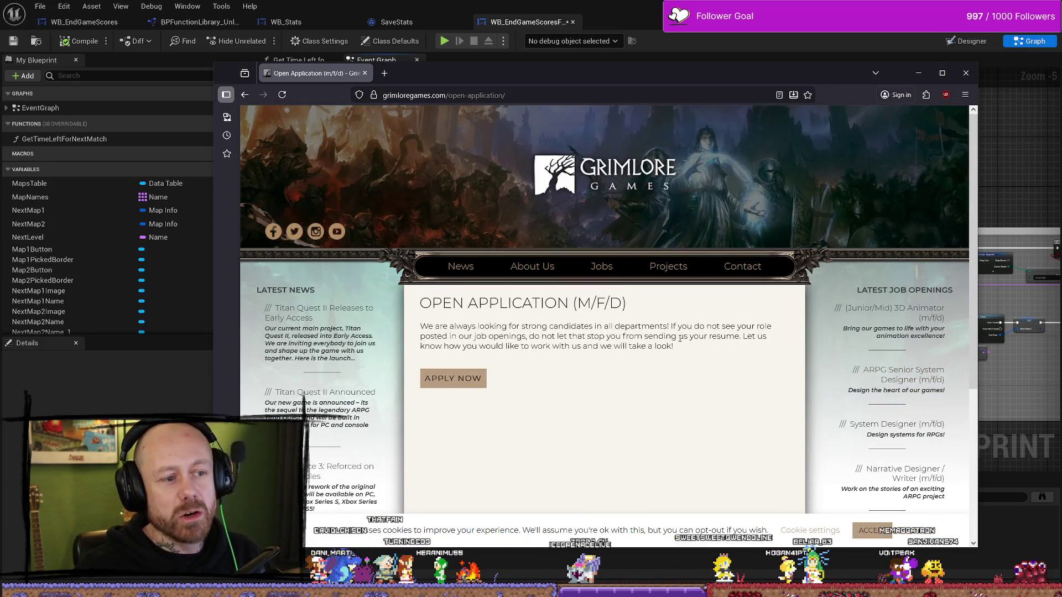
Highlight the paragraph's closing sentences, then close the browser window.
{"action": "left_click_drag", "start_coordinate": [676, 346], "coordinate": [532, 337]}
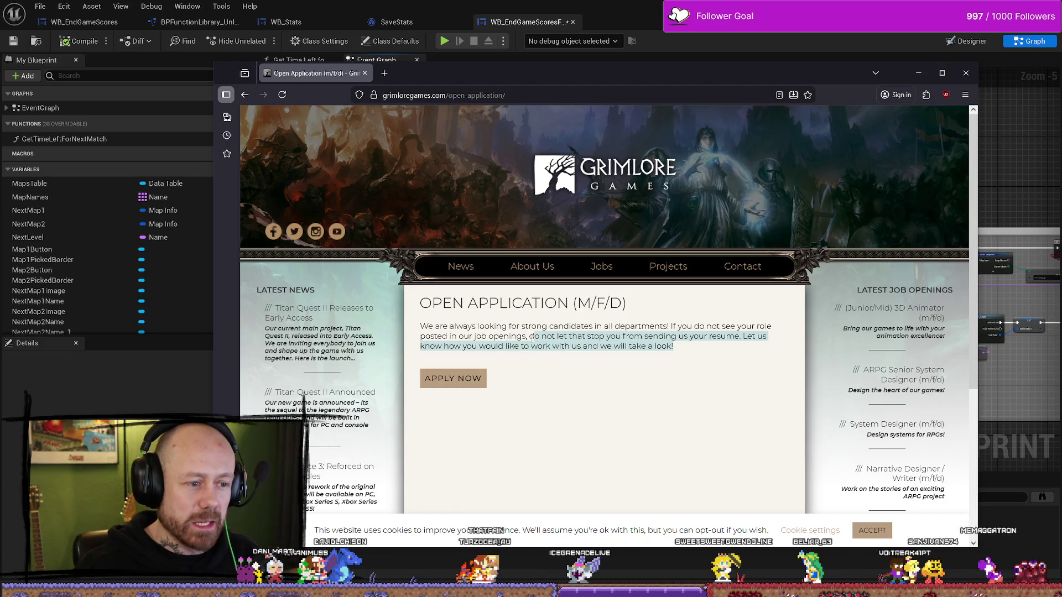
{"action": "left_click_drag", "start_coordinate": [678, 348], "coordinate": [532, 337]}
{"action": "left_click", "coordinate": [681, 350]}
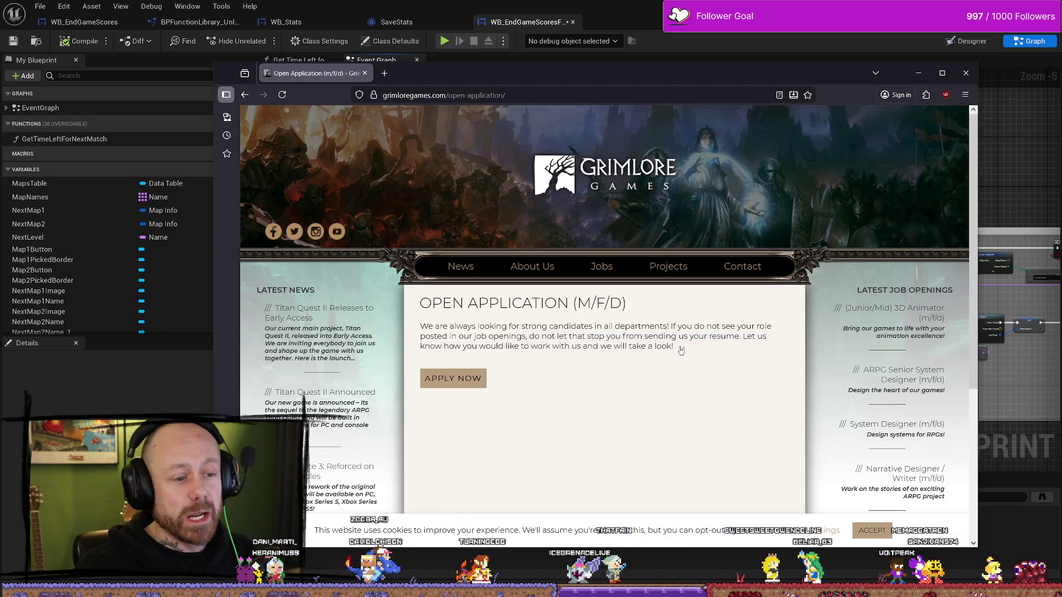
{"action": "left_click_drag", "start_coordinate": [681, 350], "coordinate": [529, 337]}
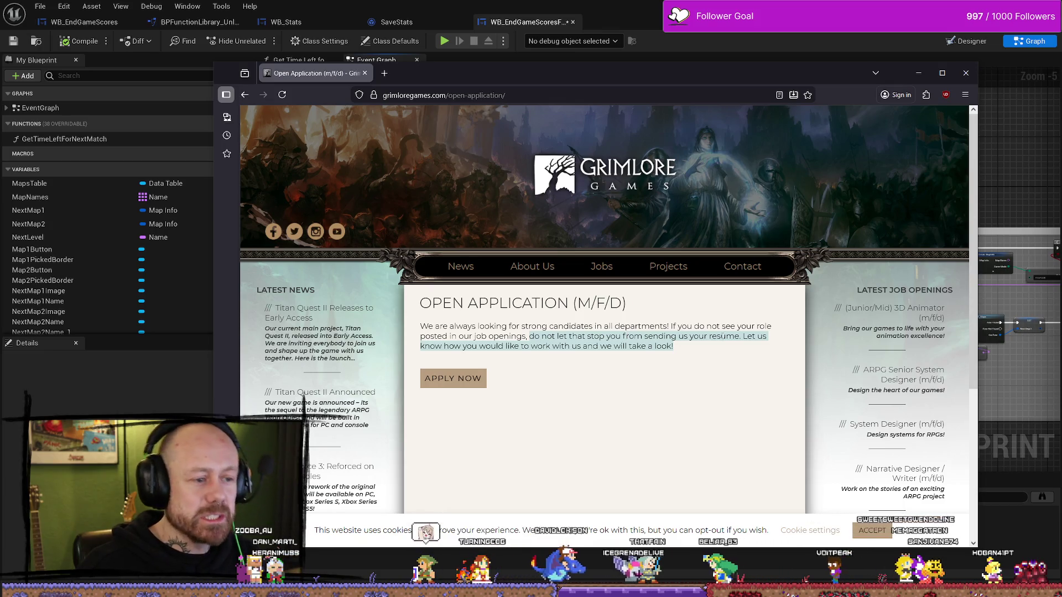
{"action": "left_click", "coordinate": [759, 353]}
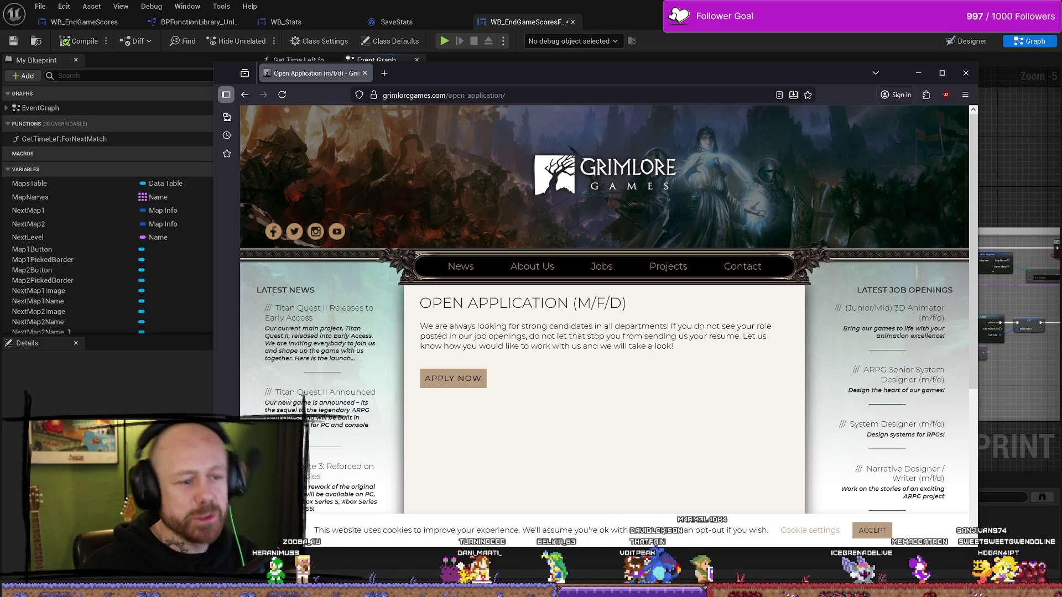
{"action": "left_click_drag", "start_coordinate": [686, 347], "coordinate": [546, 336]}
{"action": "left_click", "coordinate": [536, 334]}
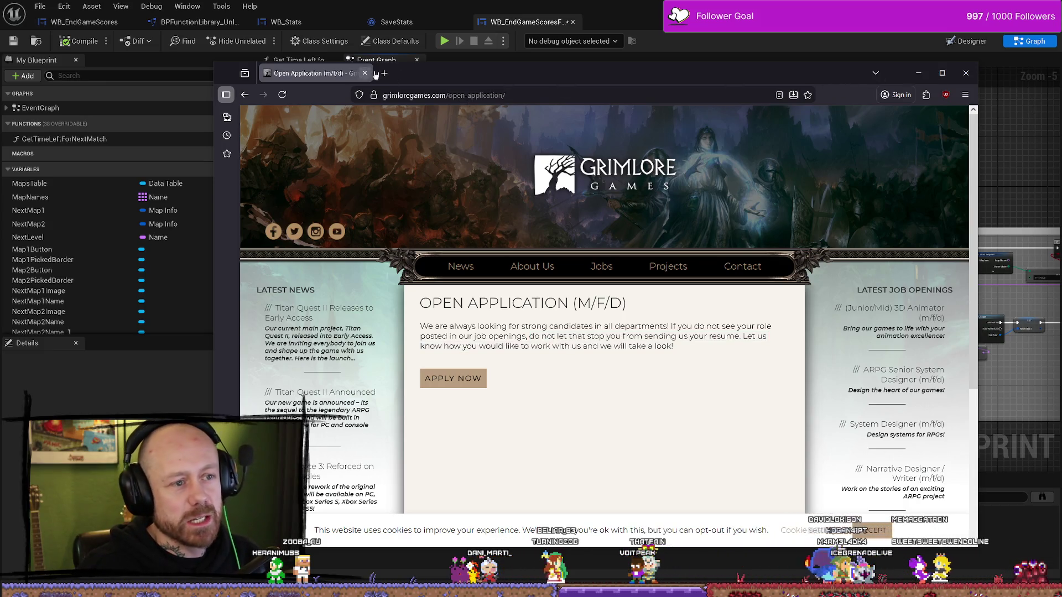
{"action": "left_click", "coordinate": [976, 82]}
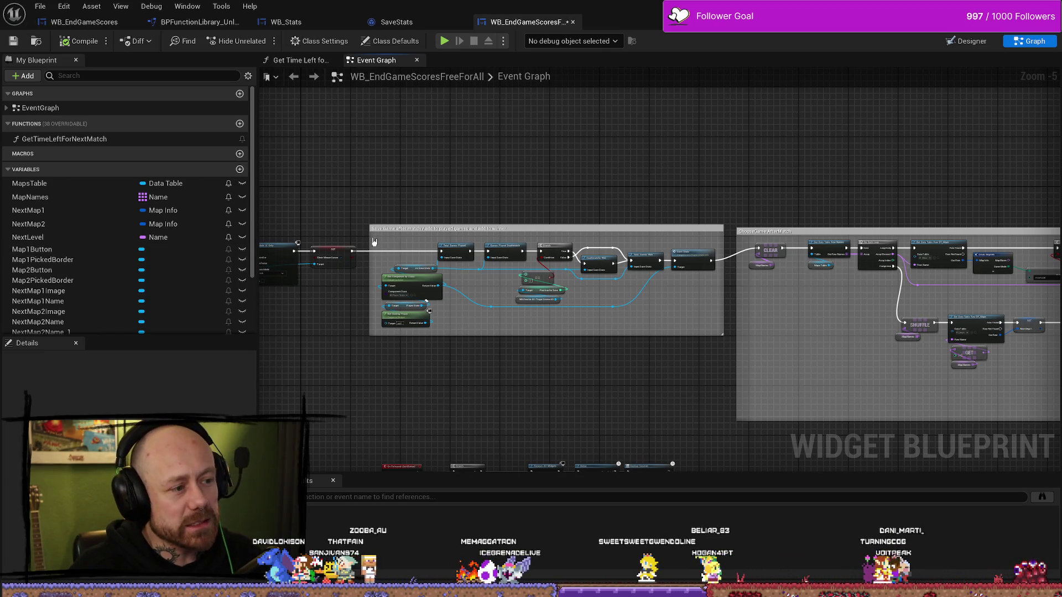
Pull the save-game comment box's left edge slightly inward.
{"action": "left_click_drag", "start_coordinate": [373, 242], "coordinate": [375, 239]}
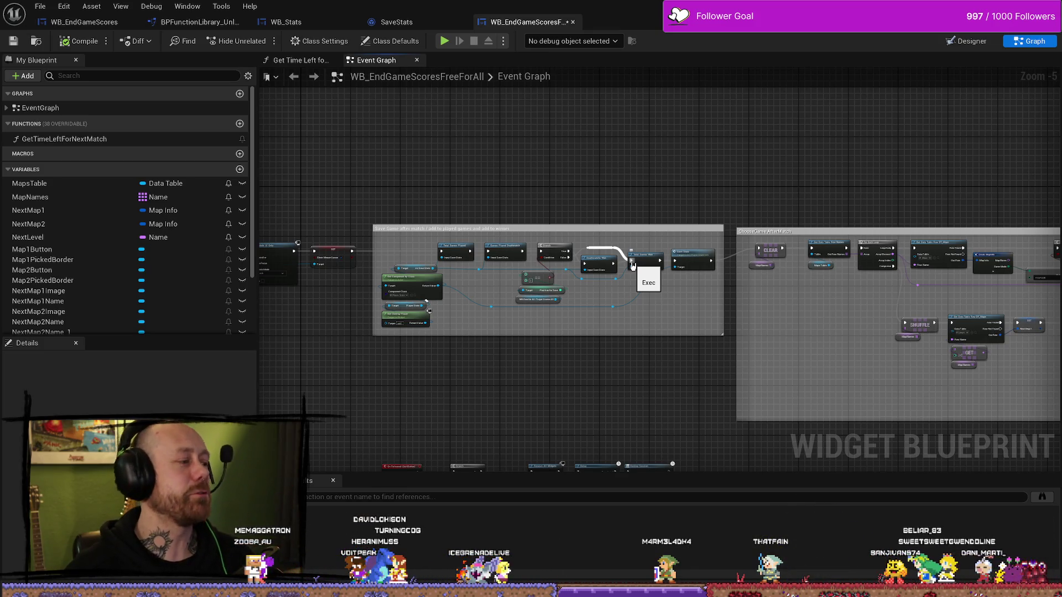
Connect the execution wire into the Total Games Won node's exec input.
{"action": "left_click_drag", "start_coordinate": [633, 266], "coordinate": [633, 265]}
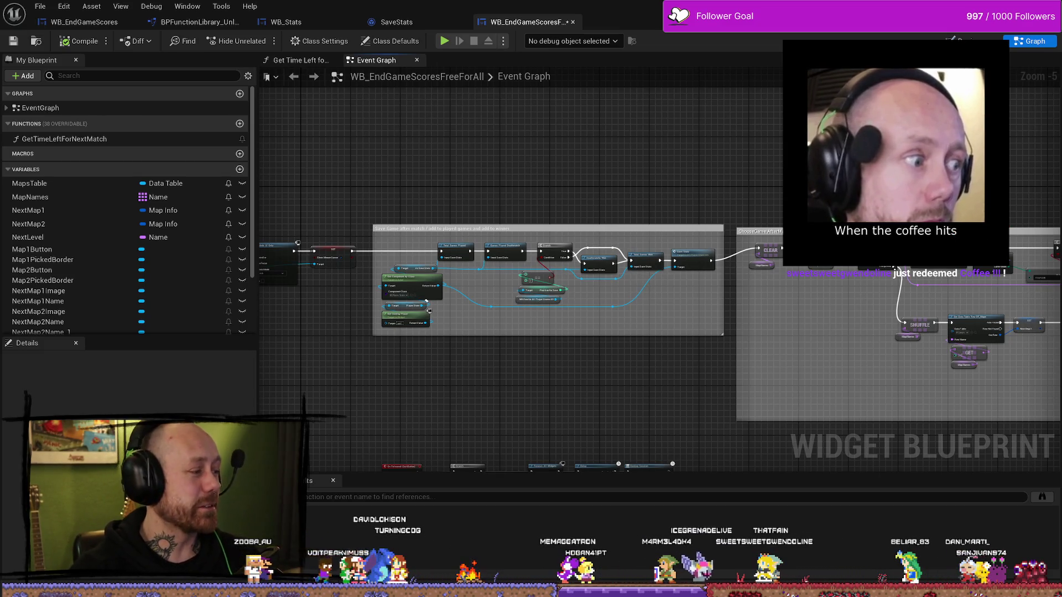